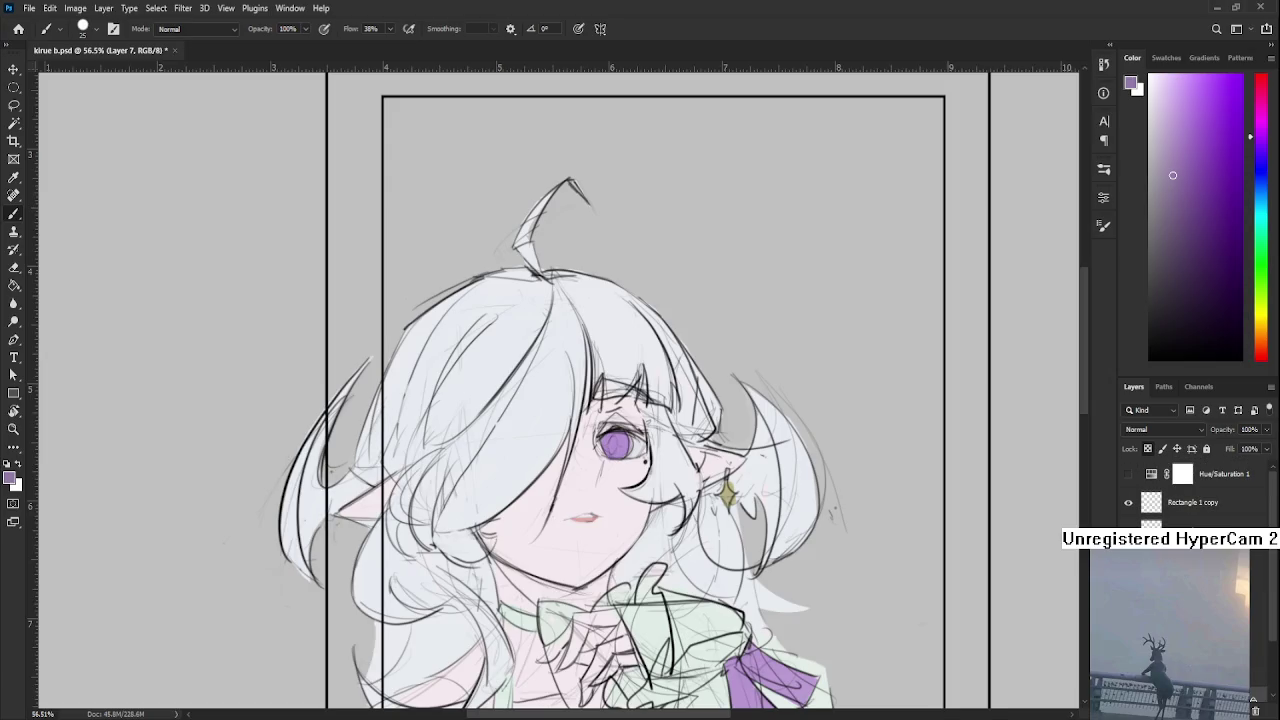
{"action": "scroll", "coordinate": [710, 499], "scroll_direction": "up", "scroll_amount": 1}
Take an enlarged Eraser on Layer 1 and frame the elf girl's face closely
{"action": "key", "text": "e"}
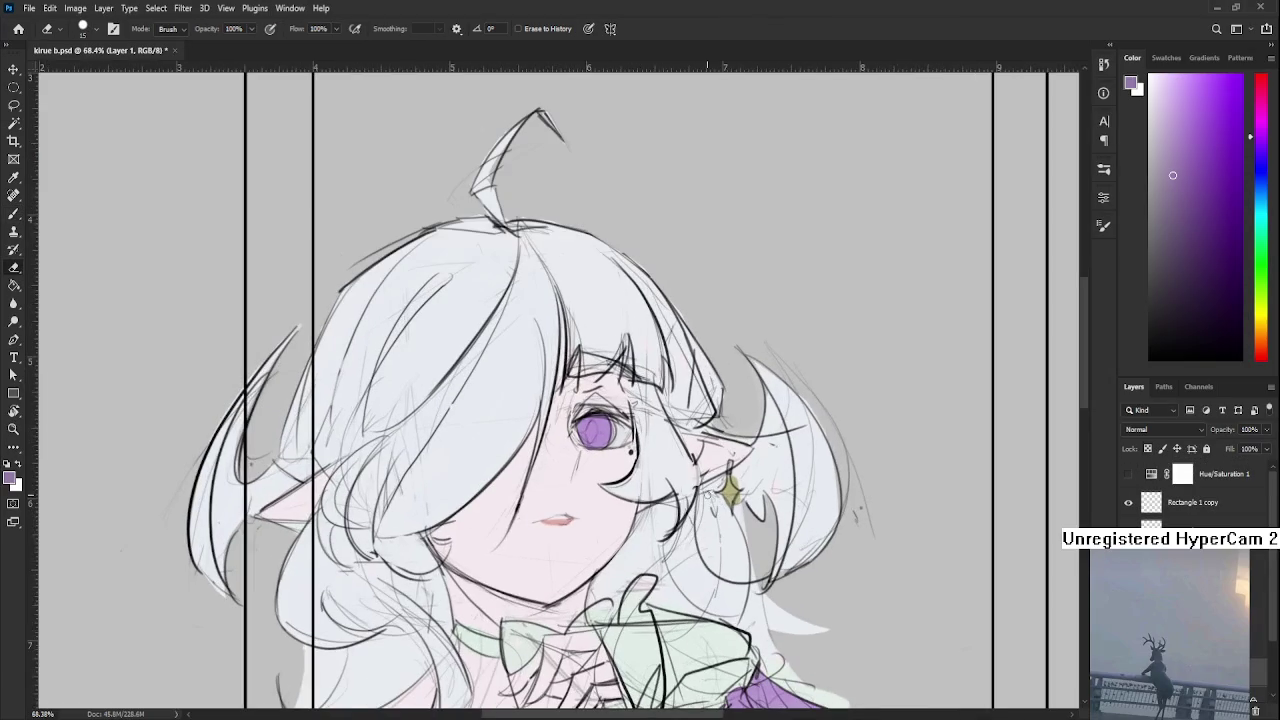
{"action": "key", "text": "bracketright"}
{"action": "left_click_drag", "start_coordinate": [539, 473], "coordinate": [556, 426]}
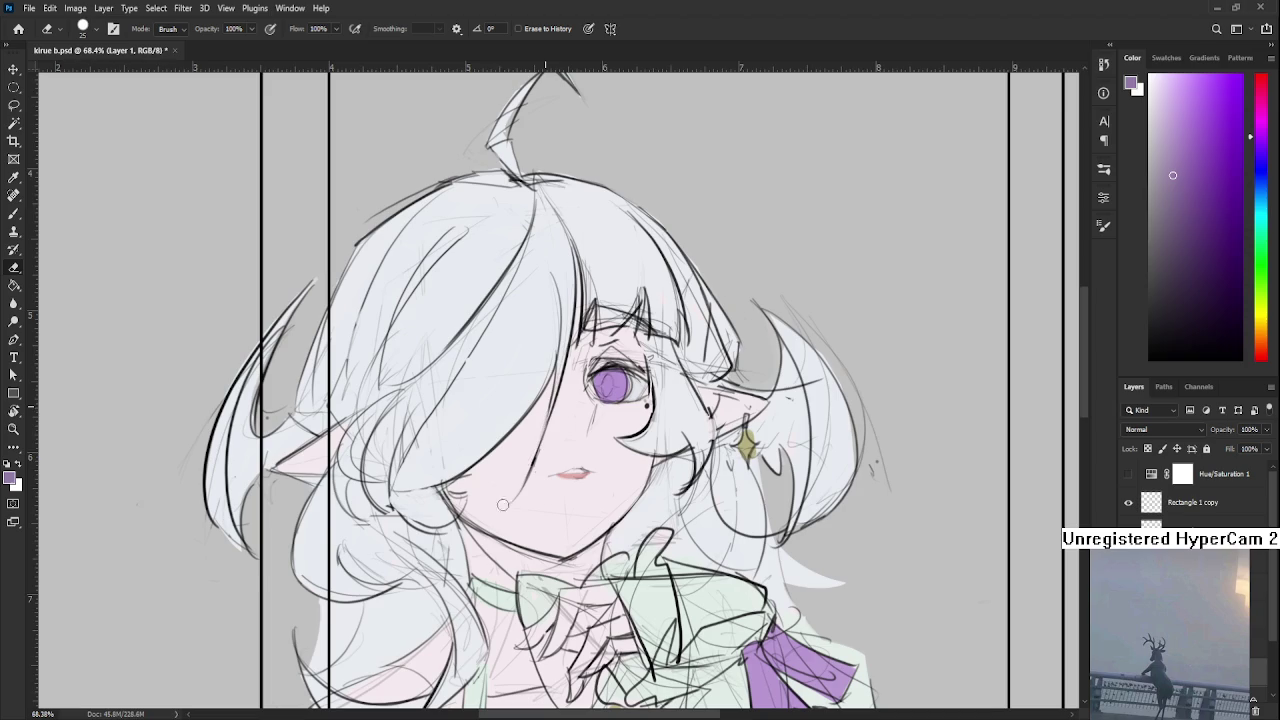
{"action": "mouse_move", "coordinate": [554, 465]}
{"action": "left_mouse_down"}
{"action": "mouse_move", "coordinate": [564, 441]}
{"action": "mouse_move", "coordinate": [533, 478]}
{"action": "mouse_move", "coordinate": [532, 446]}
{"action": "left_mouse_up"}
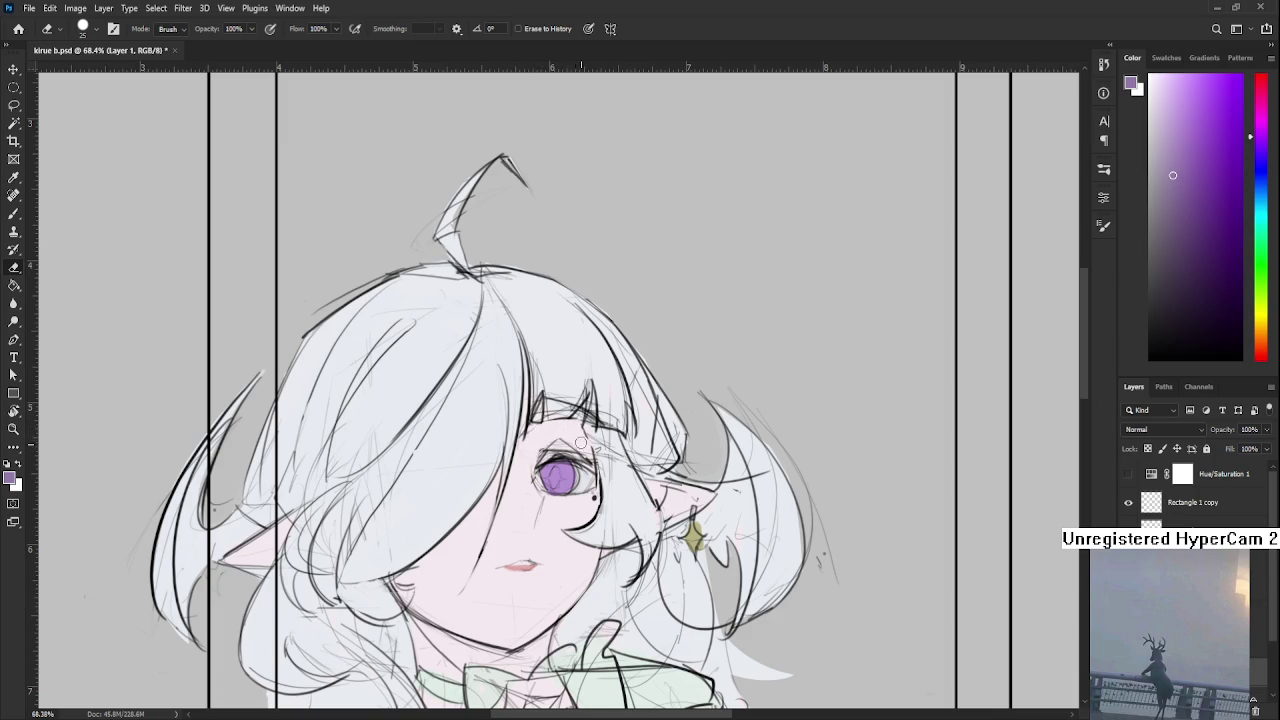
{"action": "left_click_drag", "start_coordinate": [598, 435], "coordinate": [534, 469]}
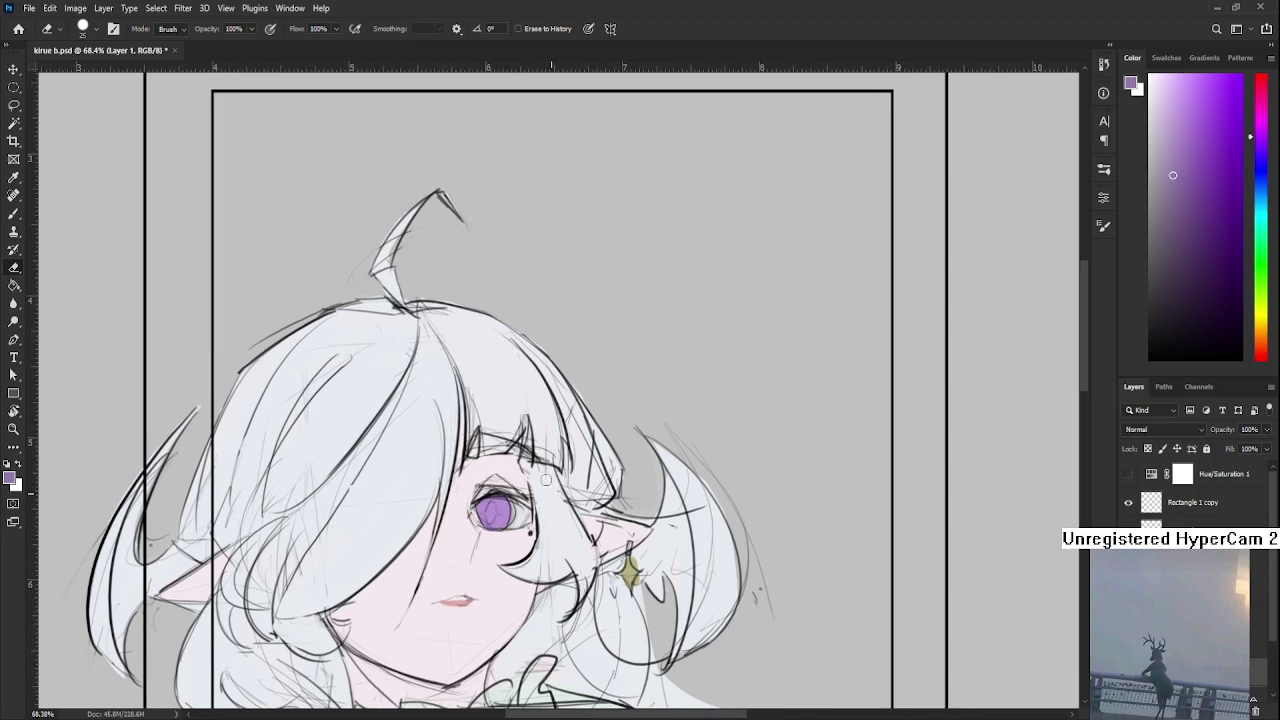
Make black the painting colour and switch to a smaller Brush for fine lines
{"action": "left_click", "coordinate": [1206, 308]}
{"action": "key", "text": "d"}
{"action": "scroll", "coordinate": [640, 561], "scroll_direction": "up", "scroll_amount": 2, "text": "alt"}
{"action": "key", "text": "b"}
{"action": "key", "text": "bracketleft"}
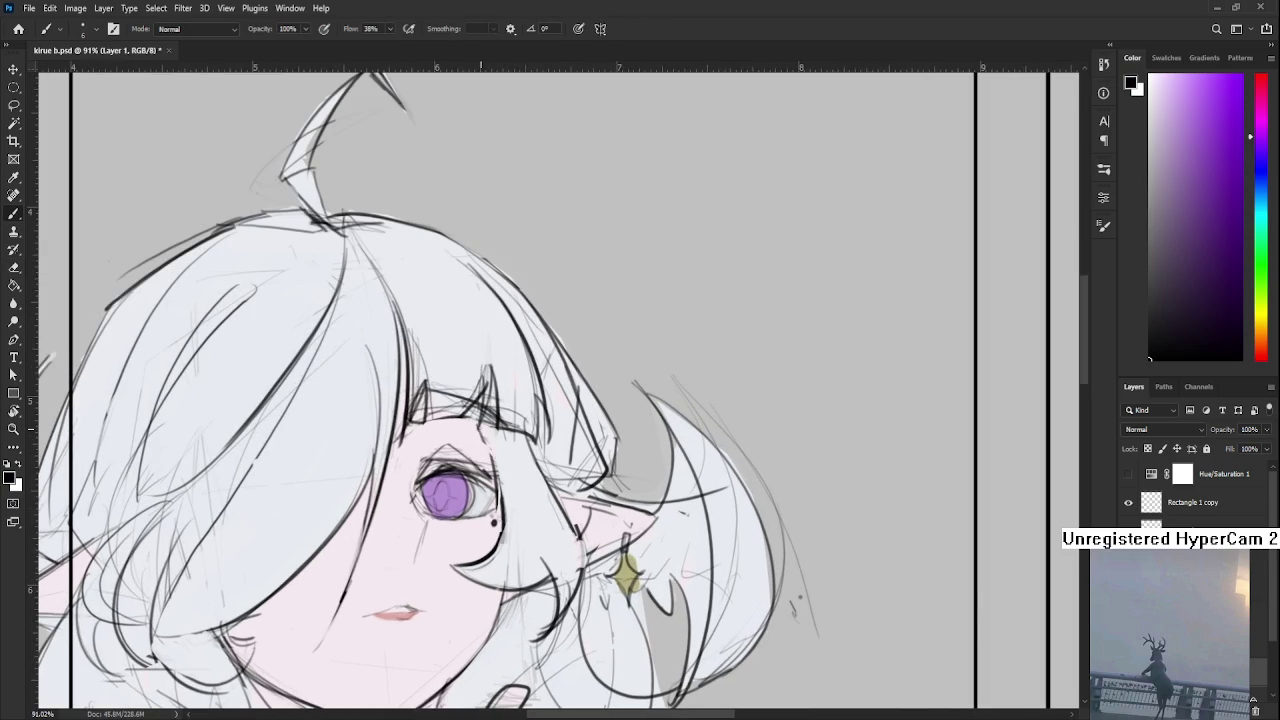
Erase sketch strokes and small stray marks along the bangs above the eye
{"action": "key", "text": "e"}
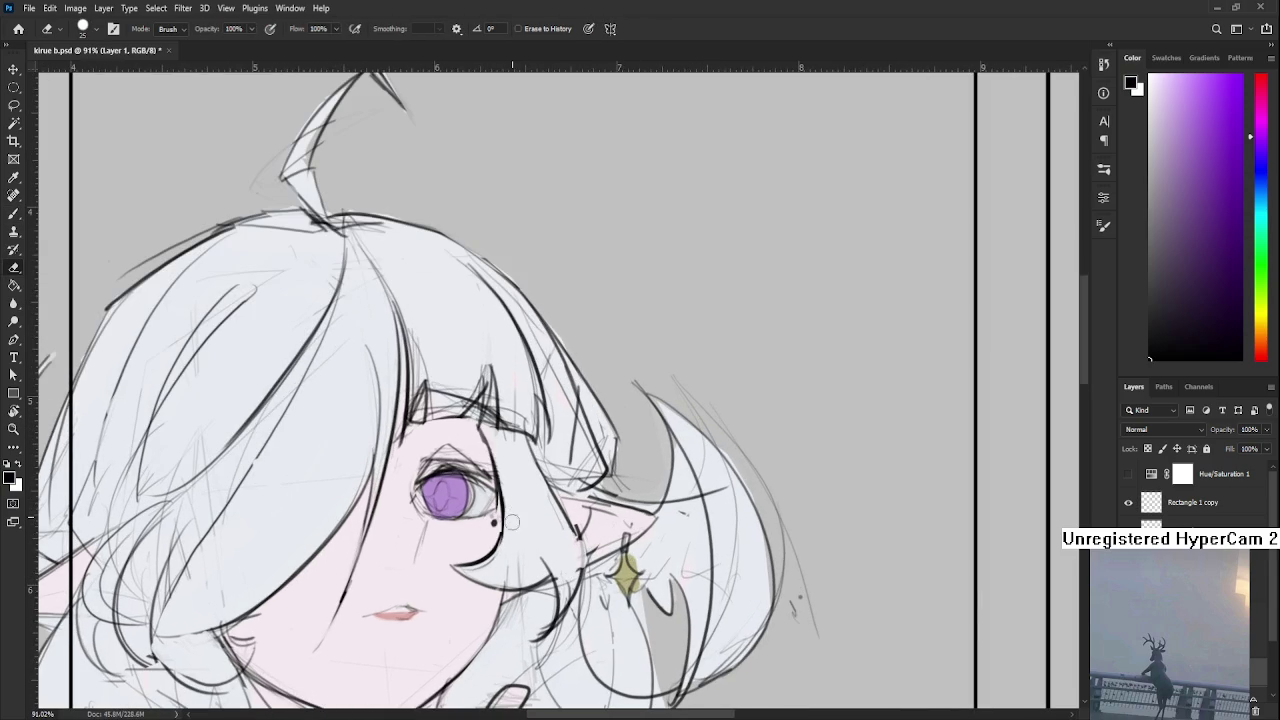
{"action": "mouse_move", "coordinate": [487, 437]}
{"action": "left_mouse_down"}
{"action": "mouse_move", "coordinate": [499, 487]}
{"action": "mouse_move", "coordinate": [469, 499]}
{"action": "left_mouse_up"}
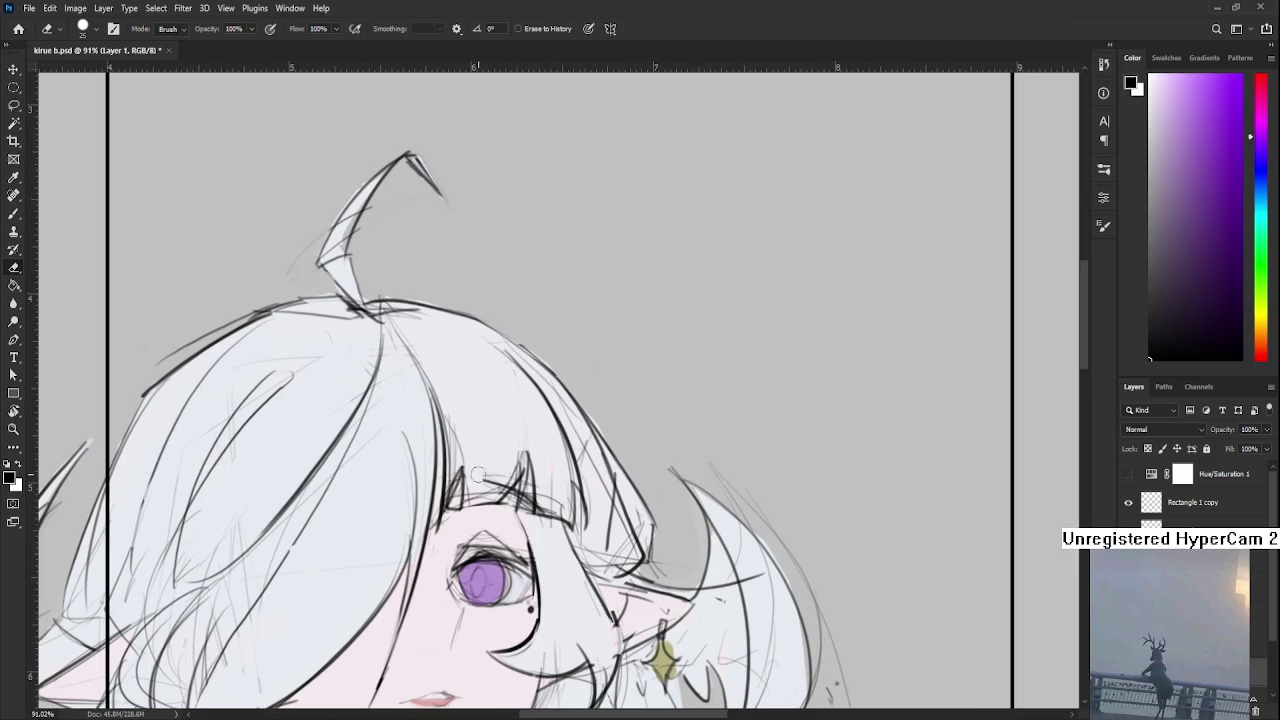
{"action": "key", "text": "b"}
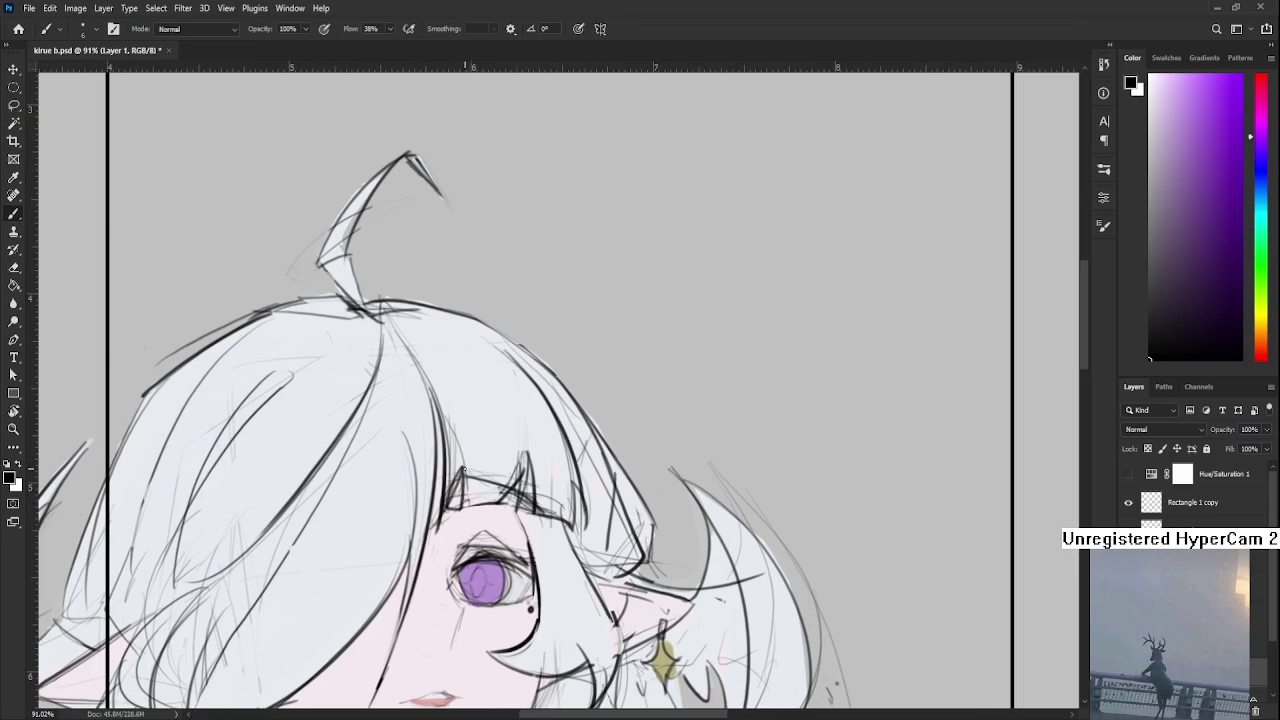
{"action": "key", "text": "e"}
{"action": "left_click_drag", "start_coordinate": [505, 485], "coordinate": [558, 502]}
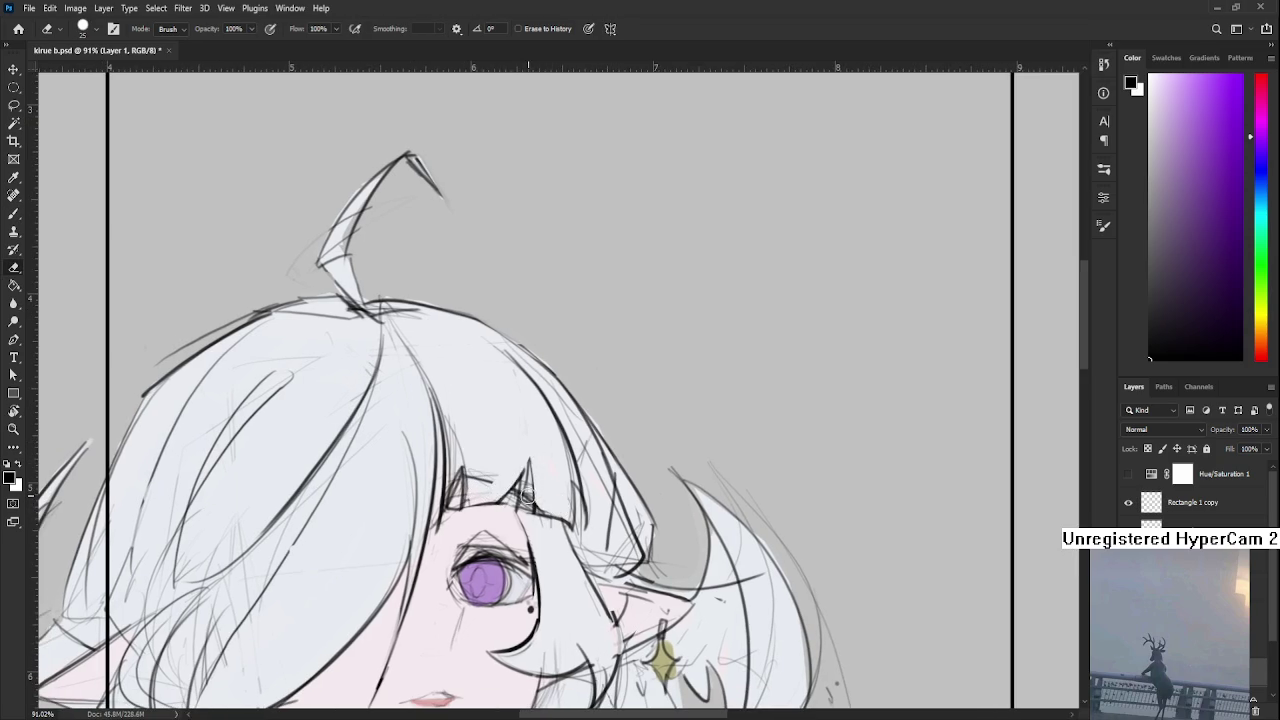
{"action": "key", "text": "bracketleft"}
{"action": "key", "text": "bracketleft"}
{"action": "mouse_move", "coordinate": [524, 510]}
{"action": "left_mouse_down"}
{"action": "mouse_move", "coordinate": [530, 464]}
{"action": "mouse_move", "coordinate": [533, 518]}
{"action": "left_mouse_up"}
Redraw dark bang strokes, then rotate the canvas view counter-clockwise
{"action": "key", "text": "b"}
{"action": "mouse_move", "coordinate": [530, 460]}
{"action": "left_mouse_down"}
{"action": "mouse_move", "coordinate": [522, 512]}
{"action": "mouse_move", "coordinate": [508, 486]}
{"action": "mouse_move", "coordinate": [522, 486]}
{"action": "left_mouse_up"}
{"action": "key", "text": "e"}
{"action": "key", "text": "b"}
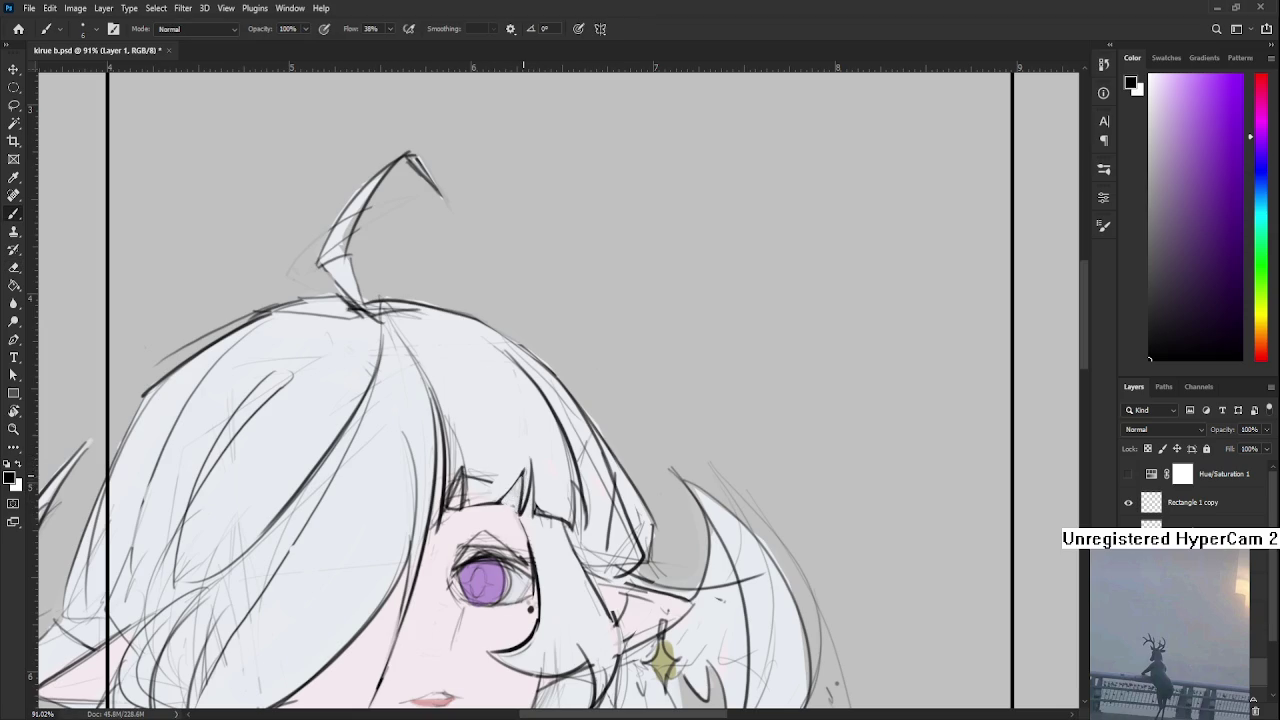
{"action": "key", "text": "r"}
{"action": "mouse_move", "coordinate": [500, 485]}
{"action": "left_mouse_down"}
{"action": "mouse_move", "coordinate": [547, 510]}
{"action": "mouse_move", "coordinate": [540, 520]}
{"action": "mouse_move", "coordinate": [550, 506]}
{"action": "mouse_move", "coordinate": [538, 503]}
{"action": "mouse_move", "coordinate": [564, 490]}
{"action": "mouse_move", "coordinate": [556, 530]}
{"action": "left_mouse_up"}
{"action": "key", "text": "e"}
Touch up strokes near the eye corner and tilt the view about 20° clockwise
{"action": "key", "text": "b"}
{"action": "key", "text": "e"}
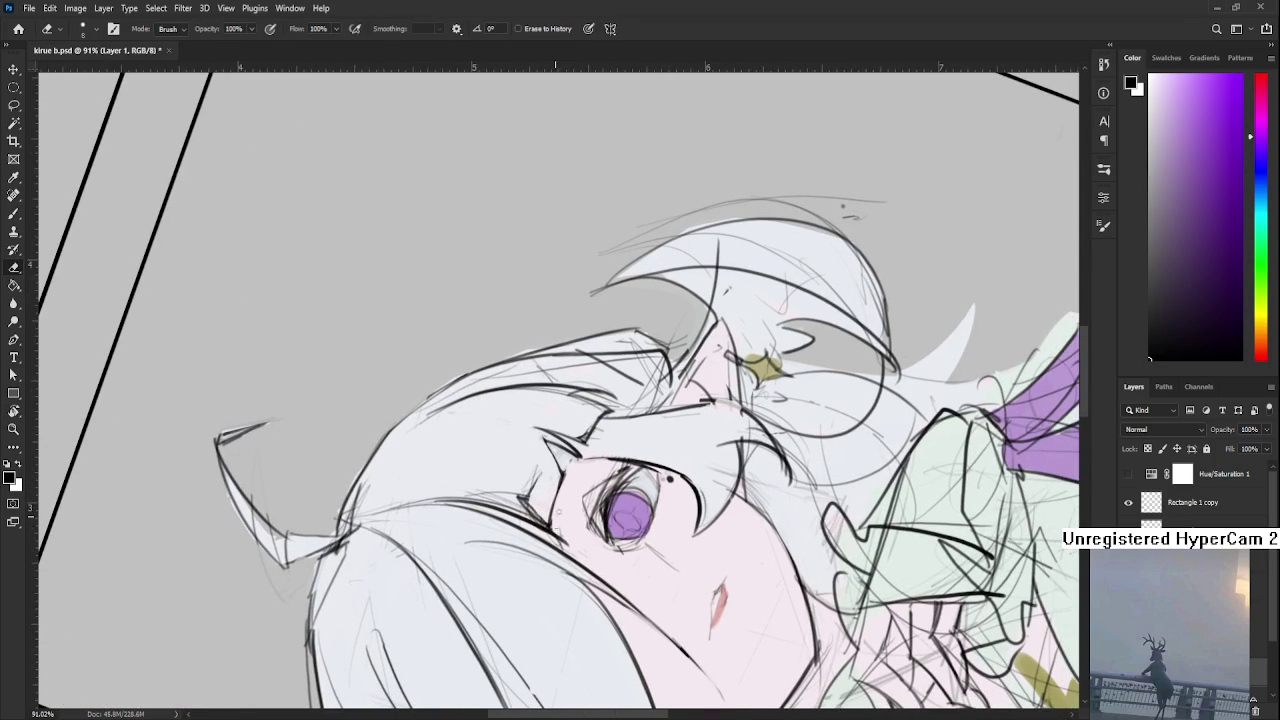
{"action": "key", "text": "b"}
{"action": "scroll", "coordinate": [295, 463], "scroll_direction": "up", "scroll_amount": 2}
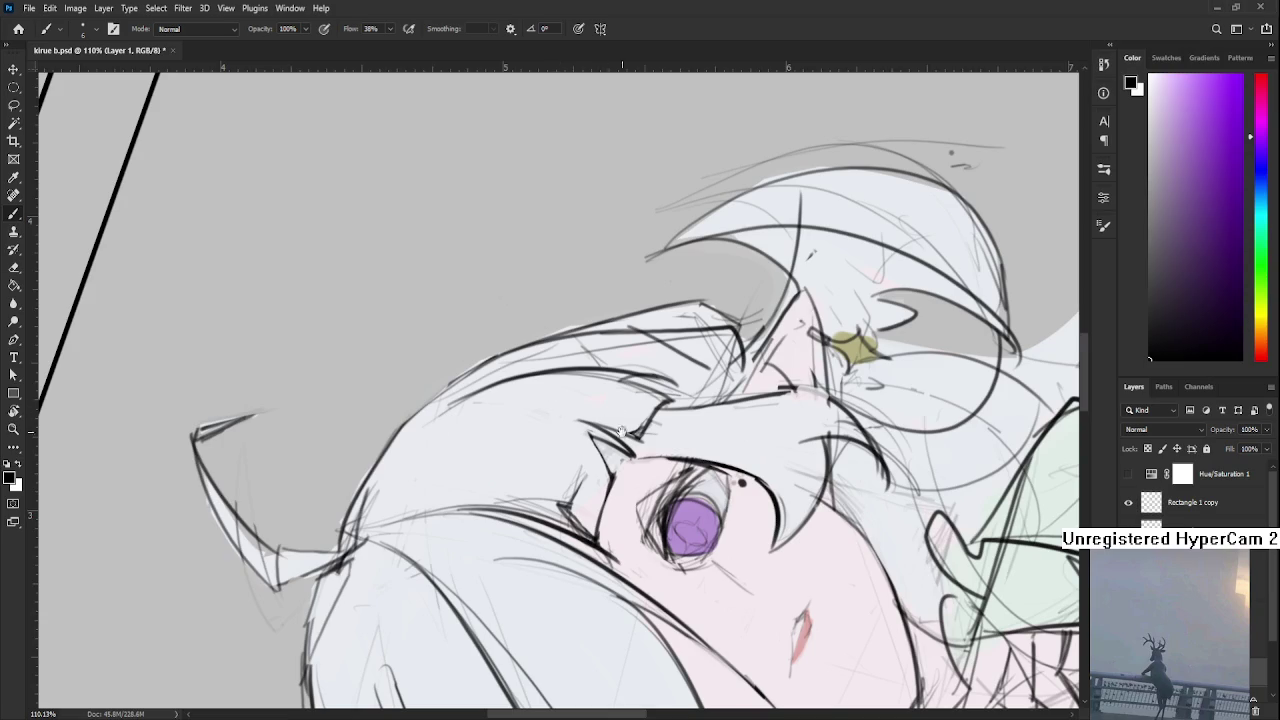
{"action": "key", "text": "r"}
{"action": "mouse_move", "coordinate": [605, 425]}
{"action": "left_mouse_down"}
{"action": "mouse_move", "coordinate": [608, 415]}
{"action": "mouse_move", "coordinate": [560, 460]}
{"action": "left_mouse_up"}
{"action": "key", "text": "r"}
{"action": "key", "text": "e"}
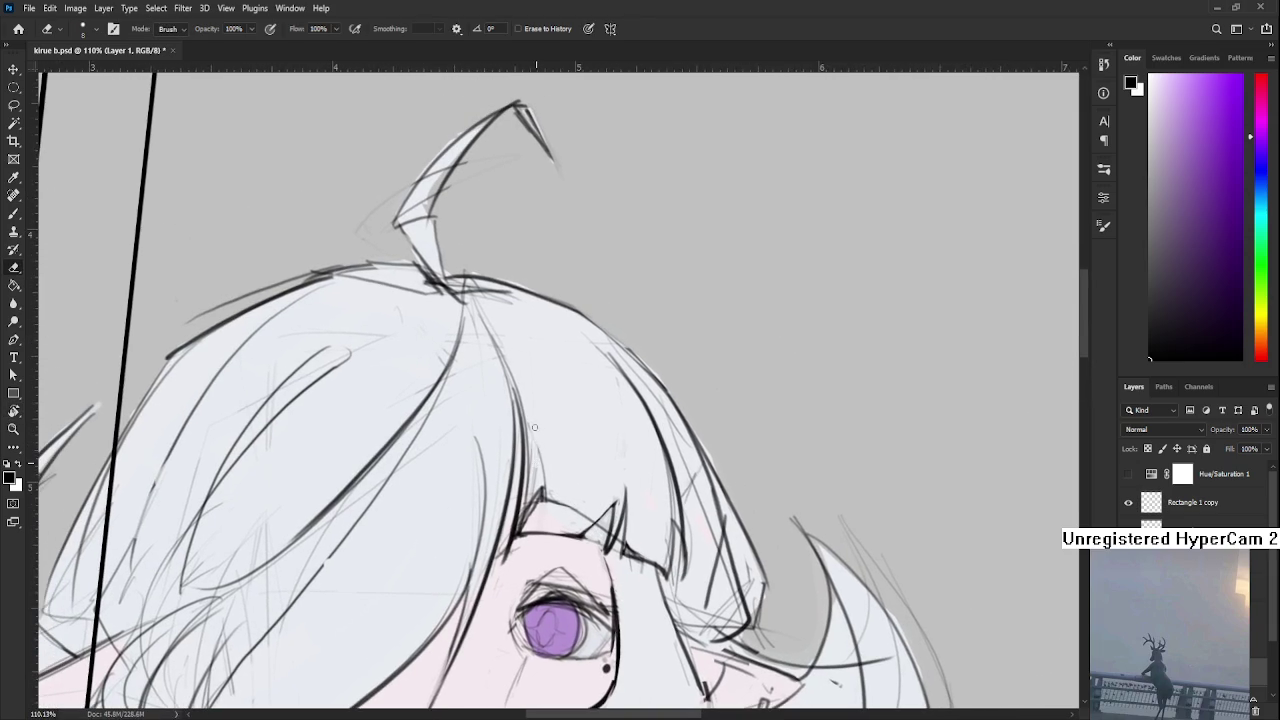
Rotate the canvas view repeatedly to reach the hair strands comfortably
{"action": "key", "text": "r"}
{"action": "mouse_move", "coordinate": [533, 482]}
{"action": "left_mouse_down"}
{"action": "mouse_move", "coordinate": [510, 389]}
{"action": "mouse_move", "coordinate": [552, 372]}
{"action": "left_mouse_up"}
{"action": "key", "text": "r"}
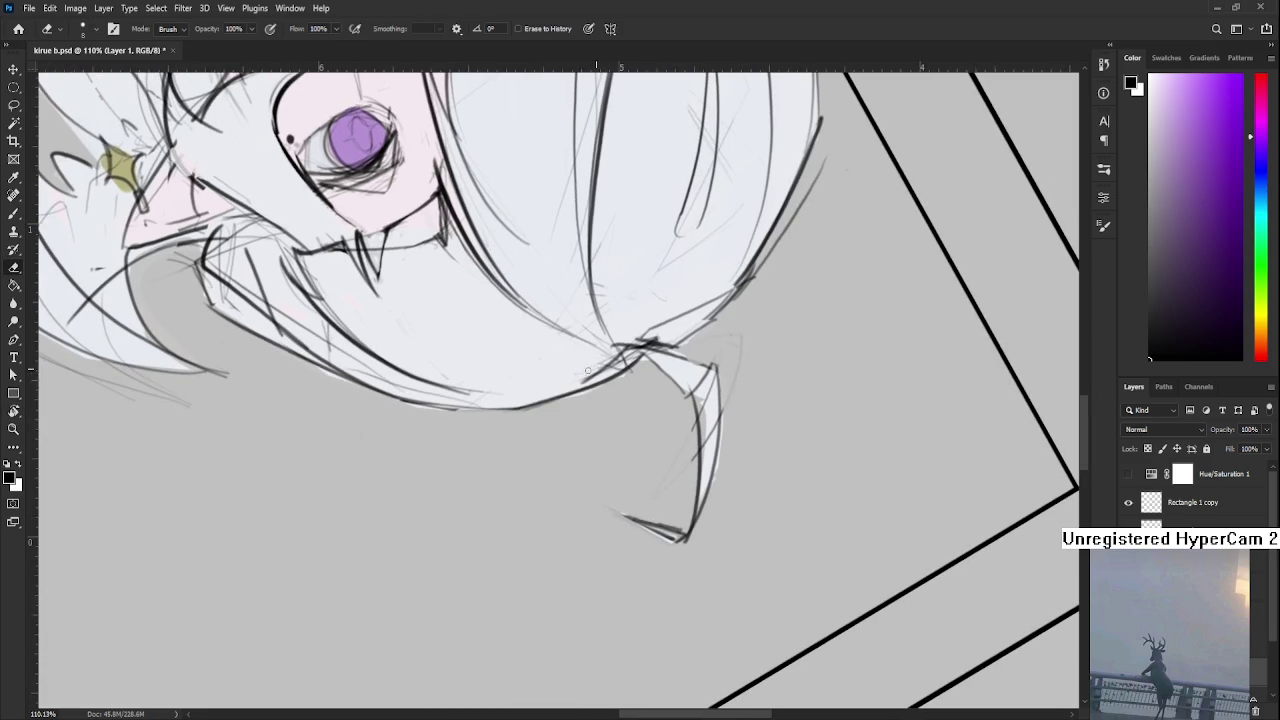
{"action": "key", "text": "r"}
{"action": "mouse_move", "coordinate": [620, 406]}
{"action": "left_mouse_down"}
{"action": "mouse_move", "coordinate": [440, 533]}
{"action": "mouse_move", "coordinate": [459, 448]}
{"action": "left_mouse_up"}
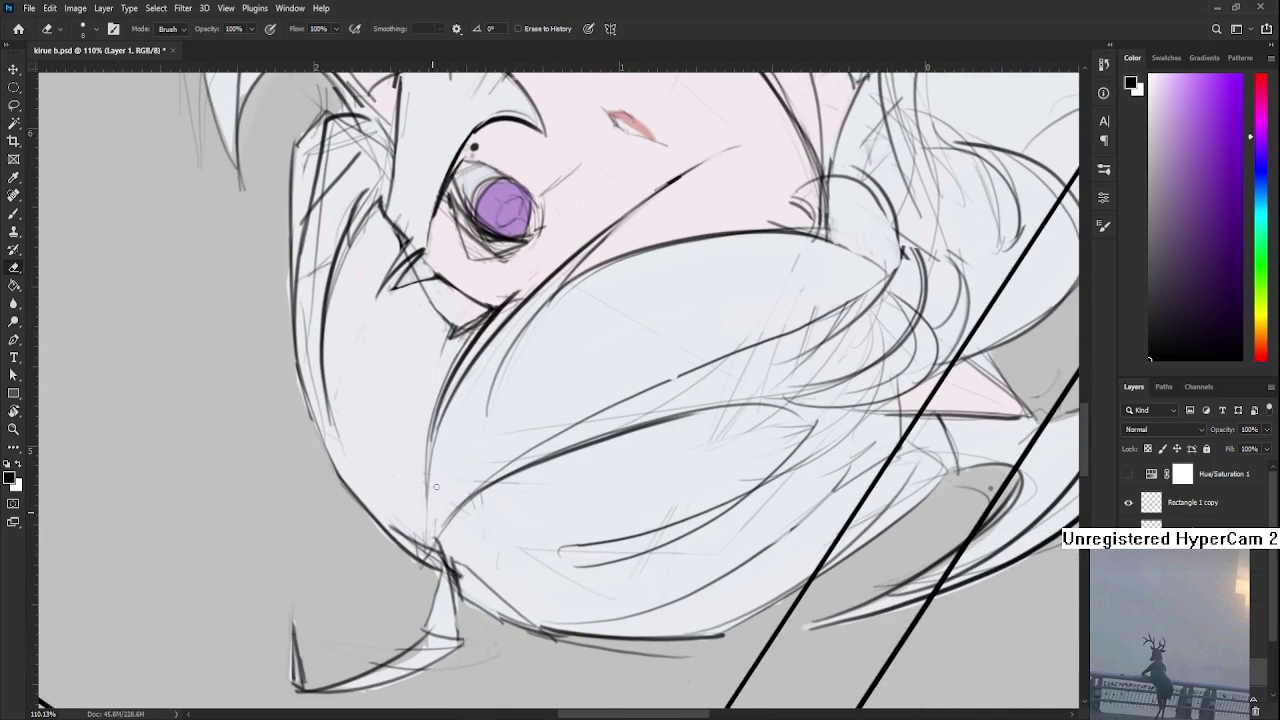
{"action": "key", "text": "r"}
{"action": "left_click_drag", "start_coordinate": [432, 505], "coordinate": [511, 476]}
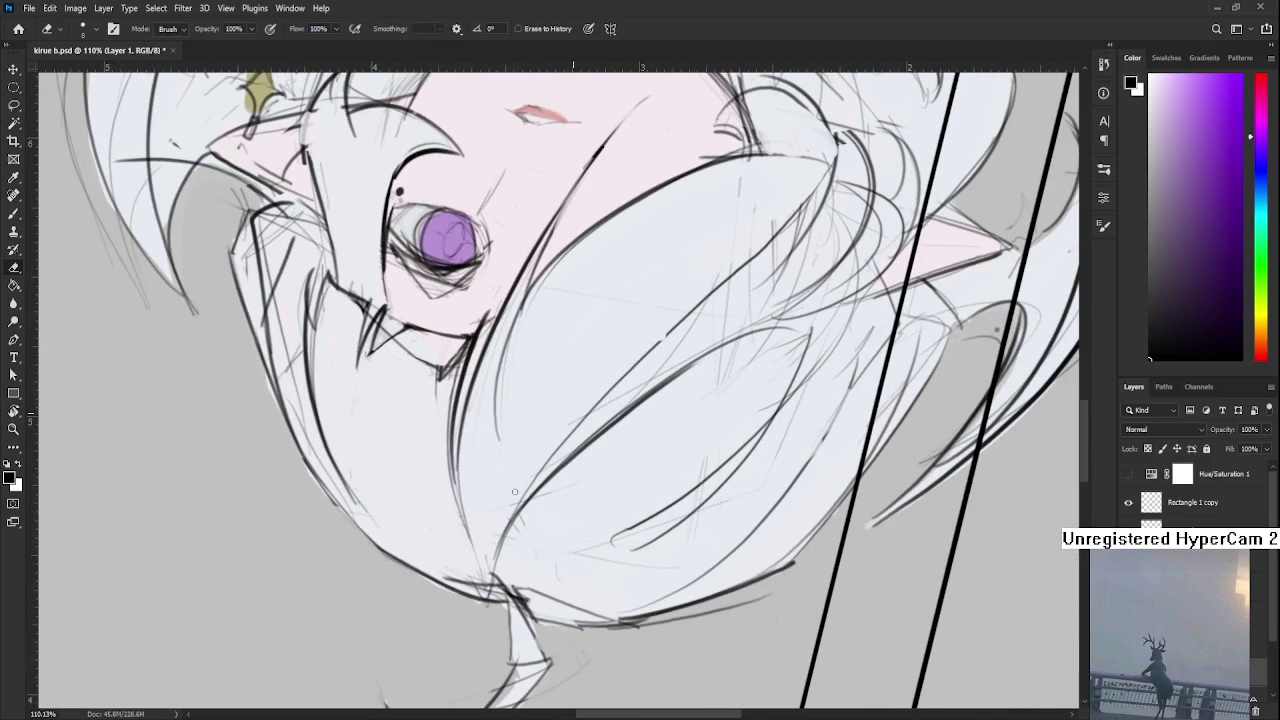
Zoom in and erase faint sketch strokes among the hair strands
{"action": "scroll", "coordinate": [488, 500], "scroll_direction": "up", "scroll_amount": 3}
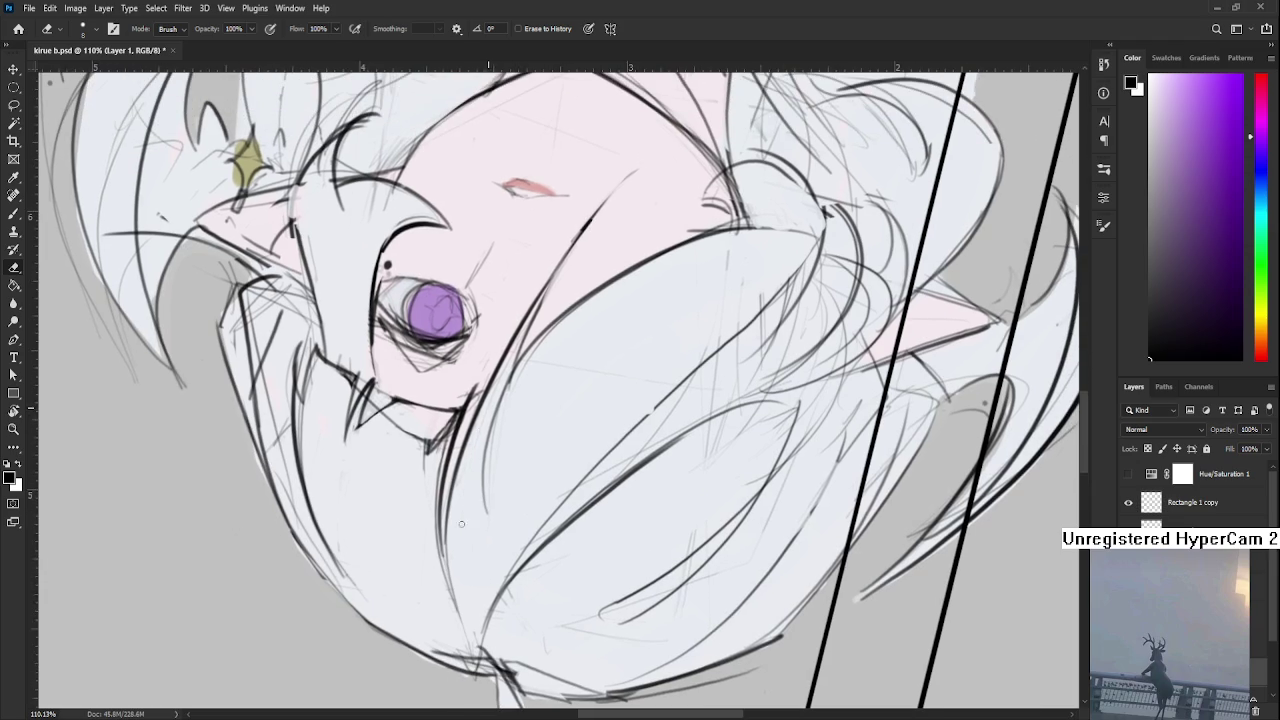
{"action": "scroll", "coordinate": [469, 490], "scroll_direction": "up", "scroll_amount": 2}
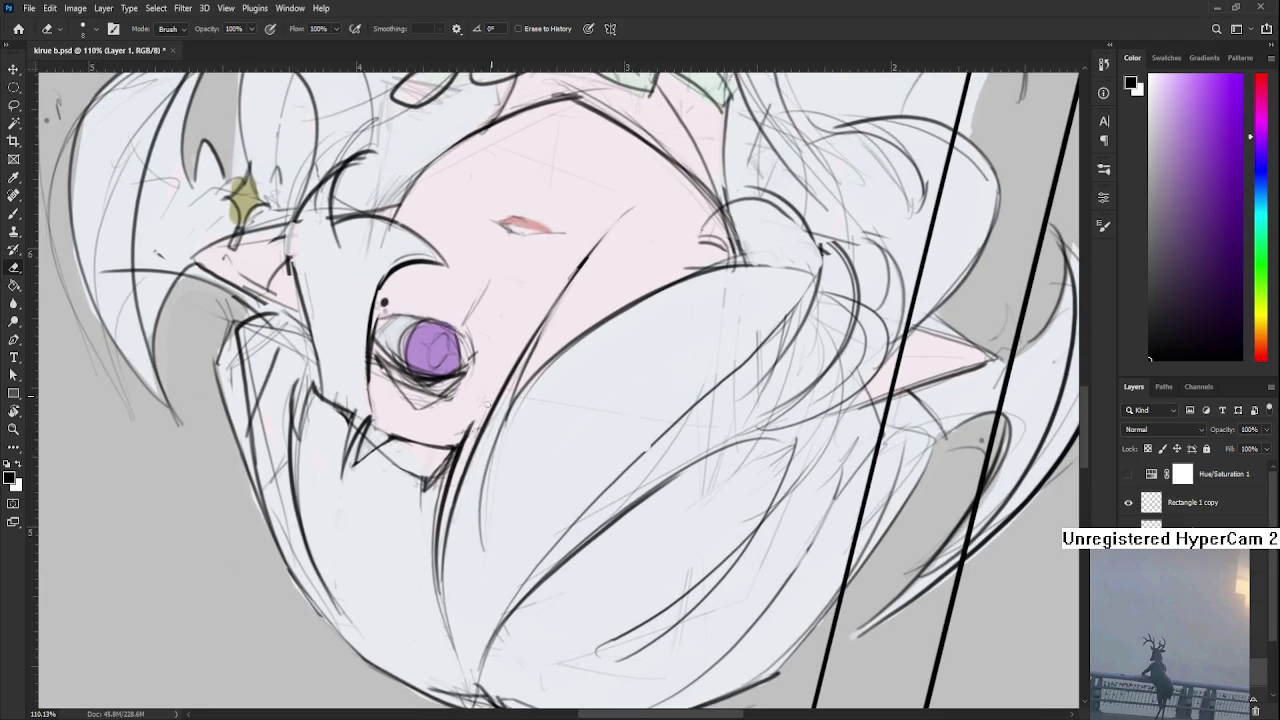
{"action": "scroll", "coordinate": [489, 440], "scroll_direction": "up", "scroll_amount": 2}
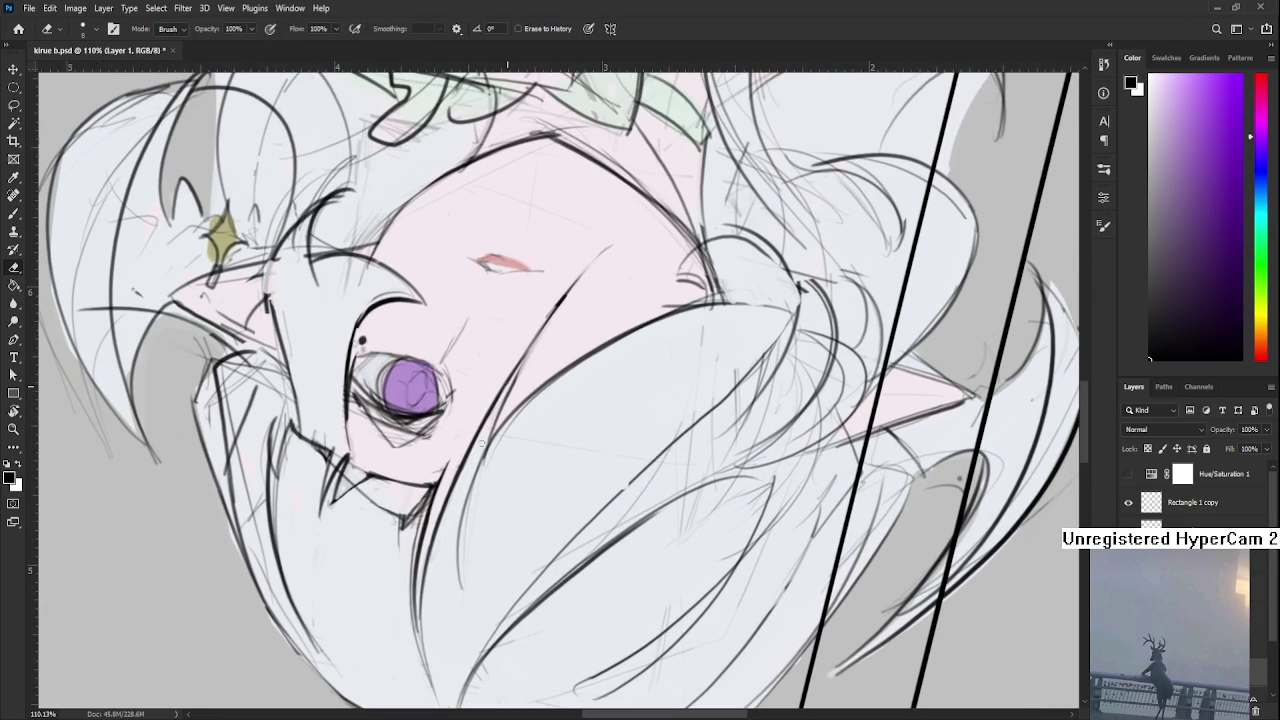
{"action": "left_click_drag", "start_coordinate": [470, 490], "coordinate": [461, 566]}
{"action": "left_click_drag", "start_coordinate": [530, 410], "coordinate": [500, 440]}
{"action": "left_click_drag", "start_coordinate": [584, 449], "coordinate": [489, 503]}
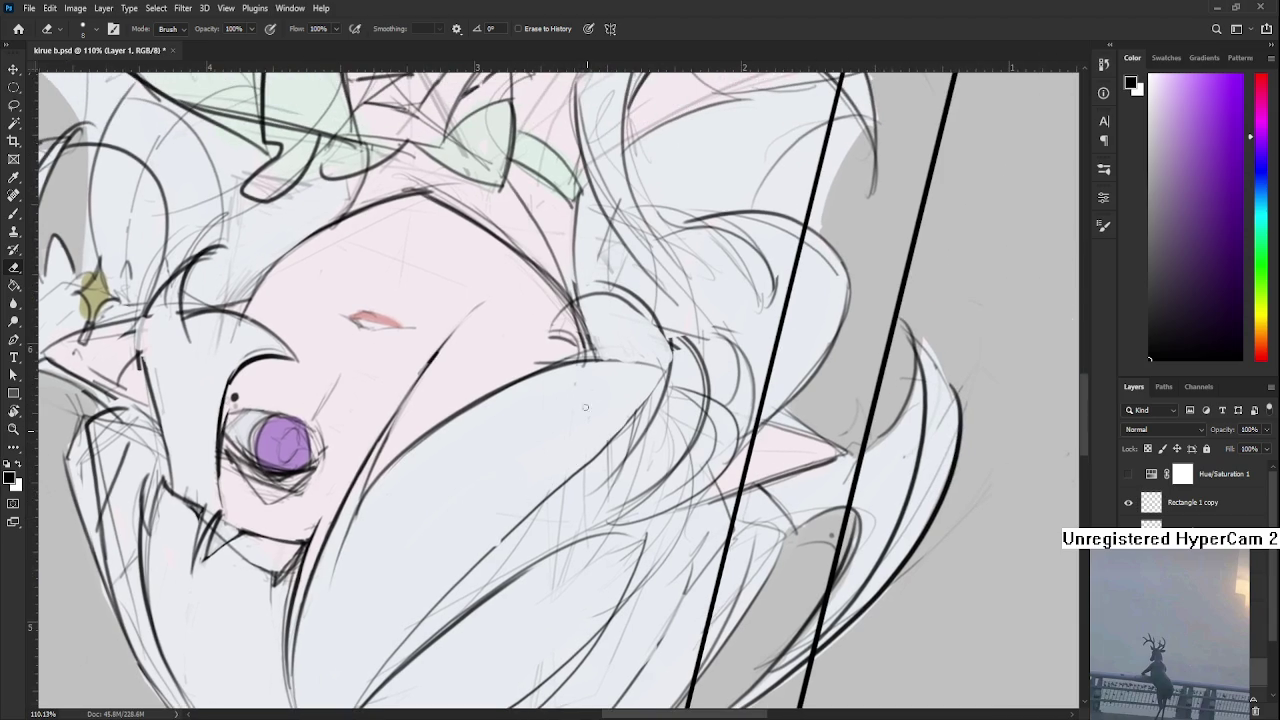
{"action": "key", "text": "r"}
{"action": "mouse_move", "coordinate": [588, 377]}
{"action": "left_mouse_down"}
{"action": "mouse_move", "coordinate": [489, 447]}
{"action": "mouse_move", "coordinate": [534, 427]}
{"action": "left_mouse_up"}
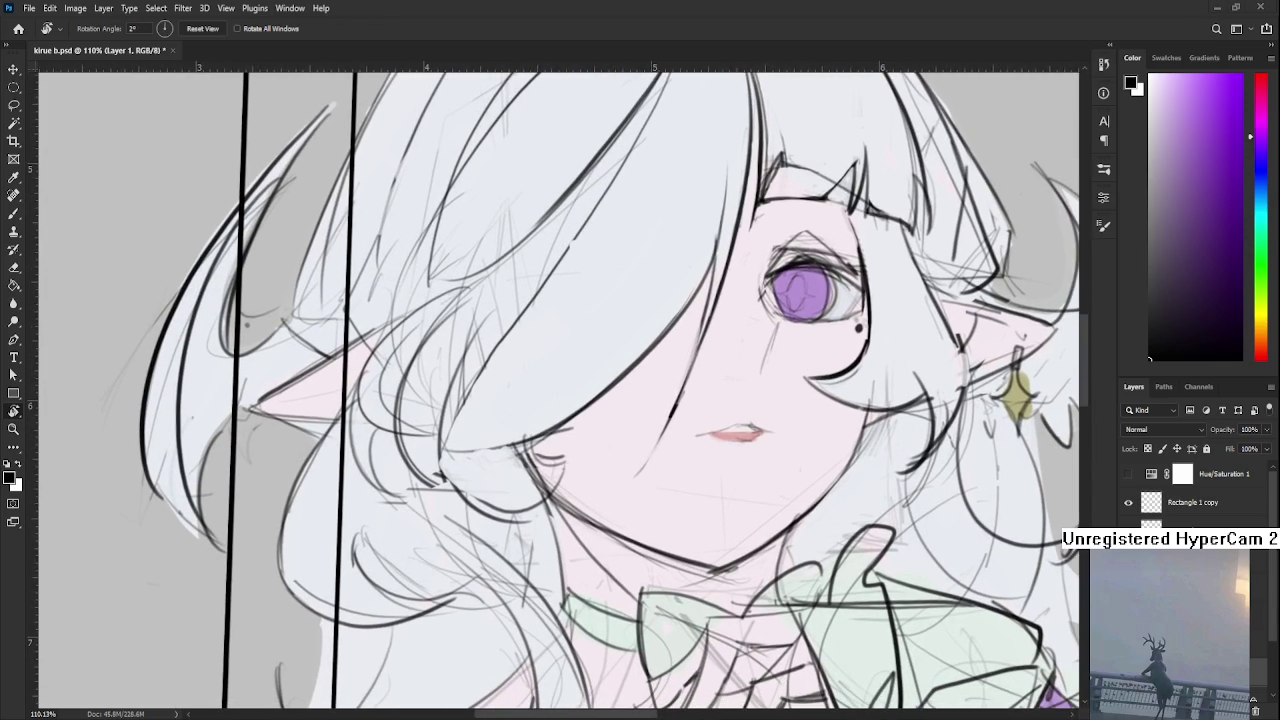
Erase faint sketch marks along the hair edge with the view tilted
{"action": "key", "text": "e"}
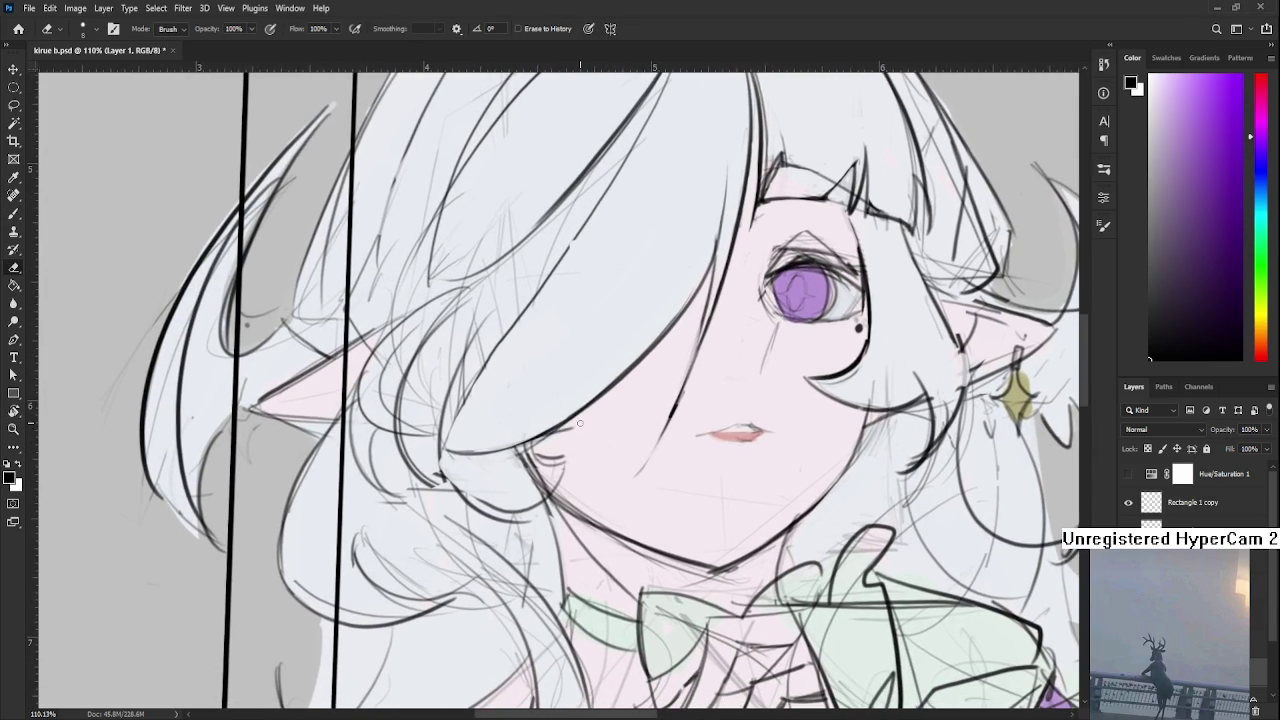
{"action": "mouse_move", "coordinate": [512, 457]}
{"action": "left_mouse_down"}
{"action": "mouse_move", "coordinate": [531, 481]}
{"action": "mouse_move", "coordinate": [546, 477]}
{"action": "mouse_move", "coordinate": [448, 506]}
{"action": "left_mouse_up"}
{"action": "key", "text": "r"}
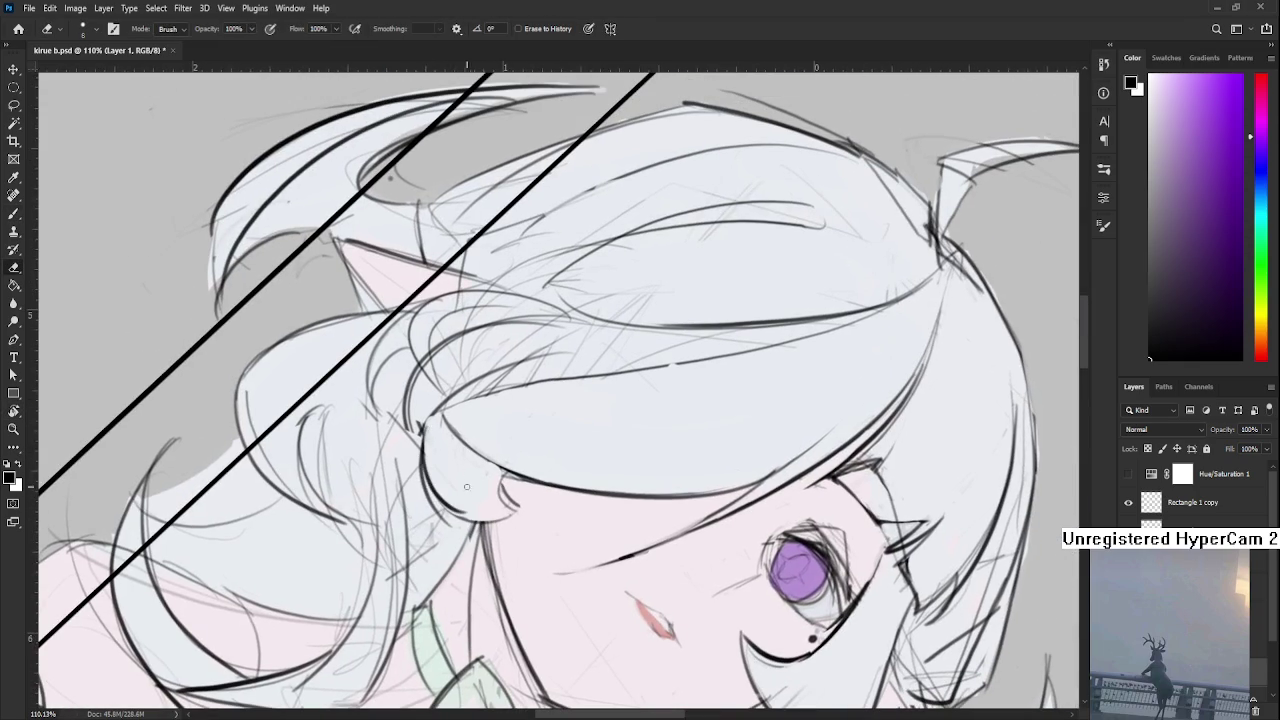
{"action": "key", "text": "r"}
{"action": "left_click_drag", "start_coordinate": [475, 496], "coordinate": [469, 404]}
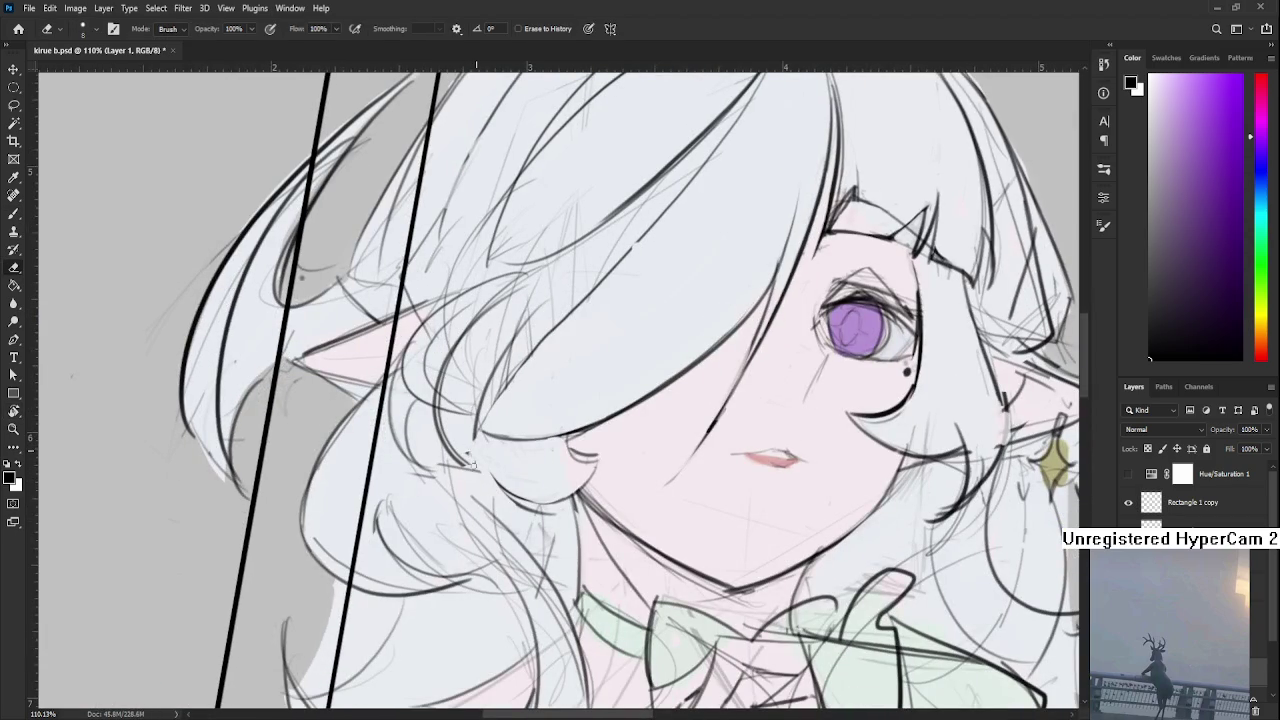
Draw new dark strokes in the hair, tilting the view about 30°
{"action": "key", "text": "b"}
{"action": "mouse_move", "coordinate": [470, 425]}
{"action": "left_mouse_down"}
{"action": "mouse_move", "coordinate": [505, 505]}
{"action": "mouse_move", "coordinate": [547, 513]}
{"action": "left_mouse_up"}
{"action": "key", "text": "e"}
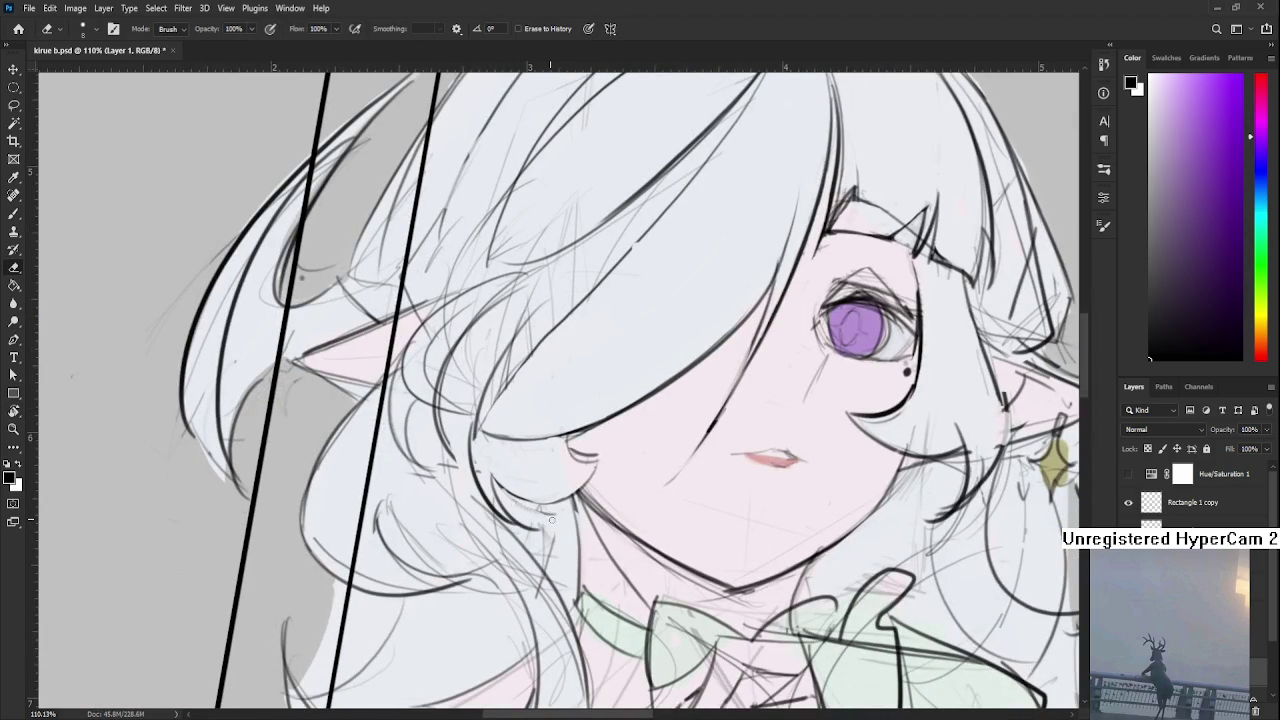
{"action": "key", "text": "b"}
{"action": "mouse_move", "coordinate": [495, 476]}
{"action": "left_mouse_down"}
{"action": "mouse_move", "coordinate": [528, 500]}
{"action": "mouse_move", "coordinate": [544, 479]}
{"action": "mouse_move", "coordinate": [491, 476]}
{"action": "left_mouse_up"}
{"action": "key", "text": "e"}
{"action": "key", "text": "r"}
{"action": "key", "text": "r"}
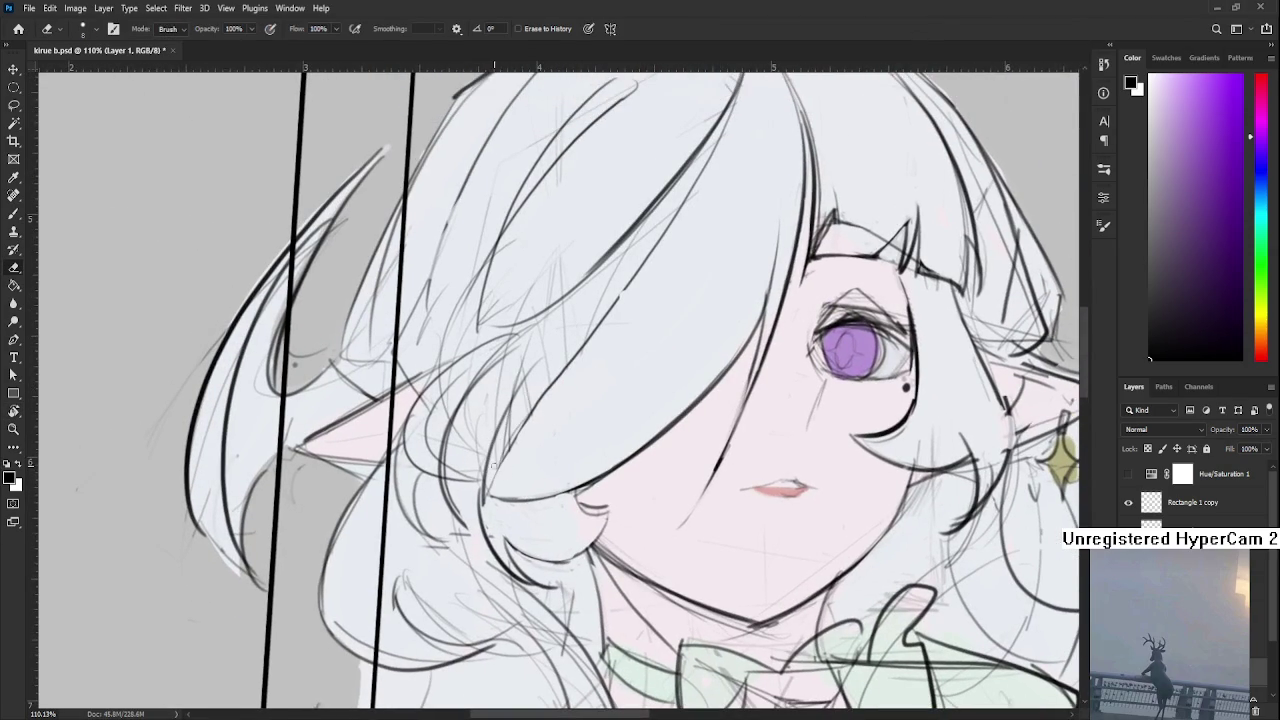
Erase faint stray sketch lines in the upper hair beneath the ahoge
{"action": "left_click_drag", "start_coordinate": [556, 333], "coordinate": [513, 423]}
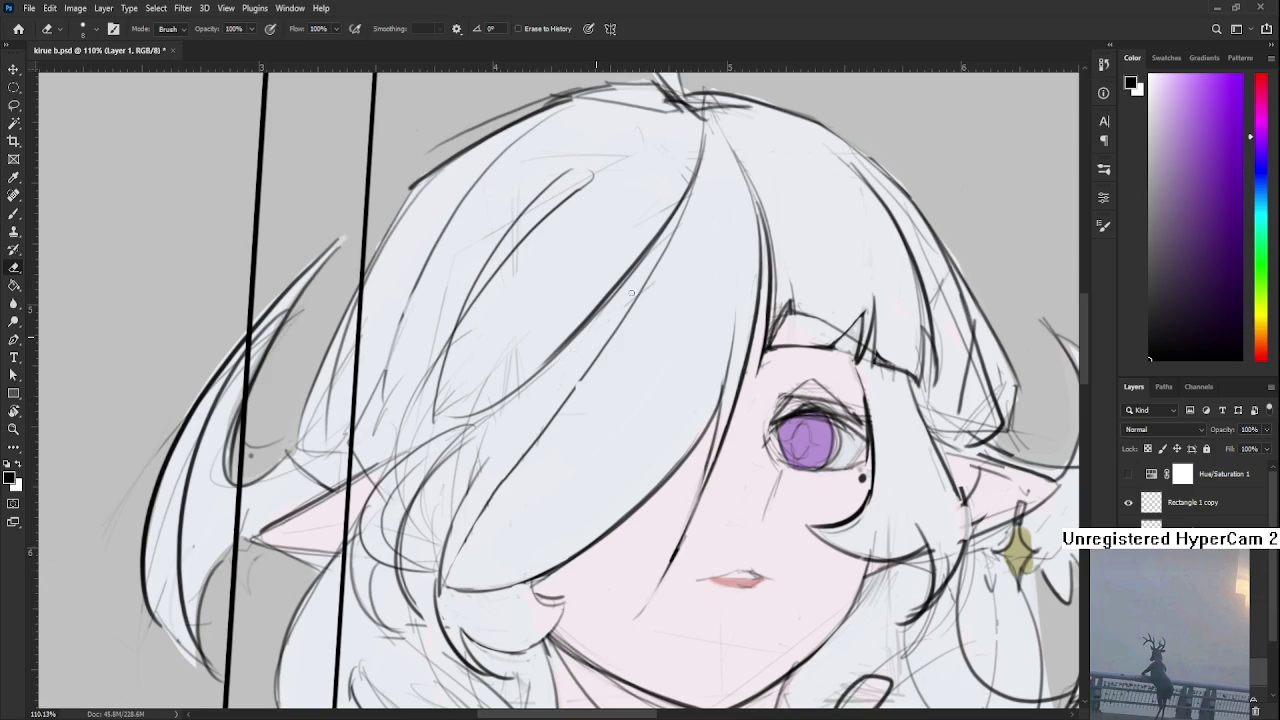
{"action": "left_click_drag", "start_coordinate": [564, 363], "coordinate": [469, 476]}
{"action": "left_click_drag", "start_coordinate": [600, 318], "coordinate": [544, 430]}
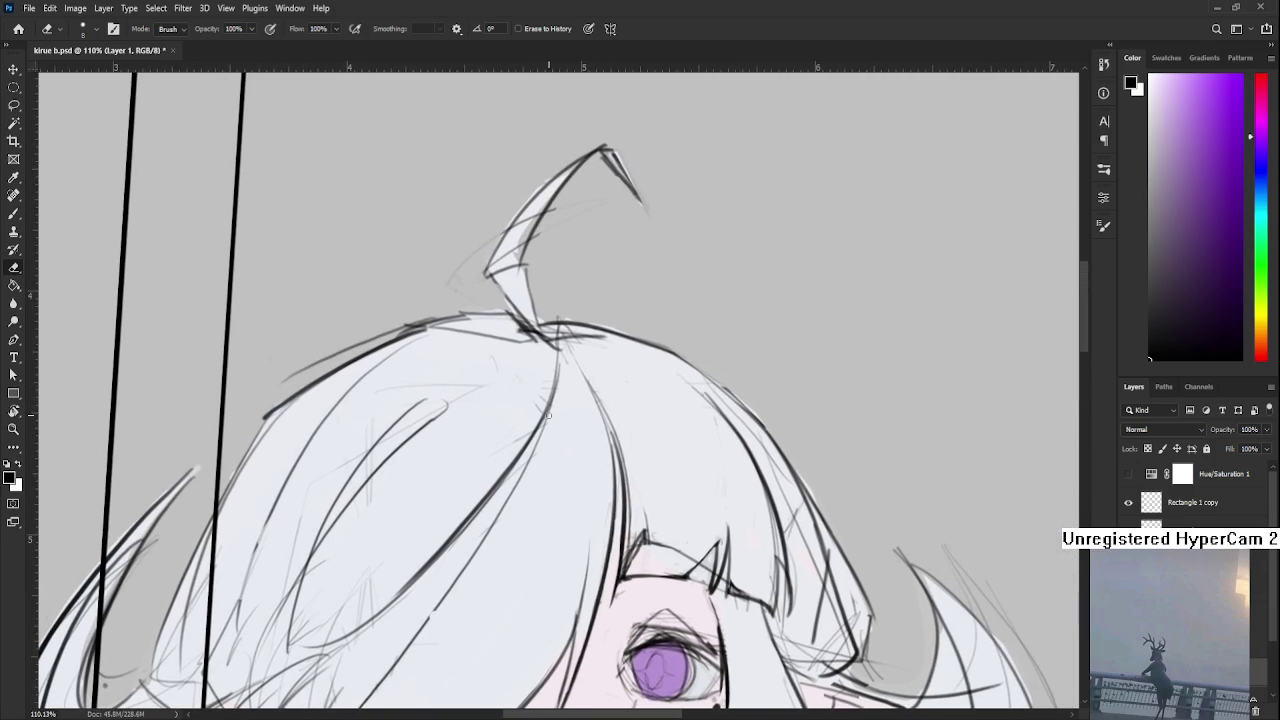
{"action": "left_click_drag", "start_coordinate": [549, 369], "coordinate": [649, 299]}
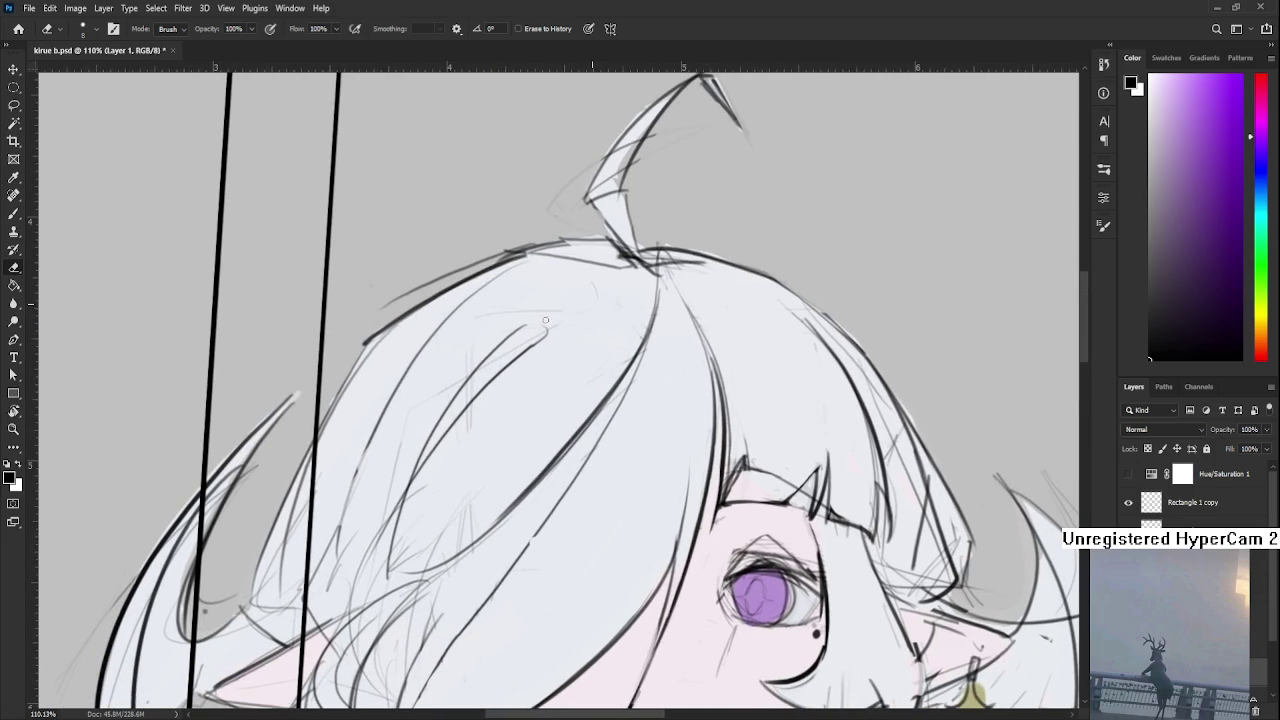
{"action": "left_click_drag", "start_coordinate": [478, 370], "coordinate": [463, 386]}
{"action": "left_click_drag", "start_coordinate": [402, 472], "coordinate": [430, 445]}
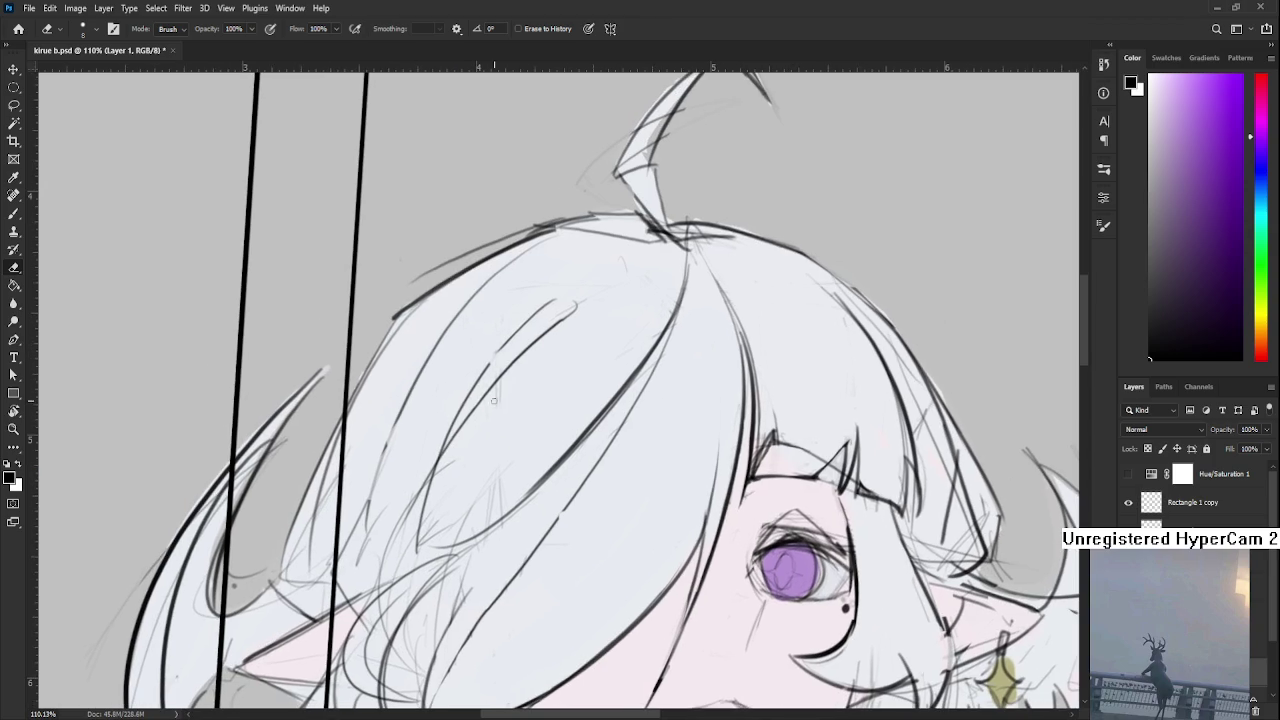
{"action": "left_click_drag", "start_coordinate": [474, 506], "coordinate": [452, 524]}
{"action": "scroll", "coordinate": [456, 524], "scroll_direction": "down", "scroll_amount": 2}
{"action": "scroll", "coordinate": [456, 524], "scroll_direction": "down", "scroll_amount": 1}
{"action": "scroll", "coordinate": [456, 524], "scroll_direction": "down", "scroll_amount": 2}
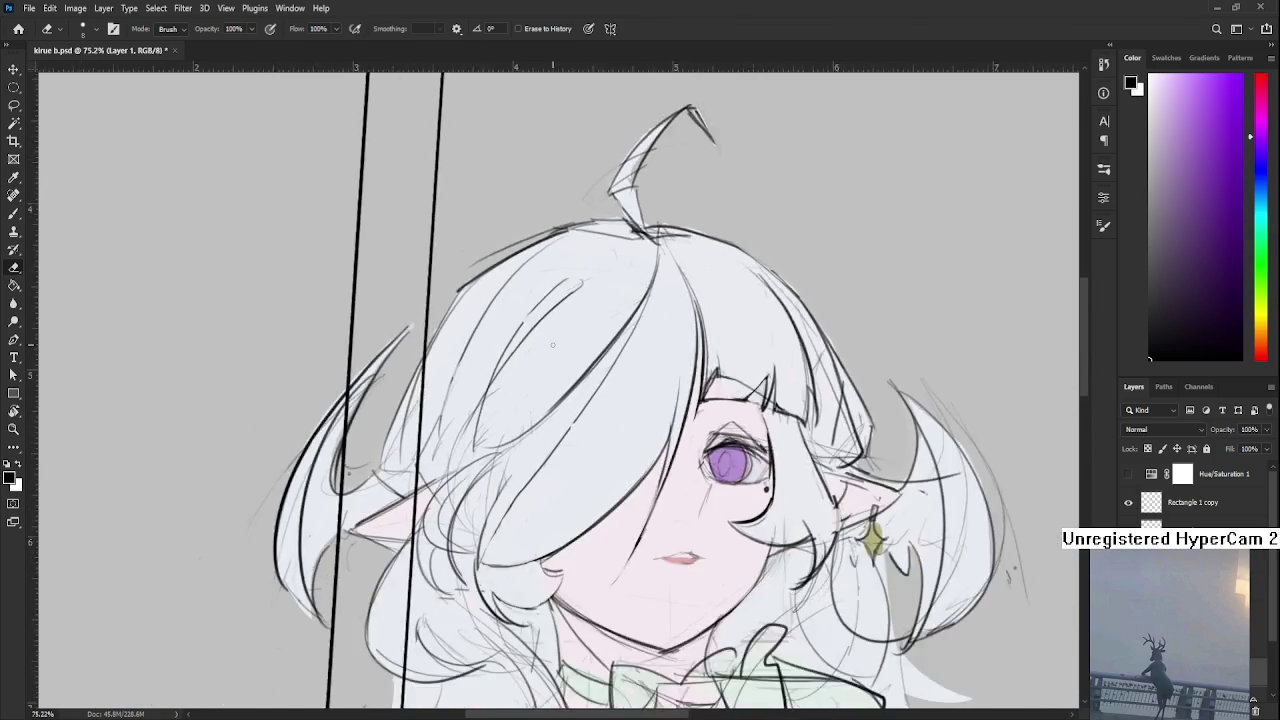
{"action": "scroll", "coordinate": [456, 524], "scroll_direction": "down", "scroll_amount": 3}
{"action": "scroll", "coordinate": [552, 347], "scroll_direction": "up", "scroll_amount": 1}
{"action": "scroll", "coordinate": [552, 347], "scroll_direction": "up", "scroll_amount": 2}
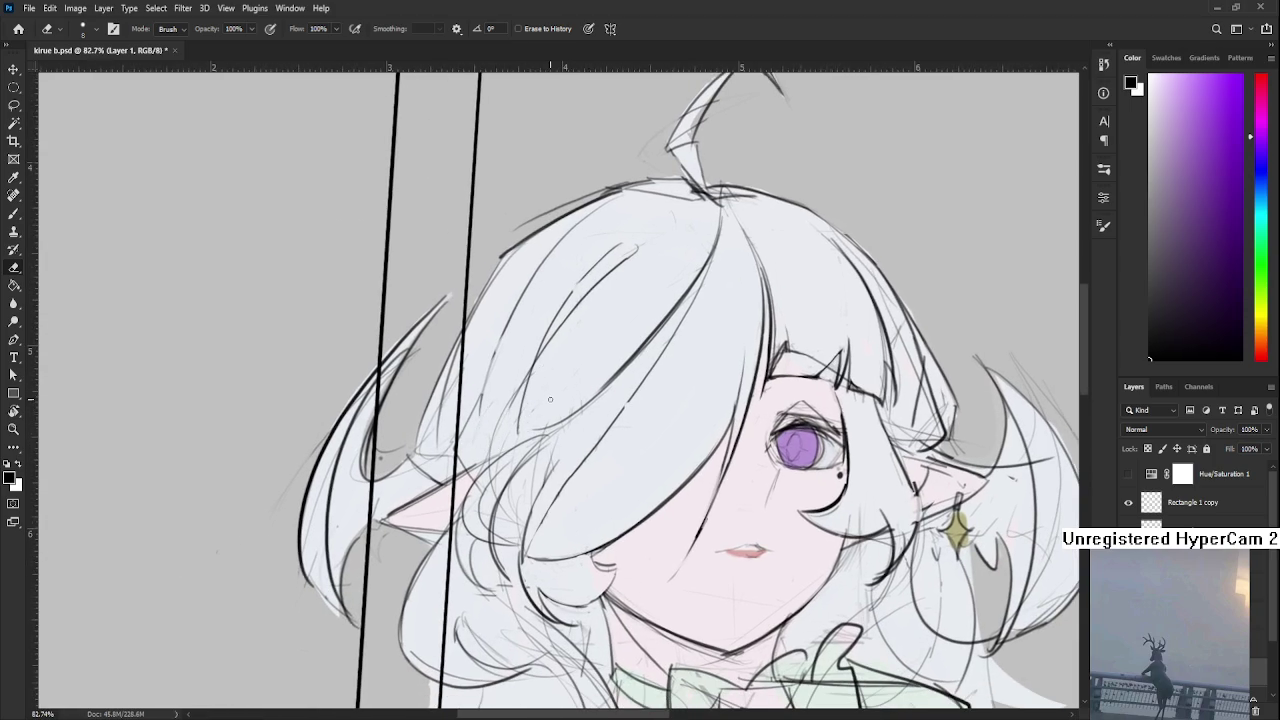
{"action": "scroll", "coordinate": [545, 402], "scroll_direction": "down", "scroll_amount": 2}
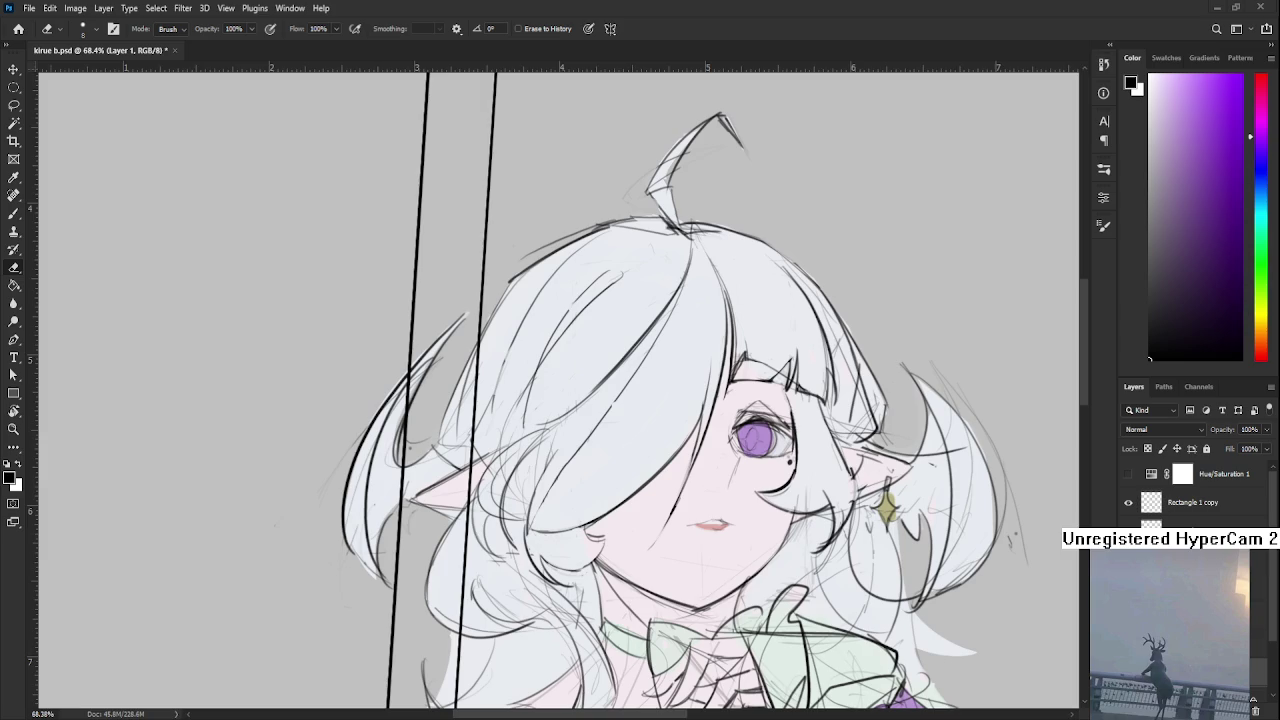
{"action": "scroll", "coordinate": [647, 464], "scroll_direction": "down", "scroll_amount": 1}
Turn the view nearly upside down, reposition the drawing and take up the Brush for Layer 7
{"action": "left_click_drag", "start_coordinate": [641, 463], "coordinate": [505, 473]}
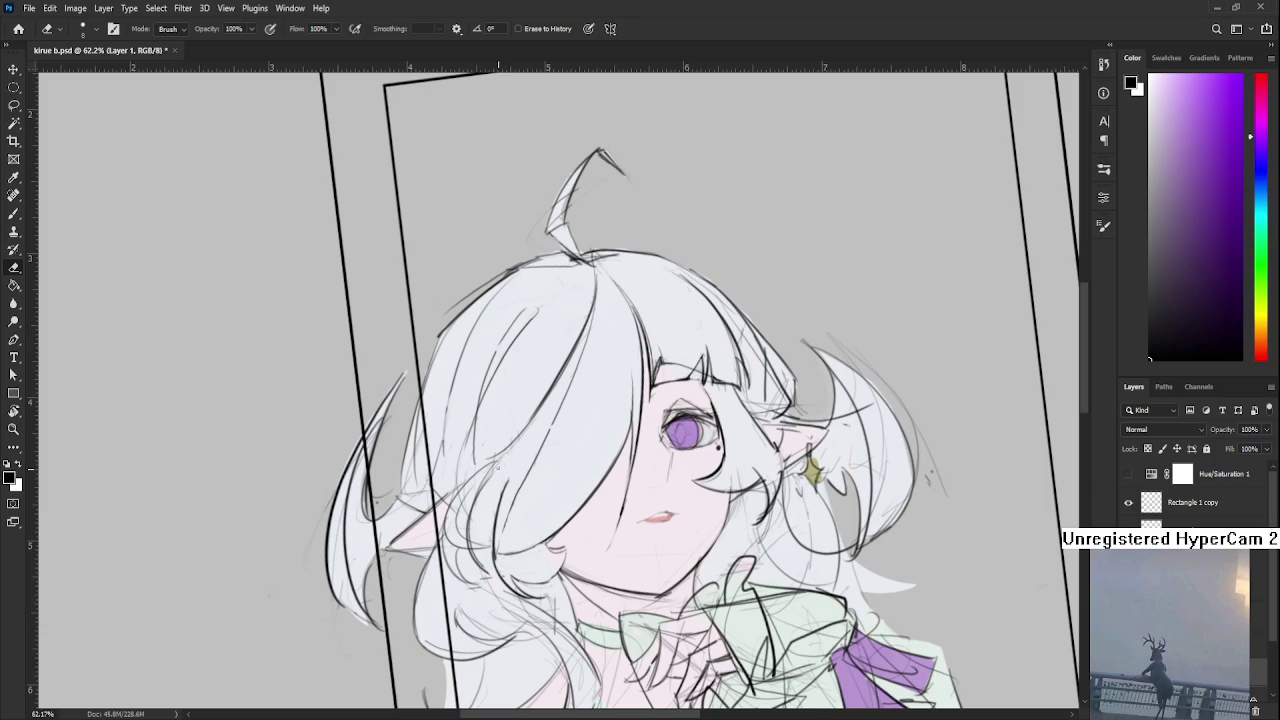
{"action": "key", "text": "r"}
{"action": "left_click_drag", "start_coordinate": [525, 432], "coordinate": [513, 422]}
{"action": "key", "text": "b"}
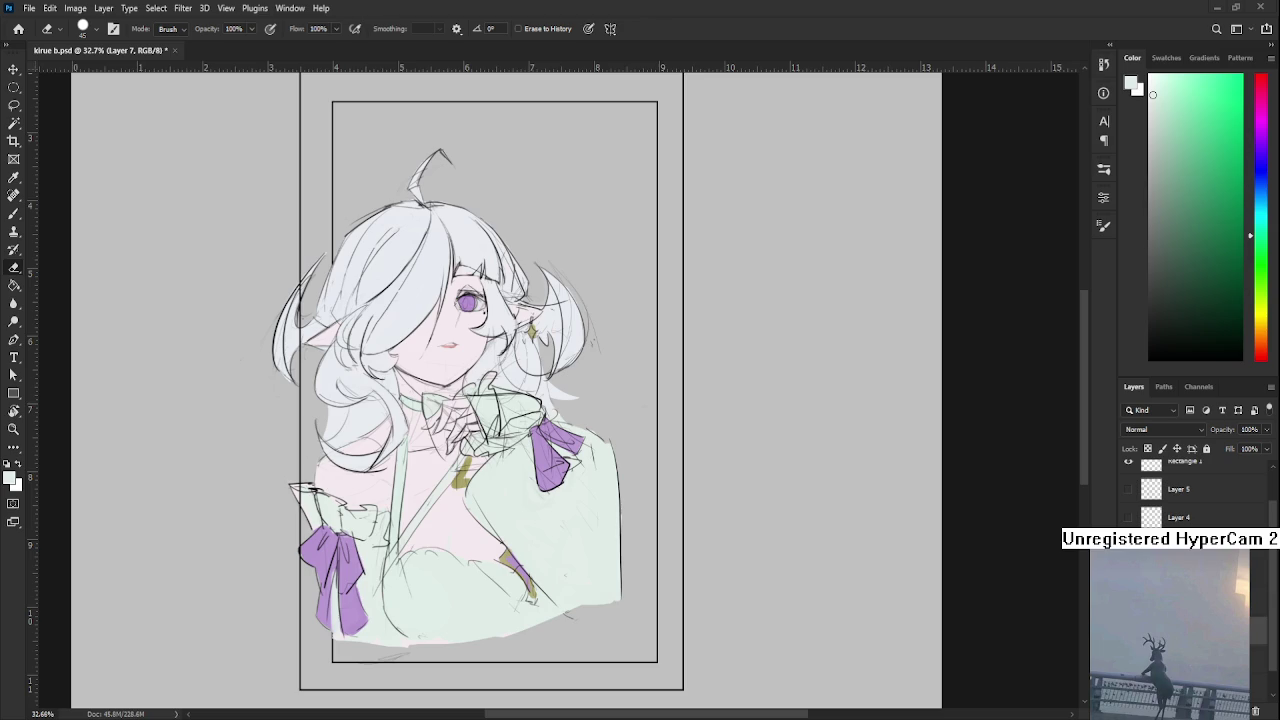
{"action": "scroll", "coordinate": [478, 463], "scroll_direction": "down", "scroll_amount": 2}
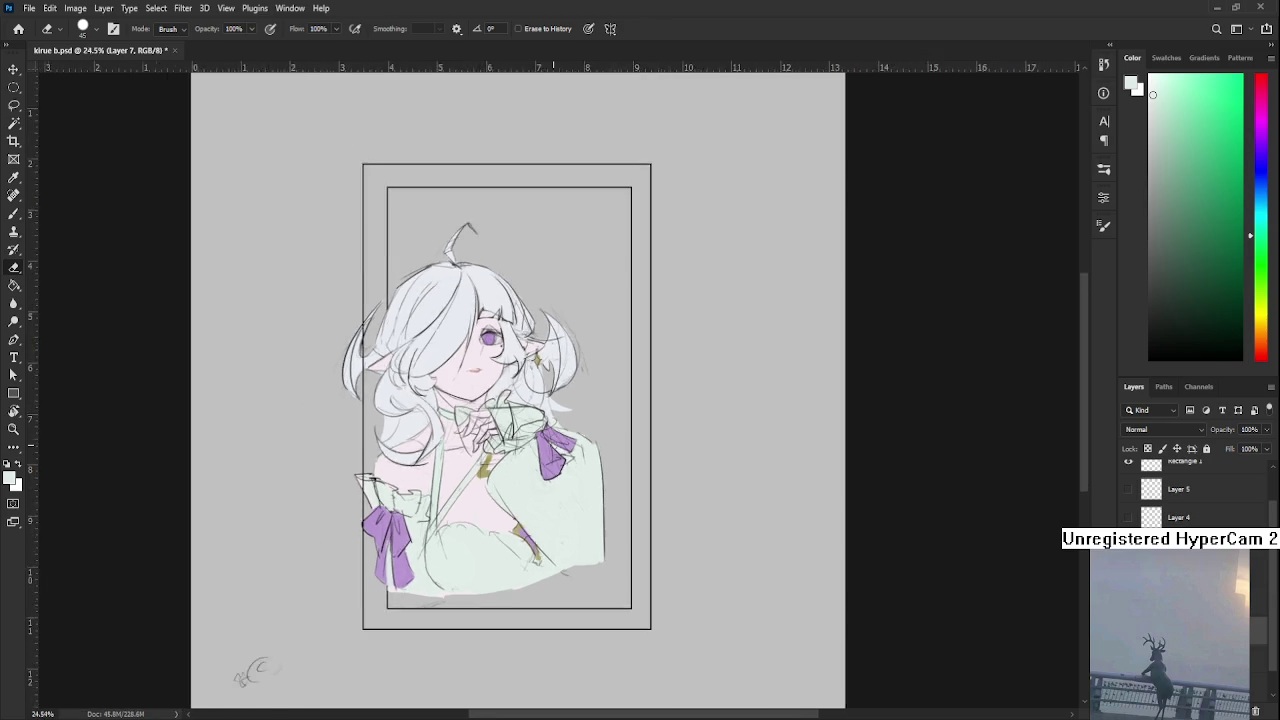
{"action": "scroll", "coordinate": [478, 463], "scroll_direction": "up", "scroll_amount": 3}
{"action": "scroll", "coordinate": [478, 463], "scroll_direction": "up", "scroll_amount": 2}
{"action": "scroll", "coordinate": [478, 463], "scroll_direction": "up", "scroll_amount": 2}
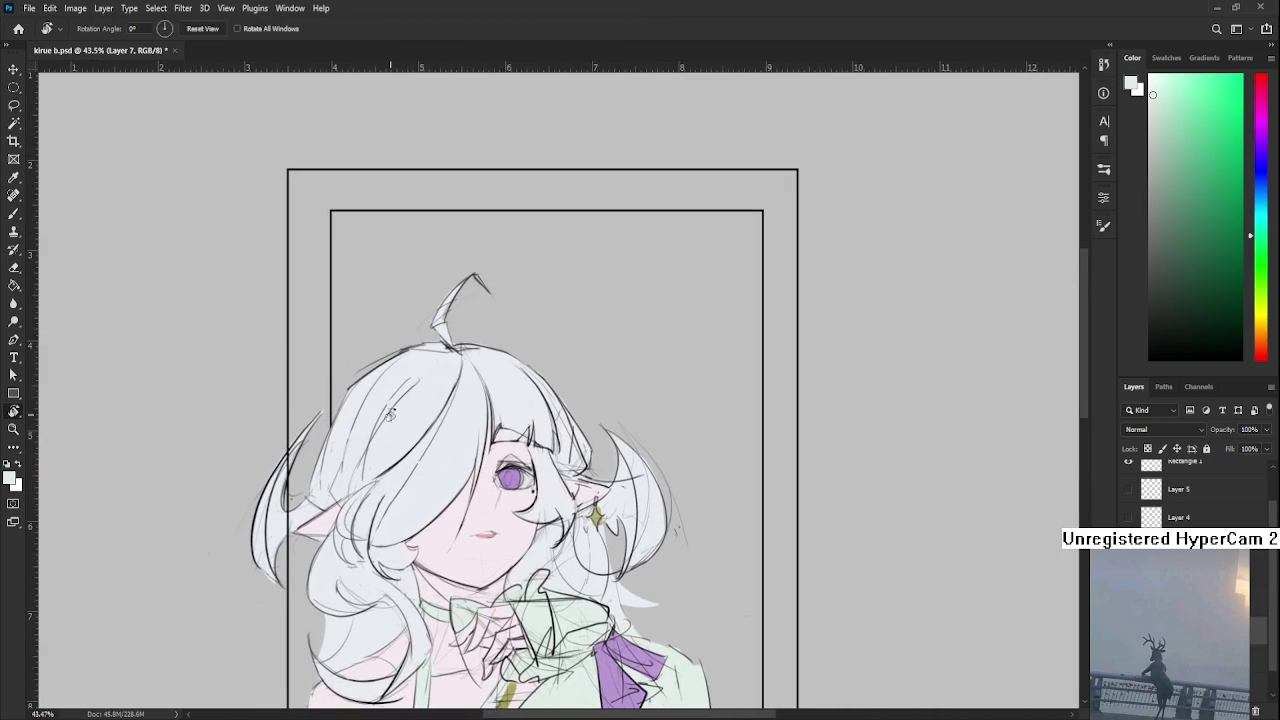
{"action": "left_click_drag", "start_coordinate": [418, 387], "coordinate": [437, 334]}
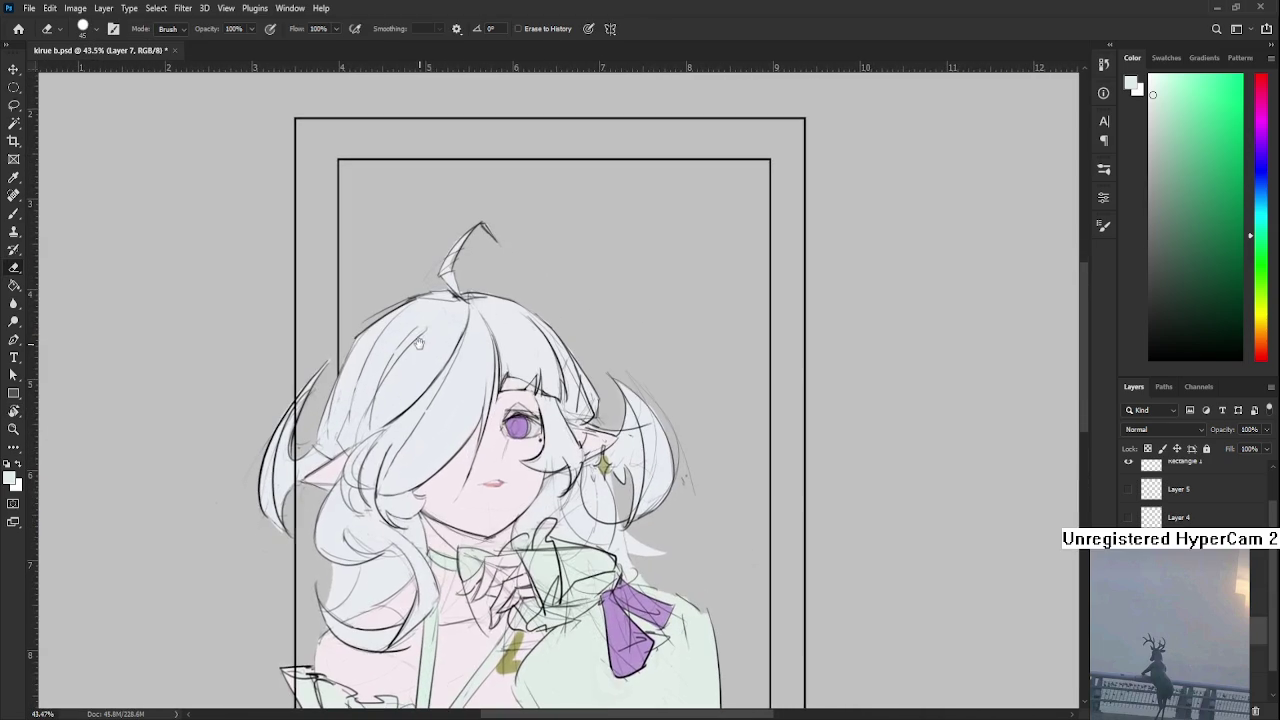
{"action": "key", "text": "b"}
{"action": "scroll", "coordinate": [439, 325], "scroll_direction": "down", "scroll_amount": 2}
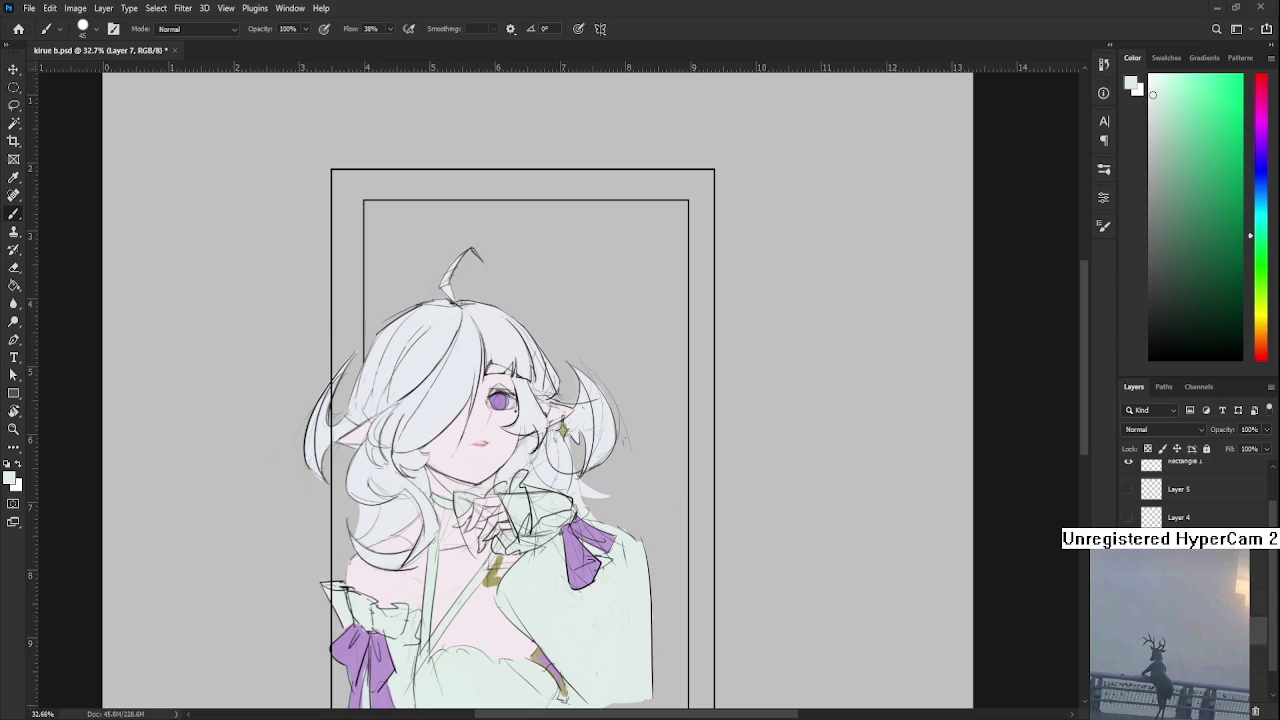
{"action": "scroll", "coordinate": [540, 455], "scroll_direction": "down", "scroll_amount": 1}
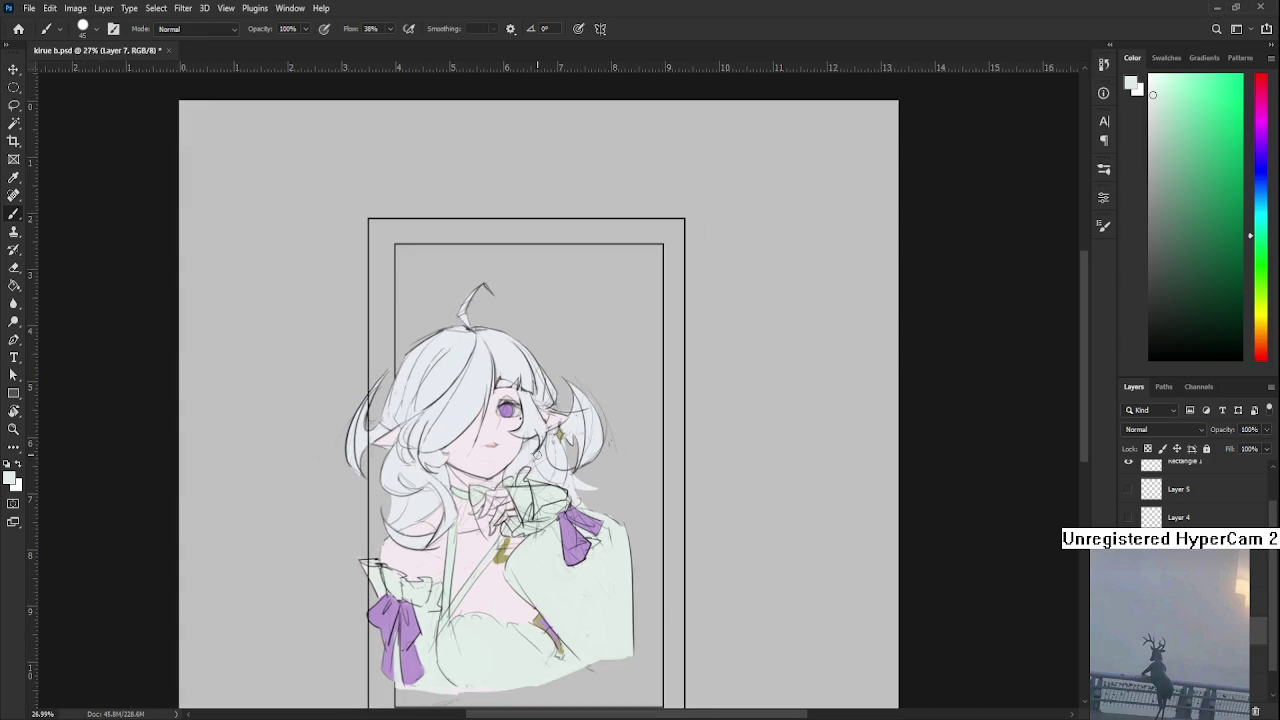
Zoom in and erase faint sketch lines near the collar ribbon on Layer 1
{"action": "scroll", "coordinate": [520, 450], "scroll_direction": "up", "scroll_amount": 1}
{"action": "scroll", "coordinate": [520, 450], "scroll_direction": "up", "scroll_amount": 1}
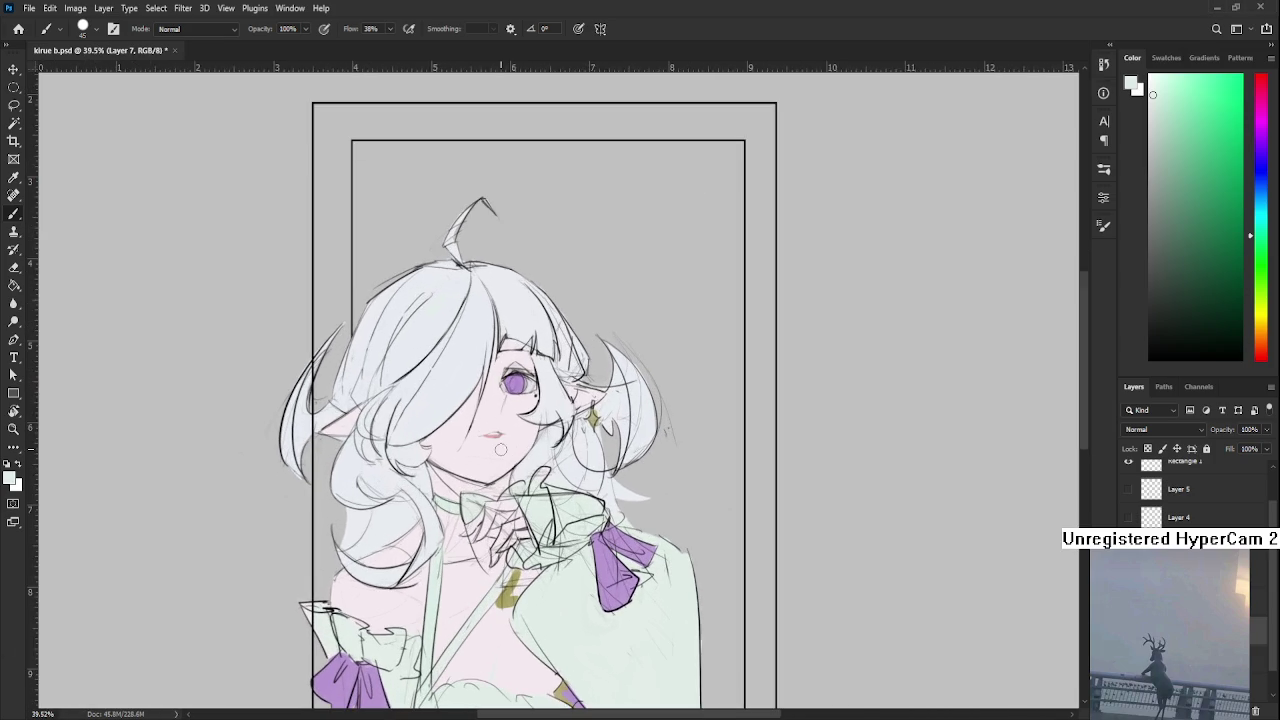
{"action": "scroll", "coordinate": [520, 450], "scroll_direction": "up", "scroll_amount": 1}
{"action": "scroll", "coordinate": [520, 450], "scroll_direction": "up", "scroll_amount": 1}
{"action": "scroll", "coordinate": [512, 413], "scroll_direction": "up", "scroll_amount": 1}
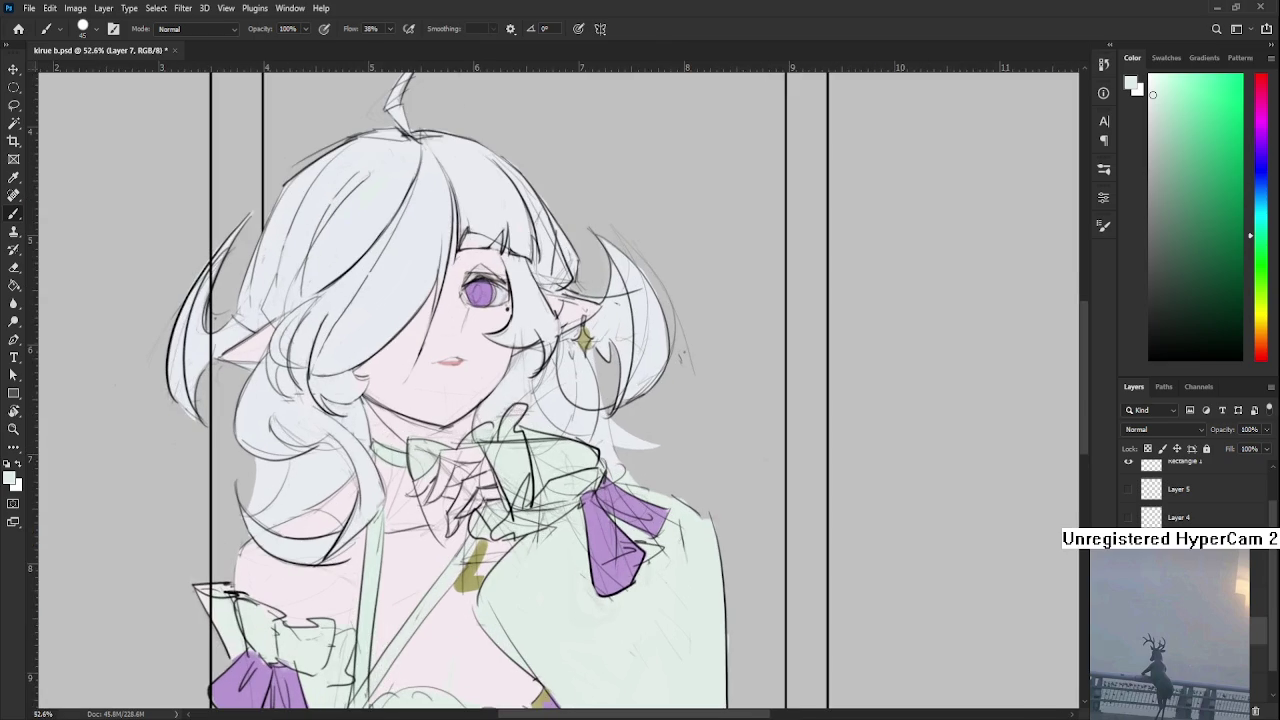
{"action": "left_click_drag", "start_coordinate": [550, 458], "coordinate": [482, 466]}
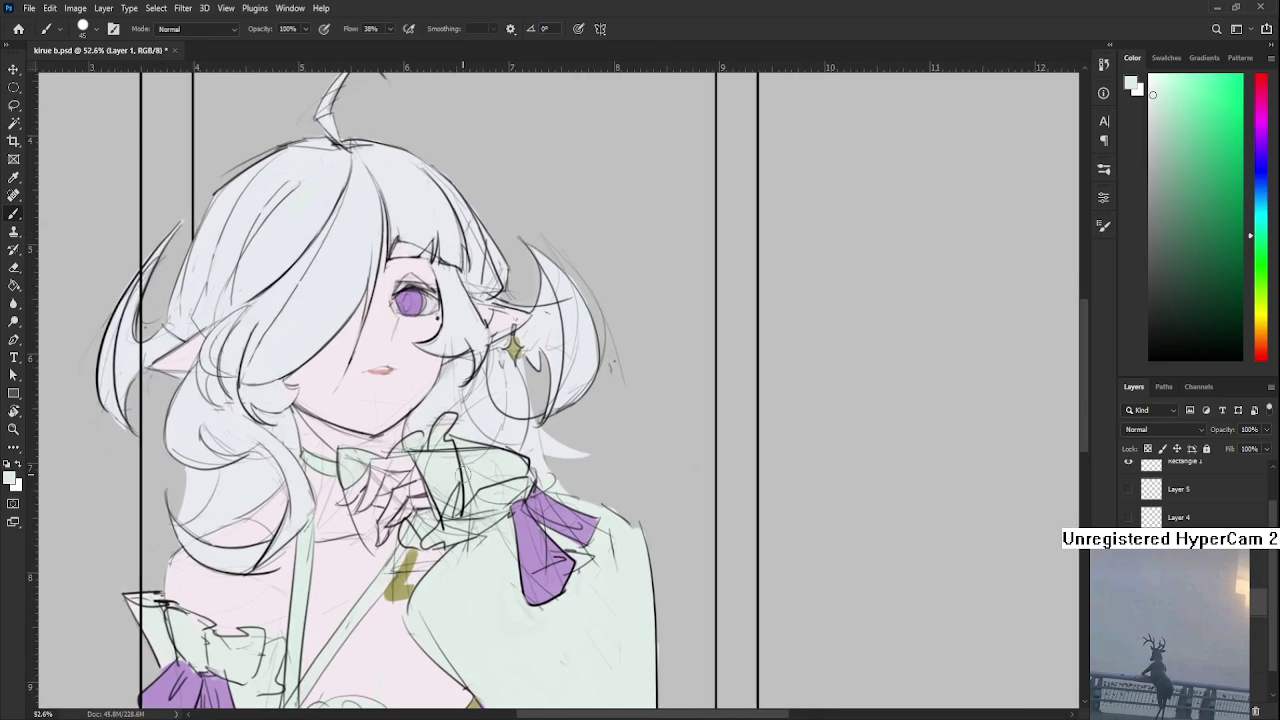
{"action": "key", "text": "e"}
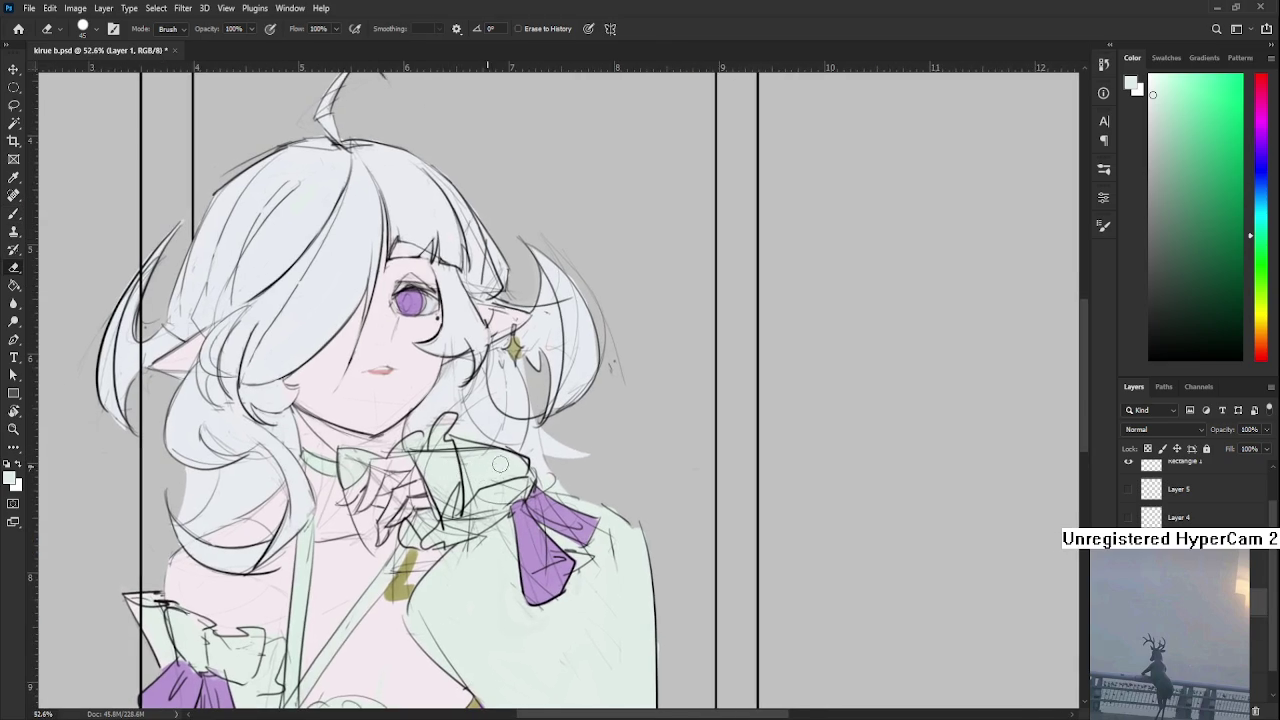
{"action": "mouse_move", "coordinate": [494, 491]}
{"action": "left_mouse_down"}
{"action": "mouse_move", "coordinate": [476, 528]}
{"action": "mouse_move", "coordinate": [493, 553]}
{"action": "mouse_move", "coordinate": [530, 578]}
{"action": "mouse_move", "coordinate": [553, 552]}
{"action": "left_mouse_up"}
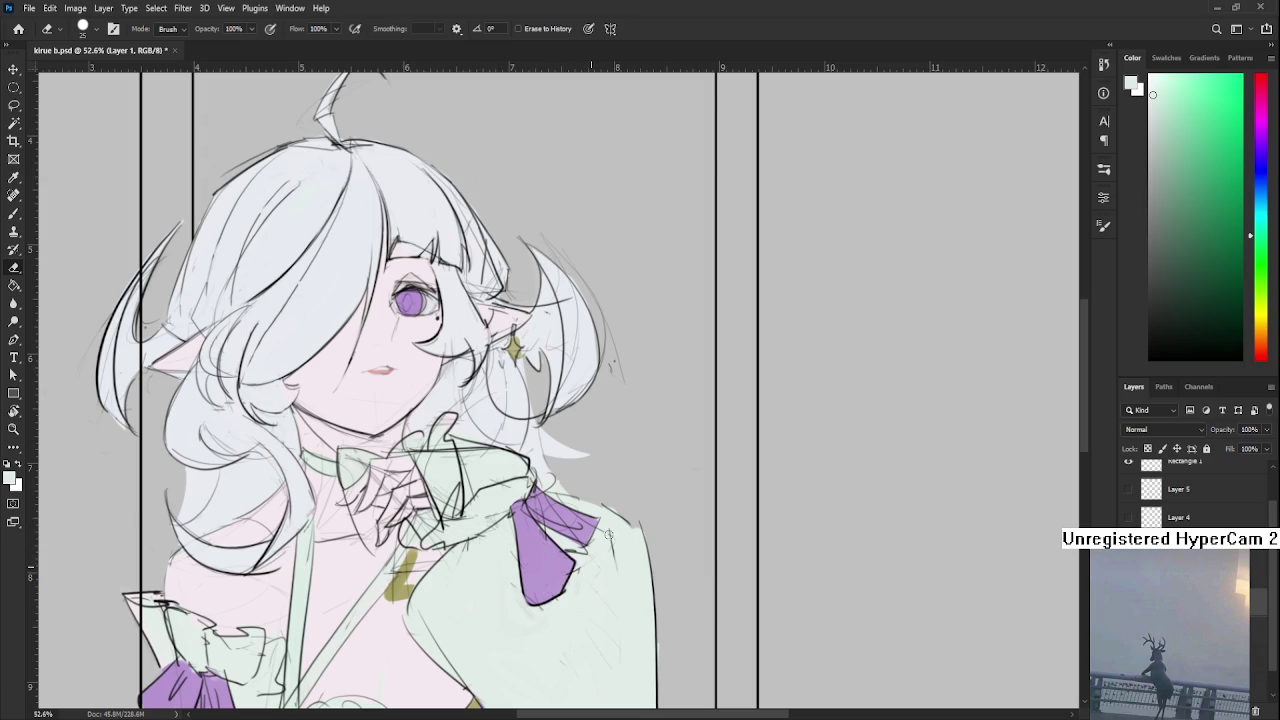
Rotate and pan the view, then erase faint sketch marks below the lower hair
{"action": "key", "text": "r"}
{"action": "mouse_move", "coordinate": [606, 538]}
{"action": "left_mouse_down"}
{"action": "mouse_move", "coordinate": [578, 575]}
{"action": "mouse_move", "coordinate": [495, 493]}
{"action": "left_mouse_up"}
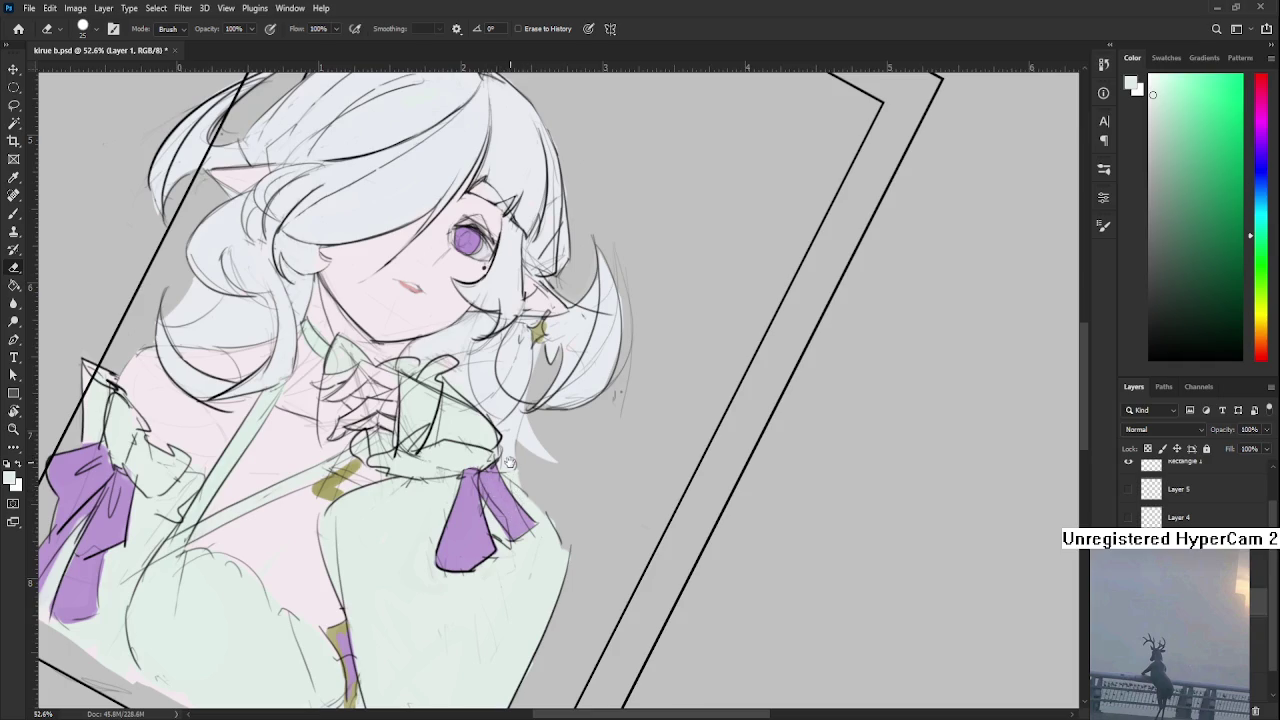
{"action": "left_click_drag", "start_coordinate": [509, 457], "coordinate": [561, 505]}
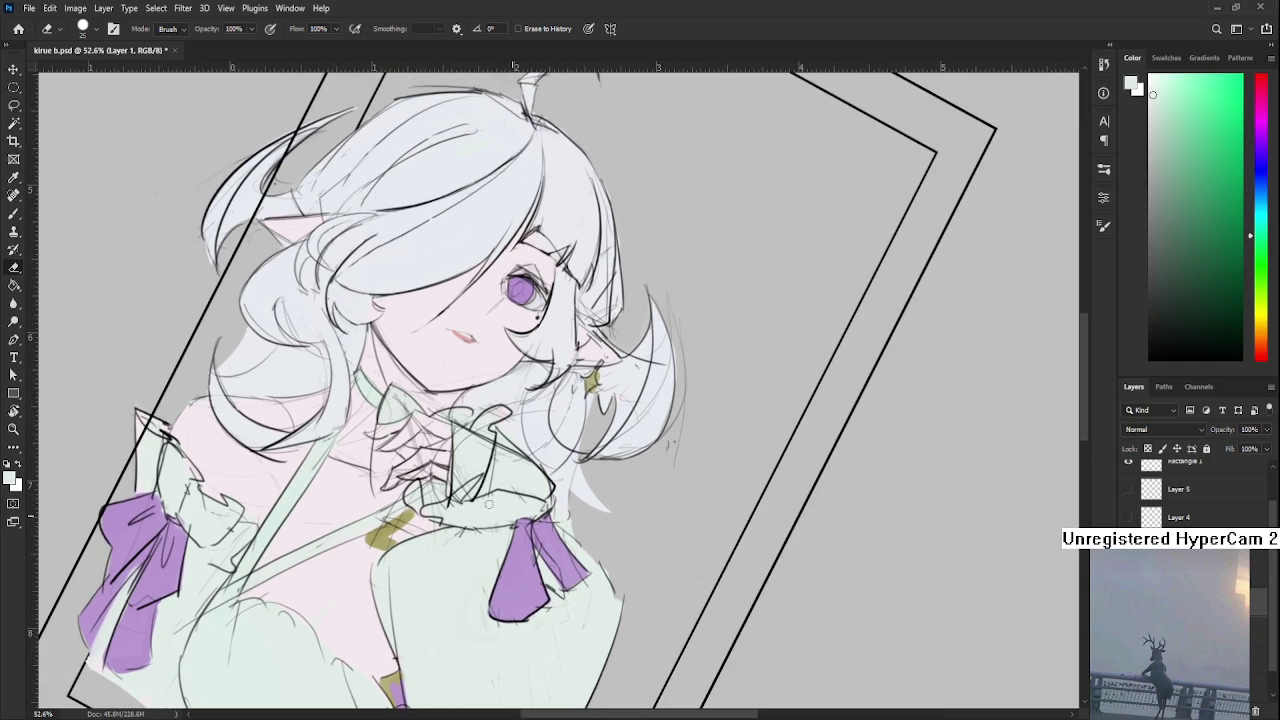
{"action": "mouse_move", "coordinate": [496, 467]}
{"action": "left_mouse_down"}
{"action": "mouse_move", "coordinate": [509, 512]}
{"action": "mouse_move", "coordinate": [480, 536]}
{"action": "left_mouse_up"}
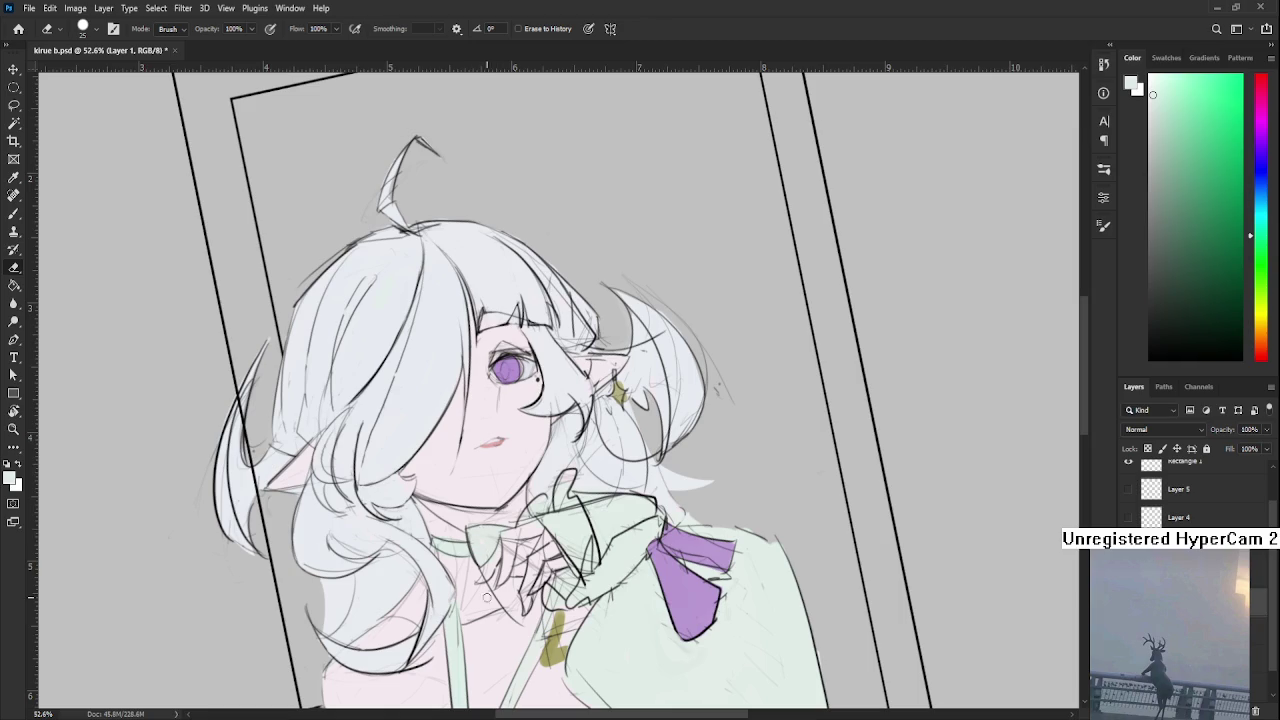
{"action": "left_click_drag", "start_coordinate": [514, 605], "coordinate": [502, 548]}
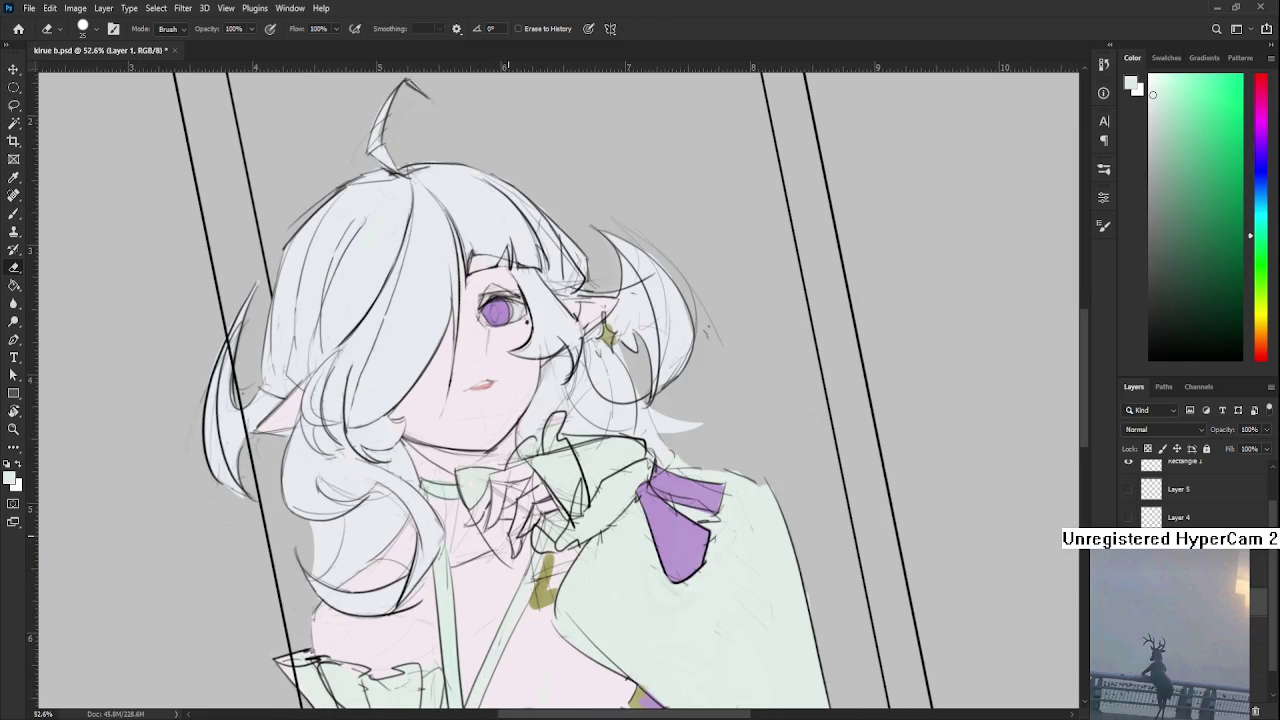
{"action": "left_click_drag", "start_coordinate": [495, 531], "coordinate": [481, 507]}
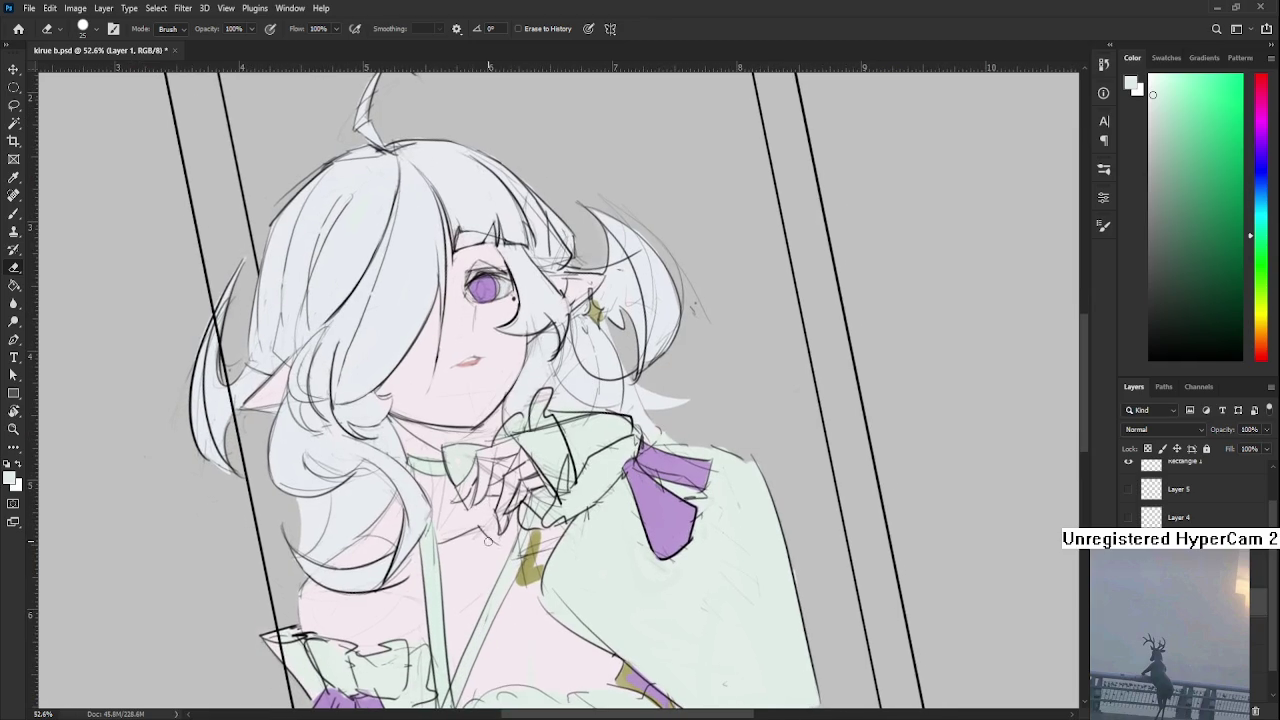
{"action": "left_click_drag", "start_coordinate": [482, 507], "coordinate": [479, 525]}
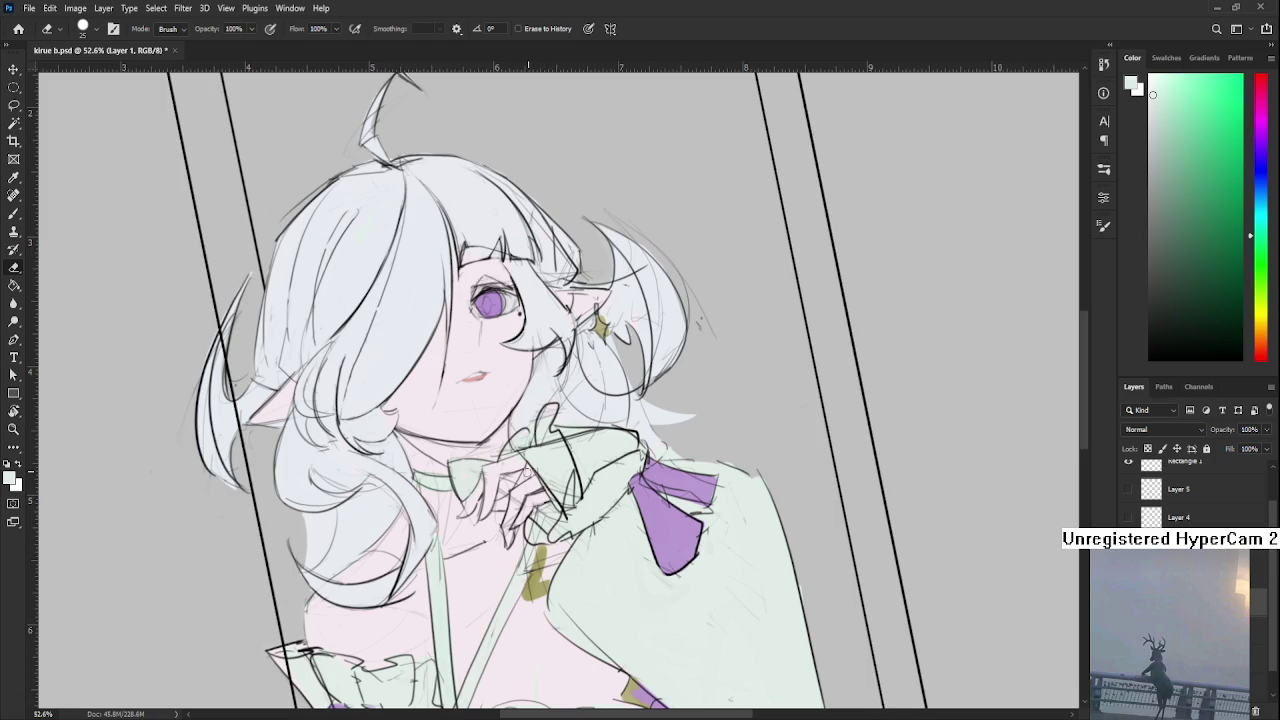
{"action": "mouse_move", "coordinate": [585, 446]}
{"action": "left_mouse_down"}
{"action": "mouse_move", "coordinate": [565, 462]}
{"action": "mouse_move", "coordinate": [556, 525]}
{"action": "left_mouse_up"}
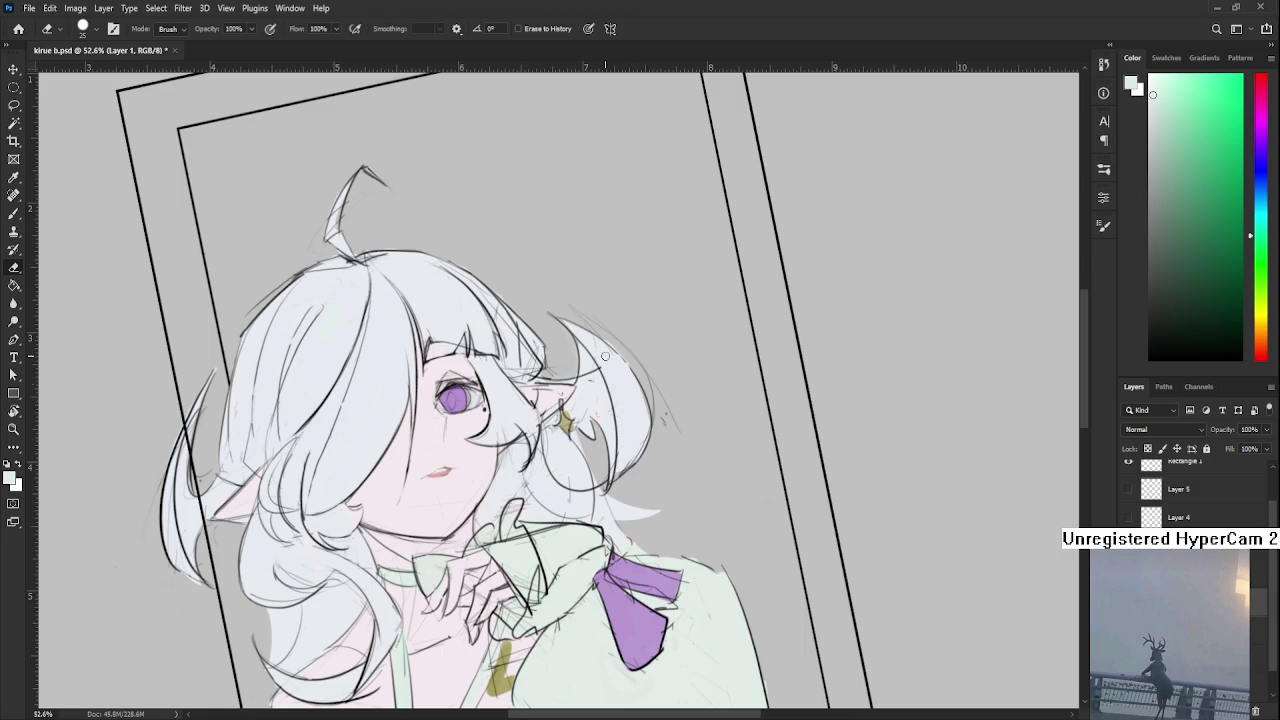
{"action": "mouse_move", "coordinate": [648, 369]}
{"action": "left_mouse_down"}
{"action": "mouse_move", "coordinate": [582, 453]}
{"action": "mouse_move", "coordinate": [474, 518]}
{"action": "left_mouse_up"}
{"action": "mouse_move", "coordinate": [526, 476]}
{"action": "left_mouse_down"}
{"action": "mouse_move", "coordinate": [484, 498]}
{"action": "mouse_move", "coordinate": [624, 475]}
{"action": "left_mouse_up"}
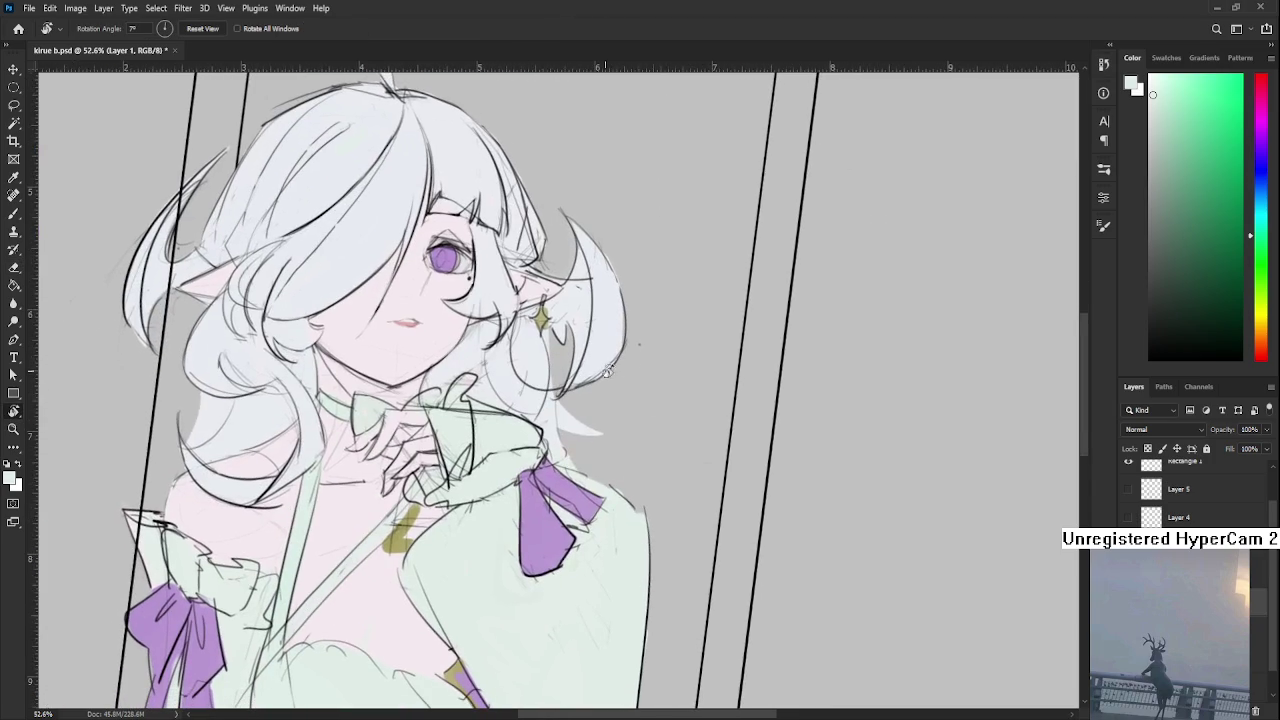
Set the Brush to size 9 with black as the painting colour
{"action": "key", "text": "b"}
{"action": "left_click_drag", "start_coordinate": [634, 463], "coordinate": [495, 432]}
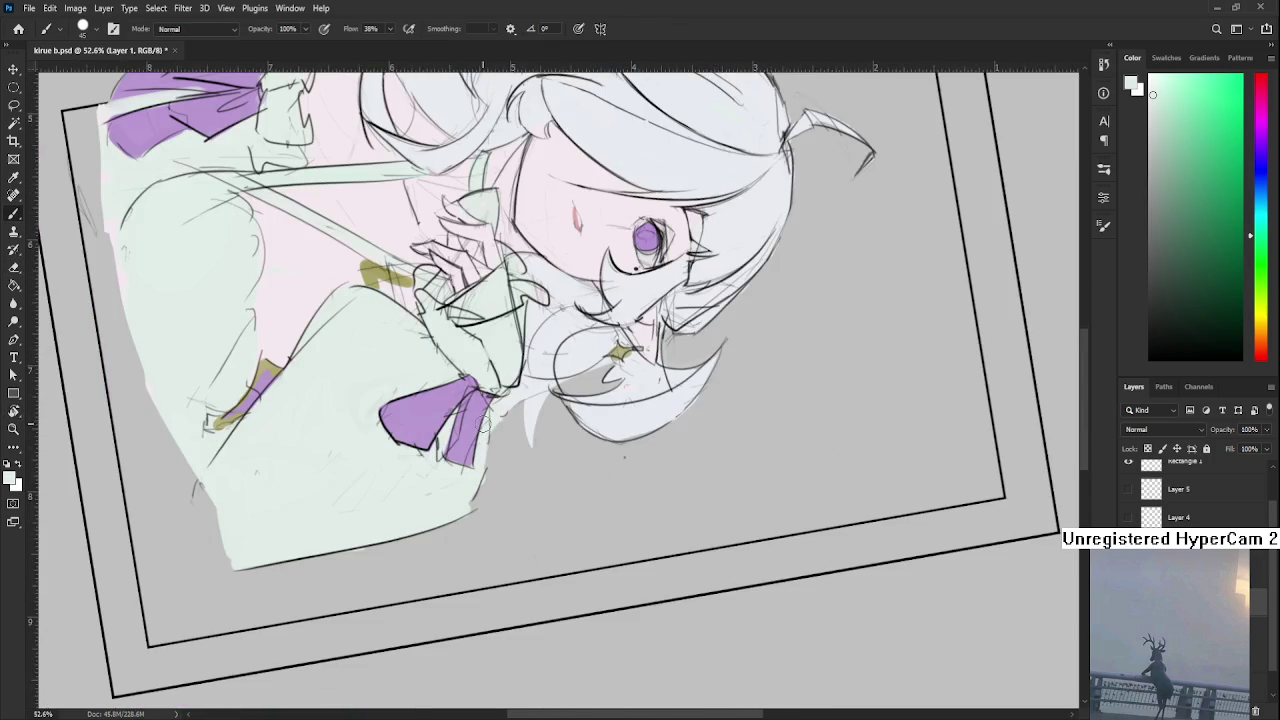
{"action": "key", "text": "bracketleft"}
{"action": "key", "text": "bracketleft"}
{"action": "key", "text": "bracketleft"}
{"action": "key", "text": "x"}
Return to the Eraser and rotate the view to show the whole frame
{"action": "key", "text": "e"}
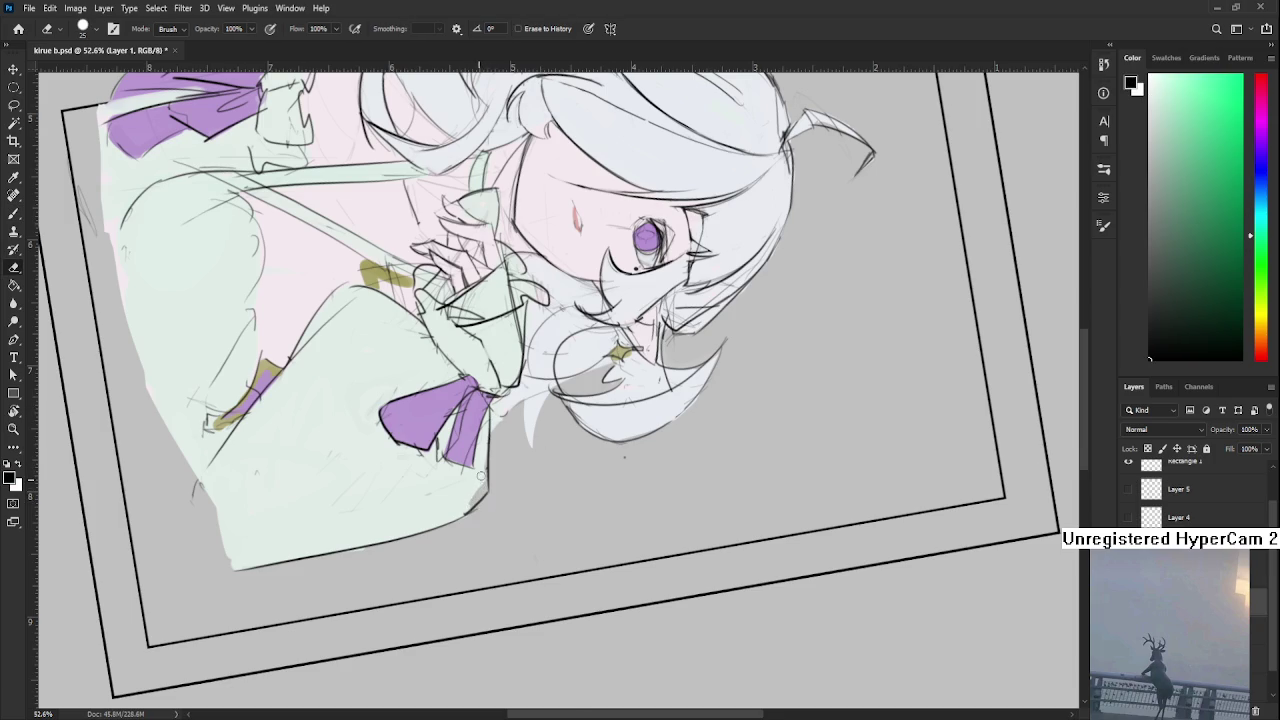
{"action": "left_click_drag", "start_coordinate": [480, 460], "coordinate": [541, 441]}
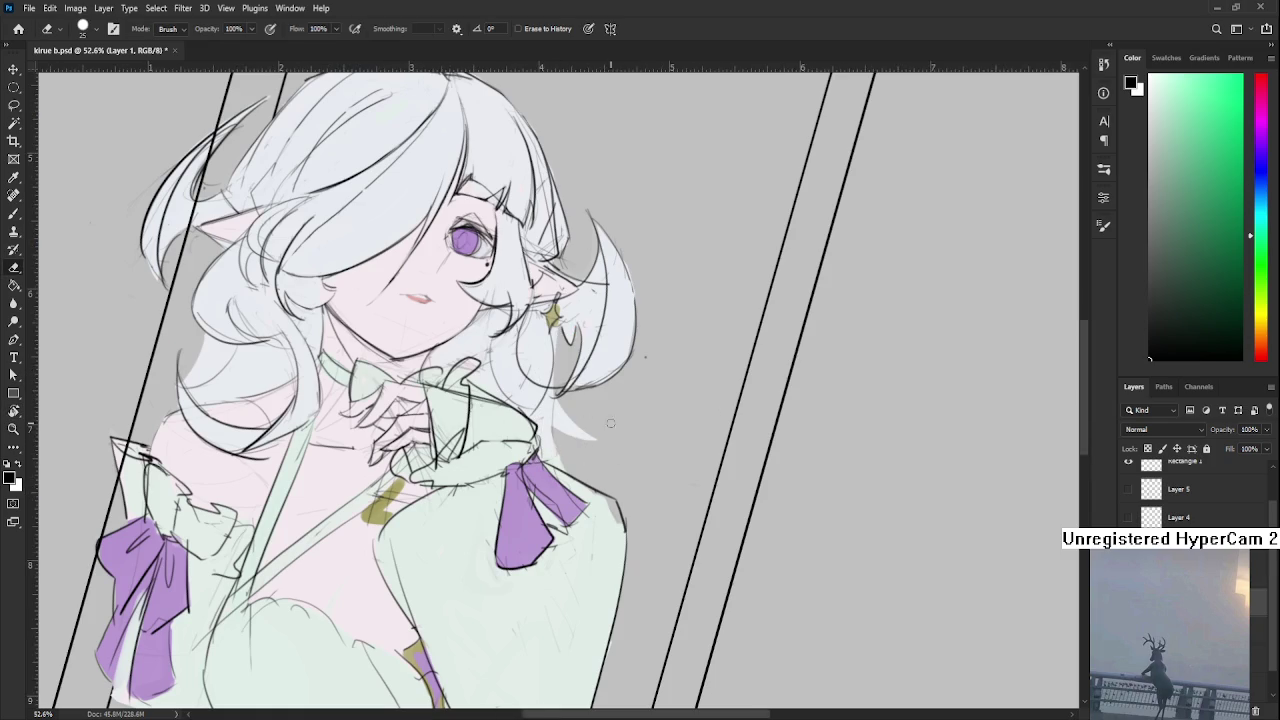
{"action": "left_click_drag", "start_coordinate": [465, 387], "coordinate": [471, 432]}
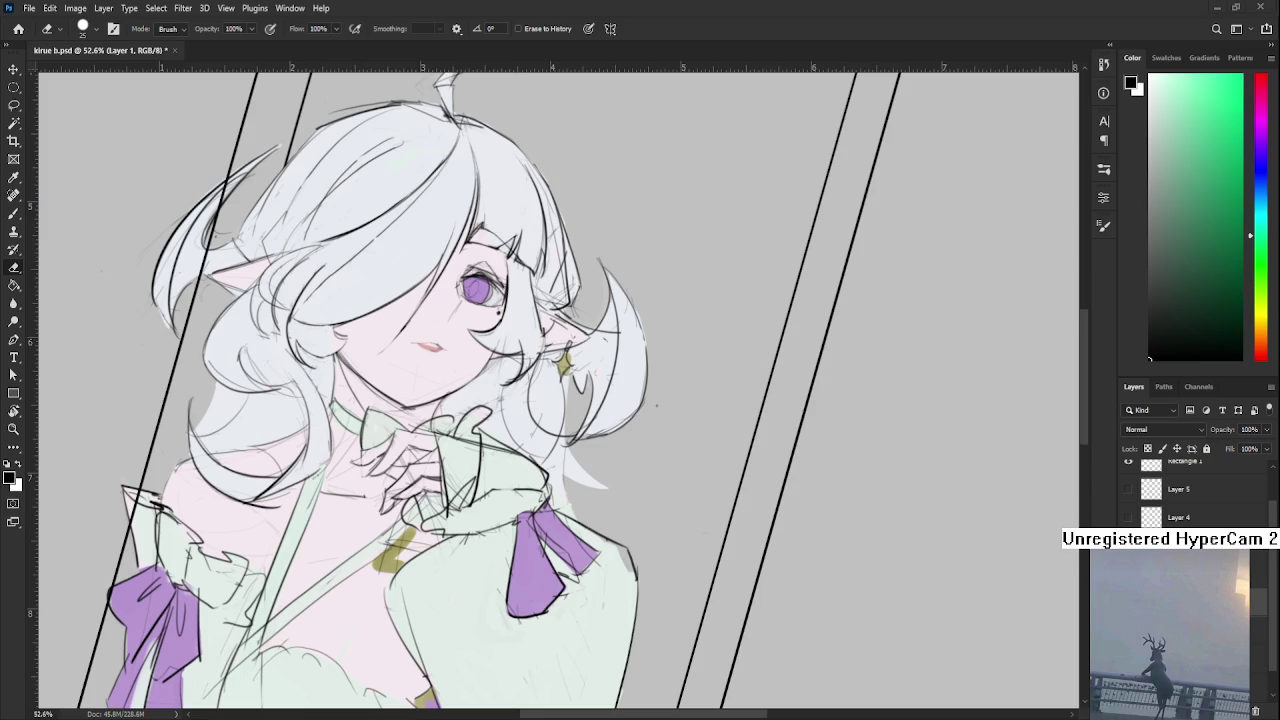
{"action": "key", "text": "r"}
{"action": "left_click_drag", "start_coordinate": [609, 514], "coordinate": [560, 420]}
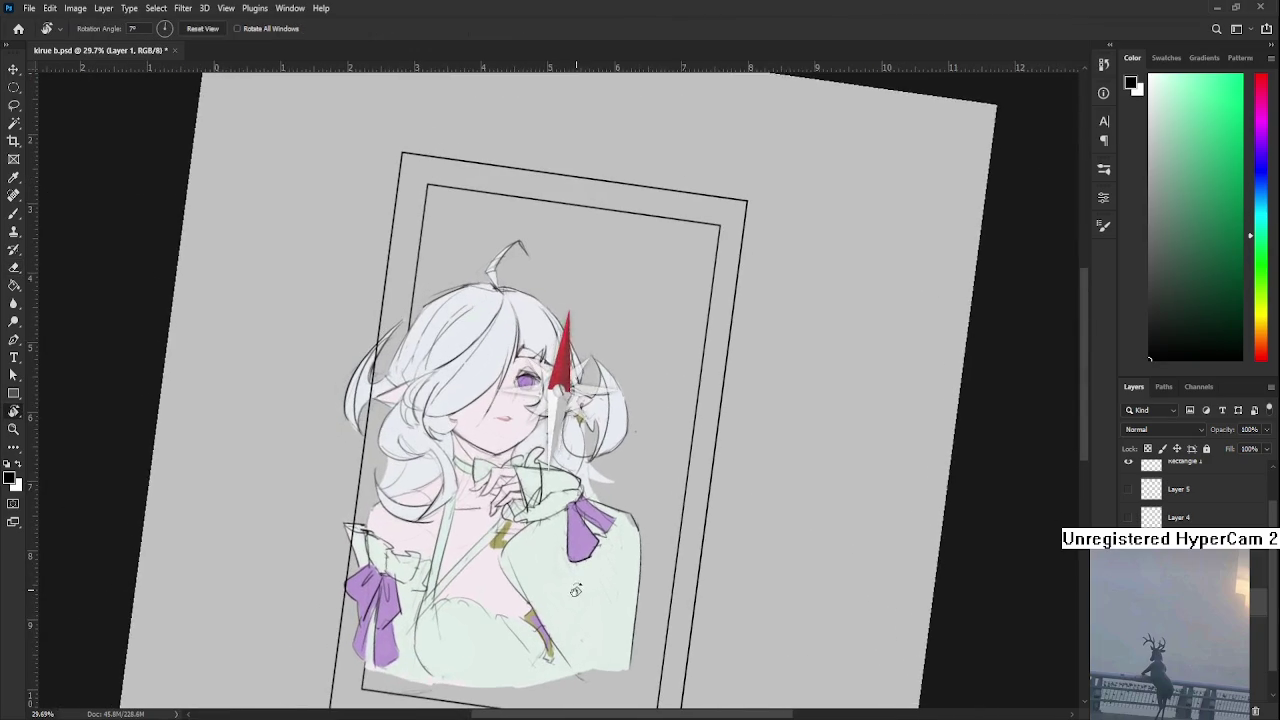
Erase the light fill along the ahoge's left edge, leaving a dark line
{"action": "scroll", "coordinate": [468, 495], "scroll_direction": "up", "scroll_amount": 5}
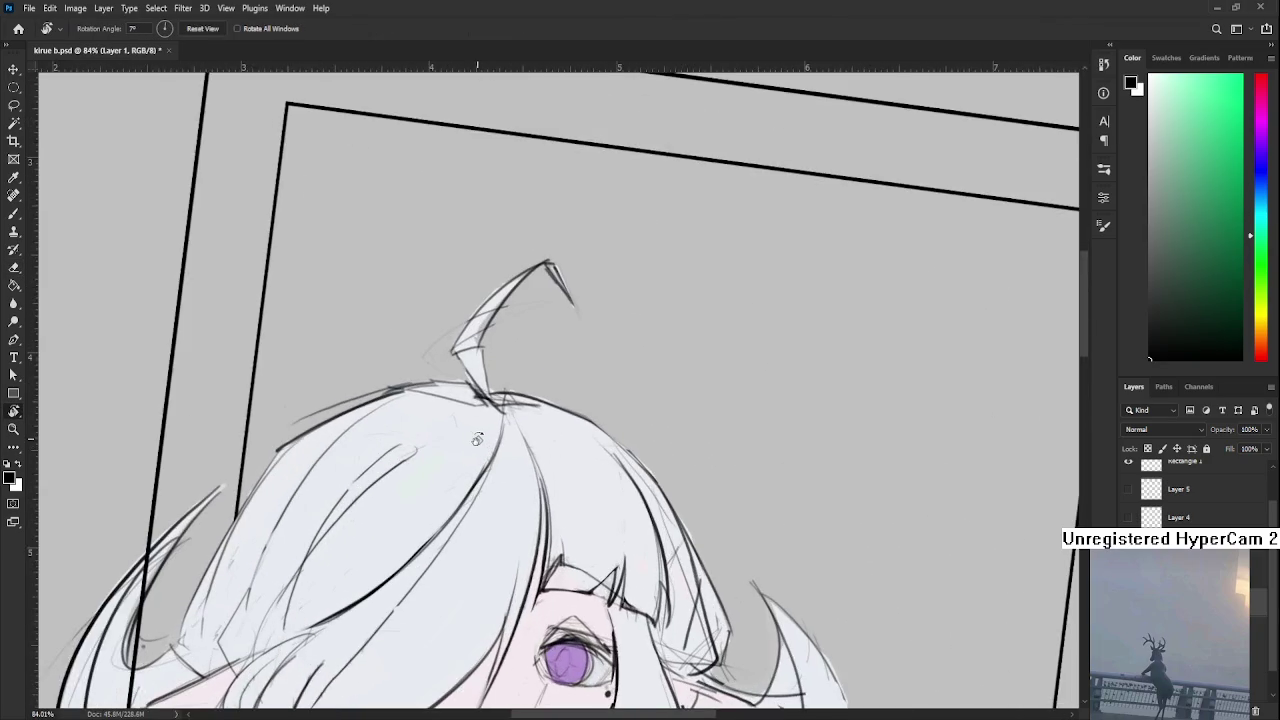
{"action": "key", "text": "e"}
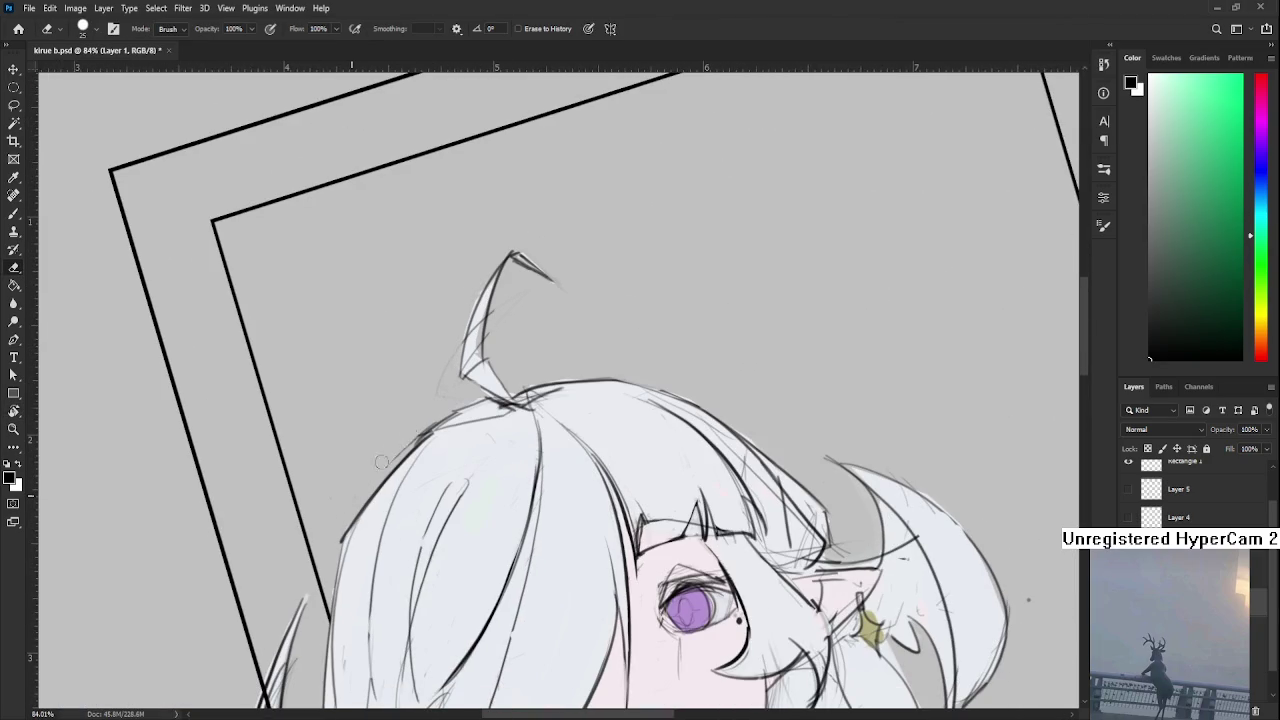
{"action": "left_click_drag", "start_coordinate": [510, 427], "coordinate": [517, 522]}
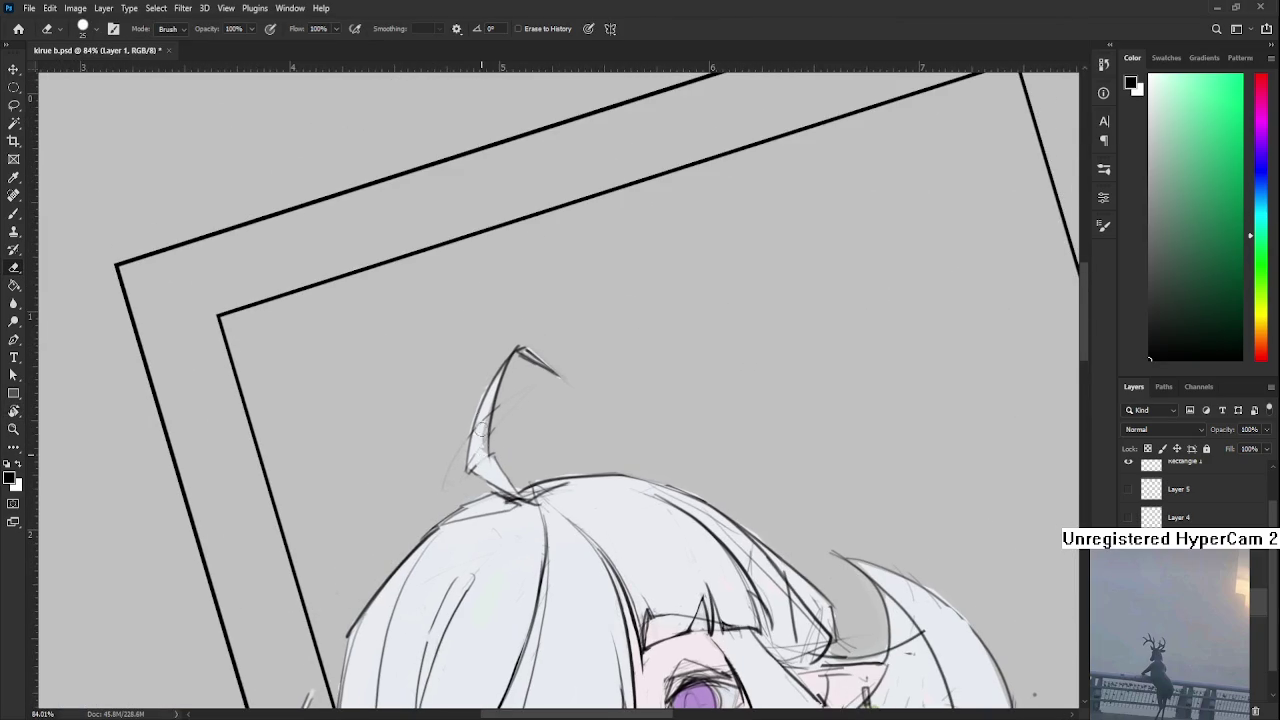
{"action": "left_click_drag", "start_coordinate": [497, 460], "coordinate": [521, 480]}
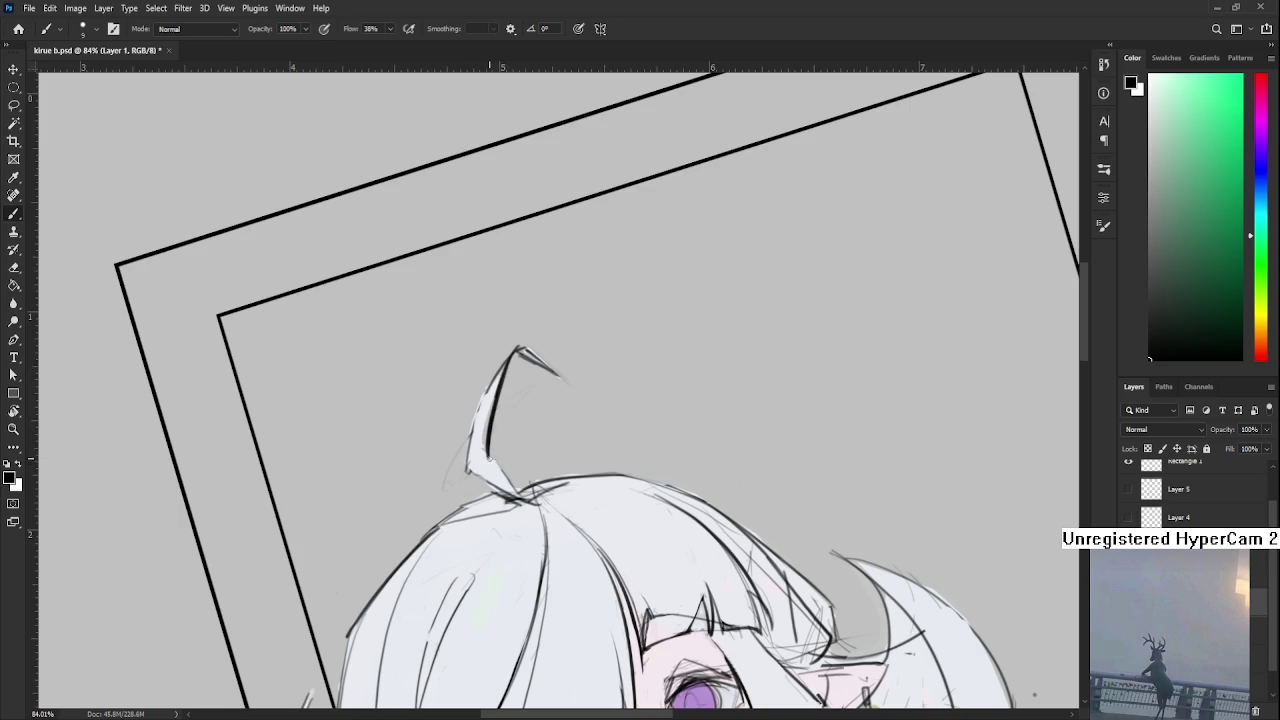
{"action": "left_click_drag", "start_coordinate": [466, 470], "coordinate": [492, 368]}
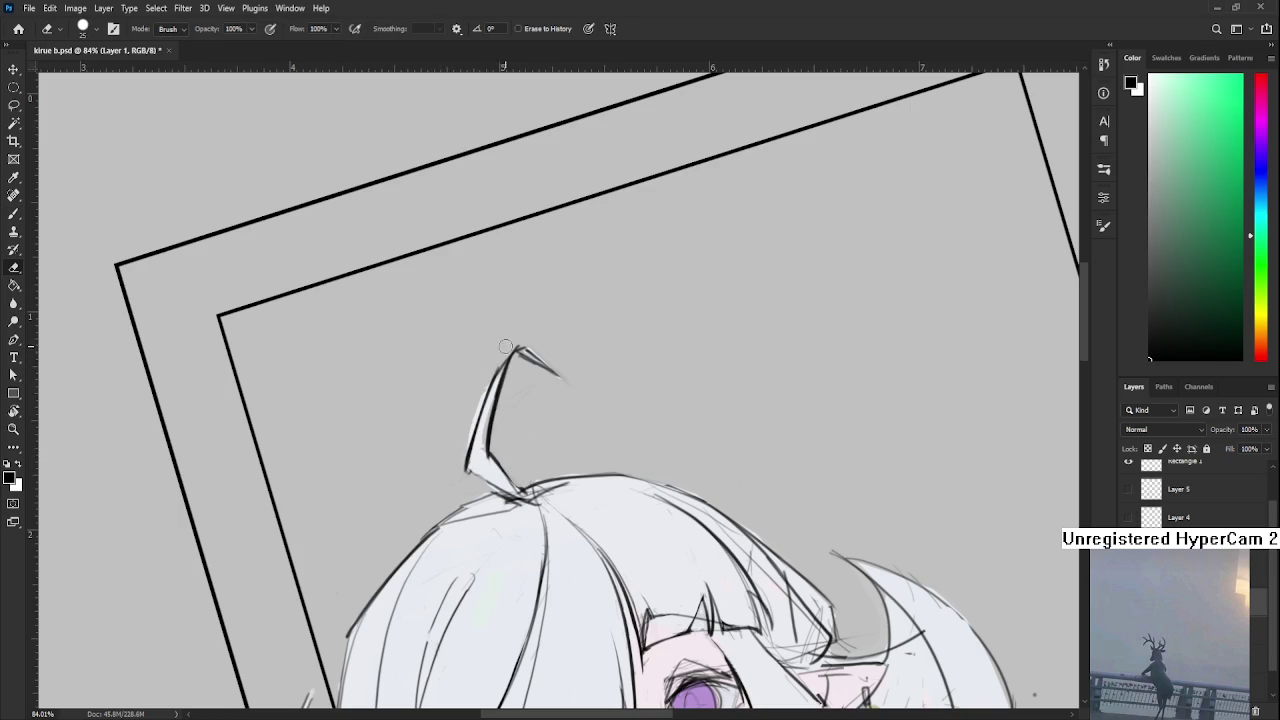
Add a dark stroke at the strand's tip, then undo it
{"action": "key", "text": "b"}
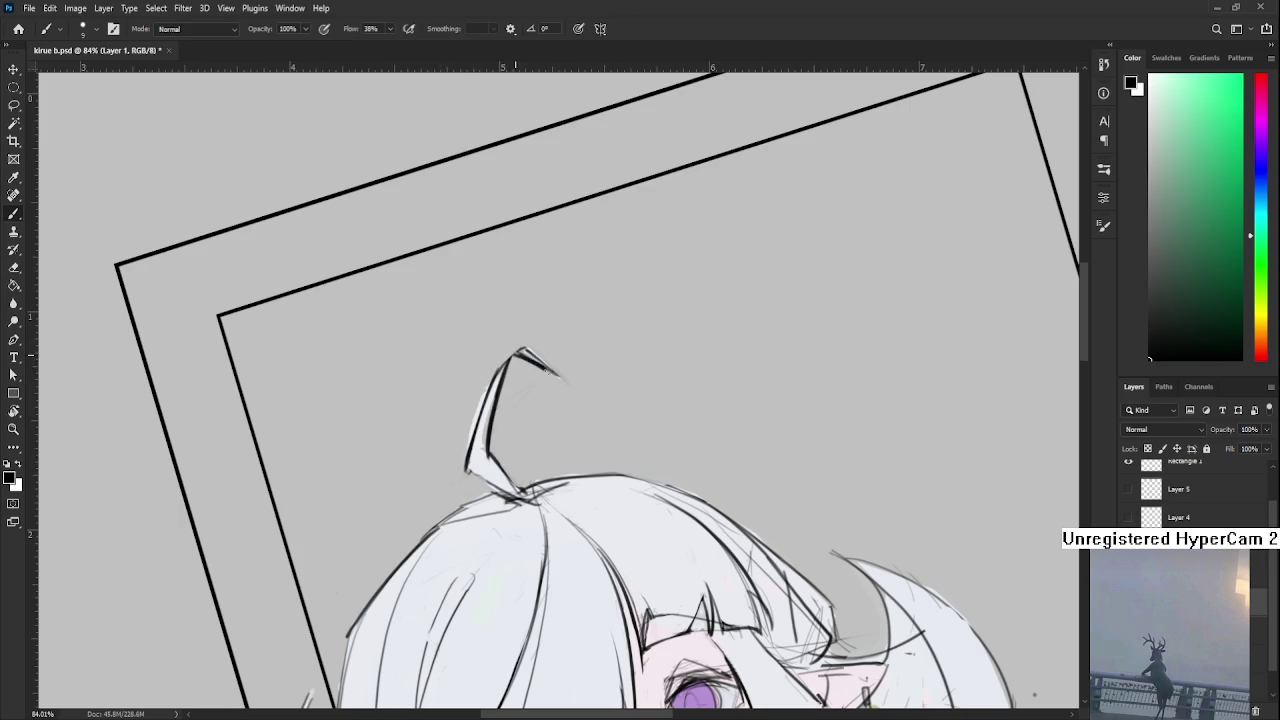
{"action": "left_click_drag", "start_coordinate": [518, 352], "coordinate": [566, 380]}
{"action": "key", "text": "ctrl+z"}
{"action": "key", "text": "e"}
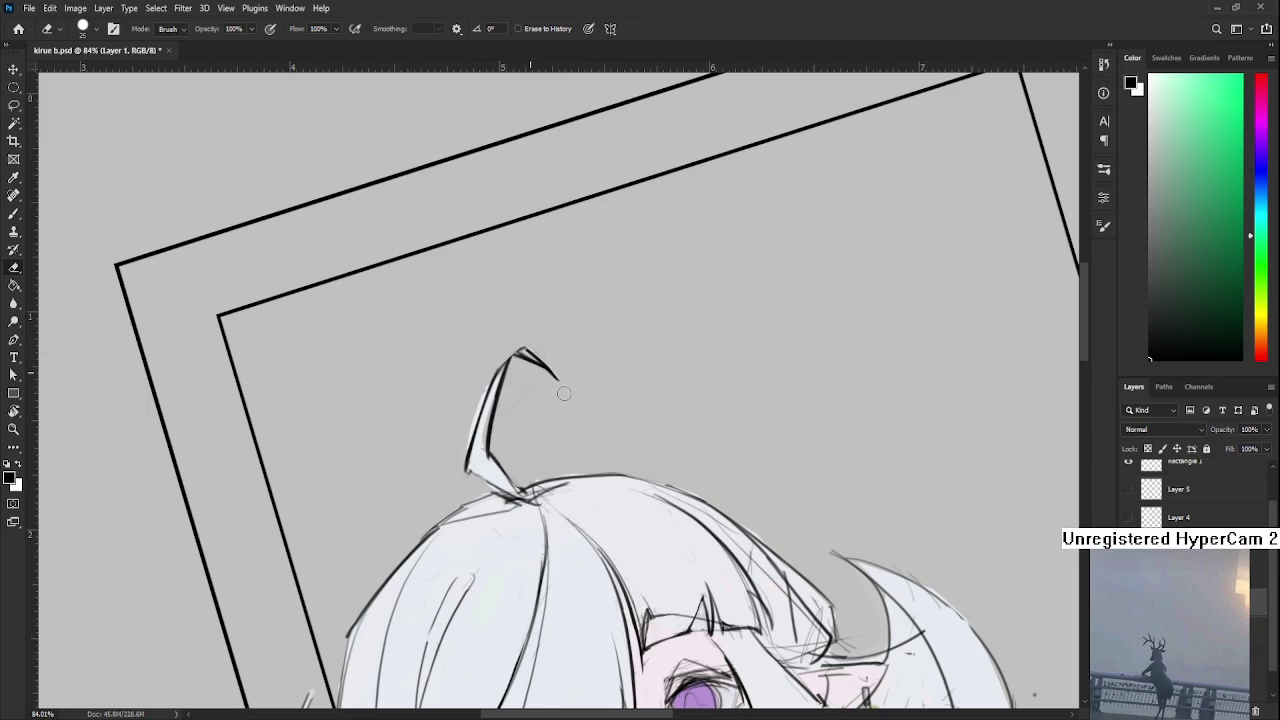
Tilt the view about 28° and erase stray sketch marks along the hair's right edge
{"action": "scroll", "coordinate": [567, 396], "scroll_direction": "down", "scroll_amount": 2}
{"action": "key", "text": "r"}
{"action": "mouse_move", "coordinate": [567, 396]}
{"action": "left_mouse_down"}
{"action": "mouse_move", "coordinate": [594, 414]}
{"action": "mouse_move", "coordinate": [558, 438]}
{"action": "left_mouse_up"}
{"action": "key", "text": "e"}
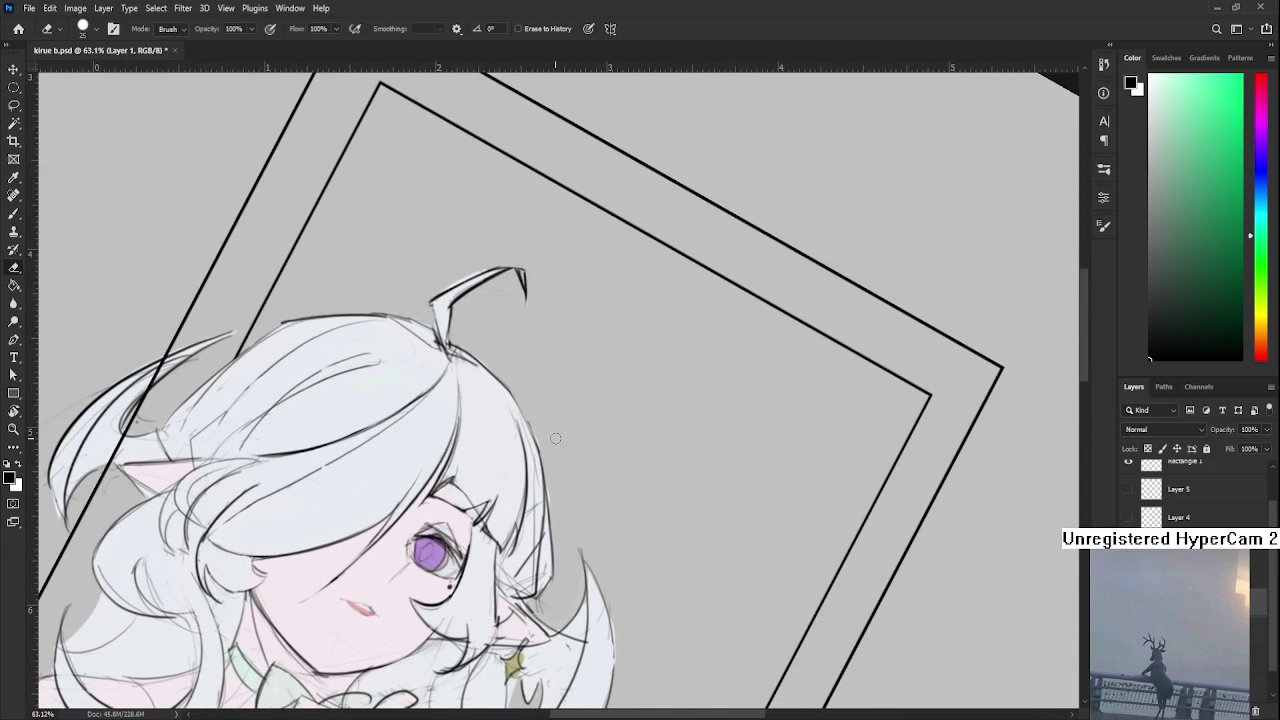
{"action": "left_click_drag", "start_coordinate": [530, 526], "coordinate": [512, 567]}
{"action": "scroll", "coordinate": [512, 567], "scroll_direction": "down", "scroll_amount": 2}
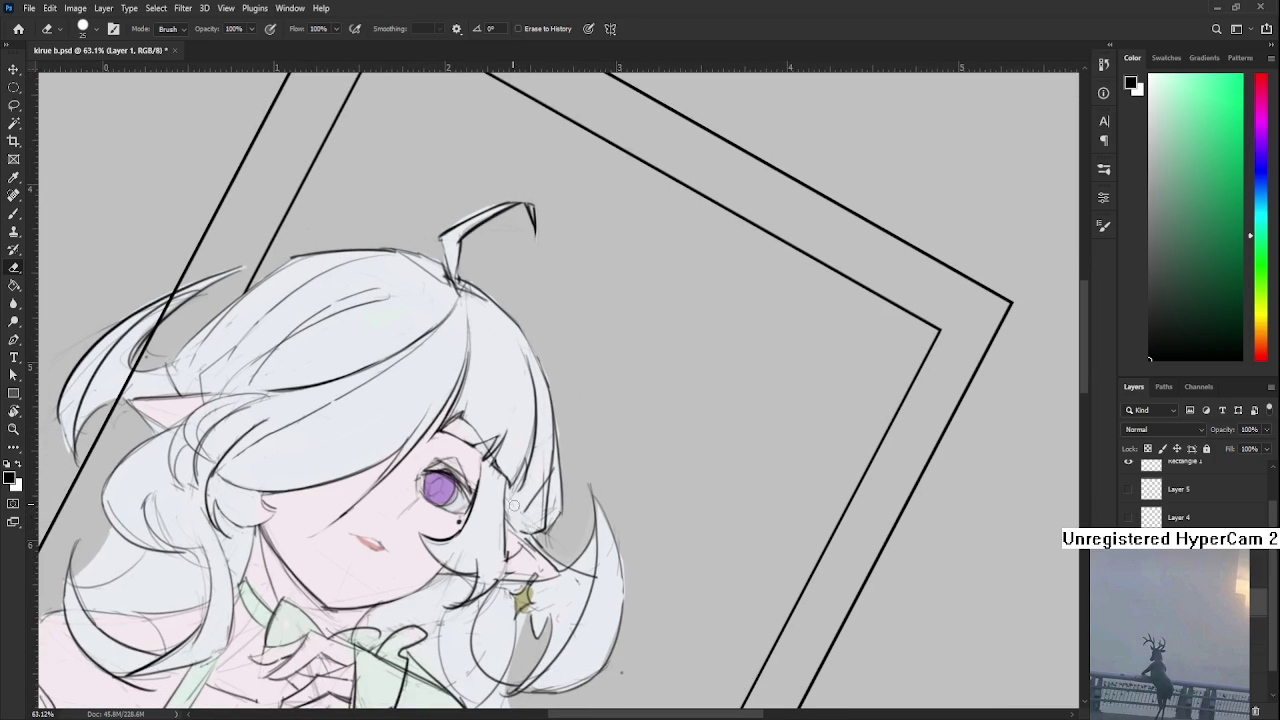
{"action": "scroll", "coordinate": [554, 492], "scroll_direction": "down", "scroll_amount": 2}
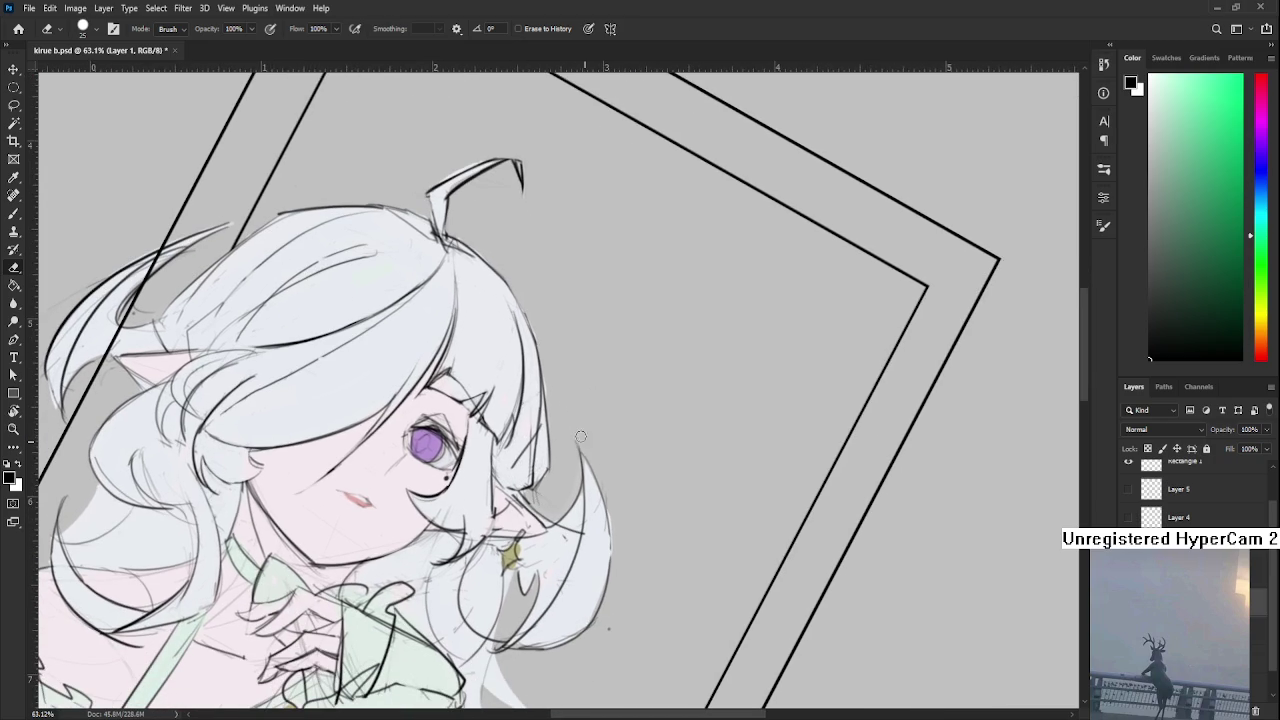
{"action": "left_click_drag", "start_coordinate": [620, 506], "coordinate": [520, 475]}
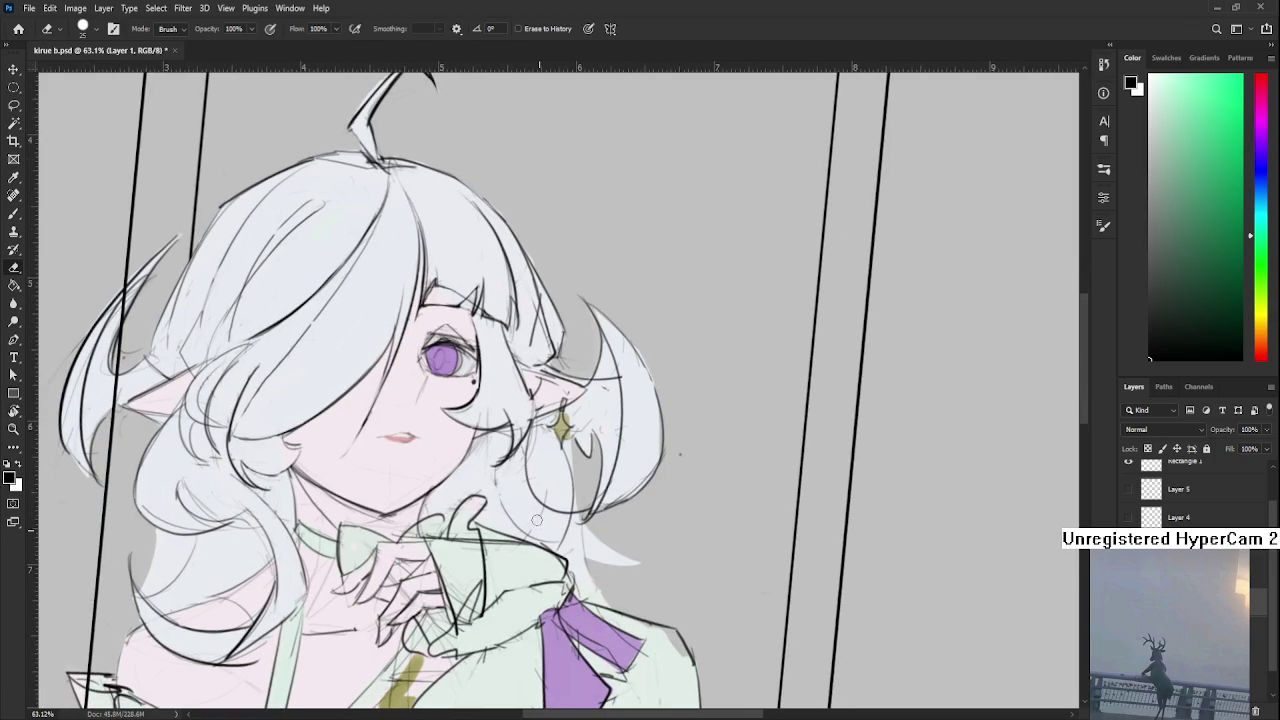
{"action": "scroll", "coordinate": [548, 499], "scroll_direction": "down", "scroll_amount": 2}
{"action": "scroll", "coordinate": [593, 502], "scroll_direction": "down", "scroll_amount": 3}
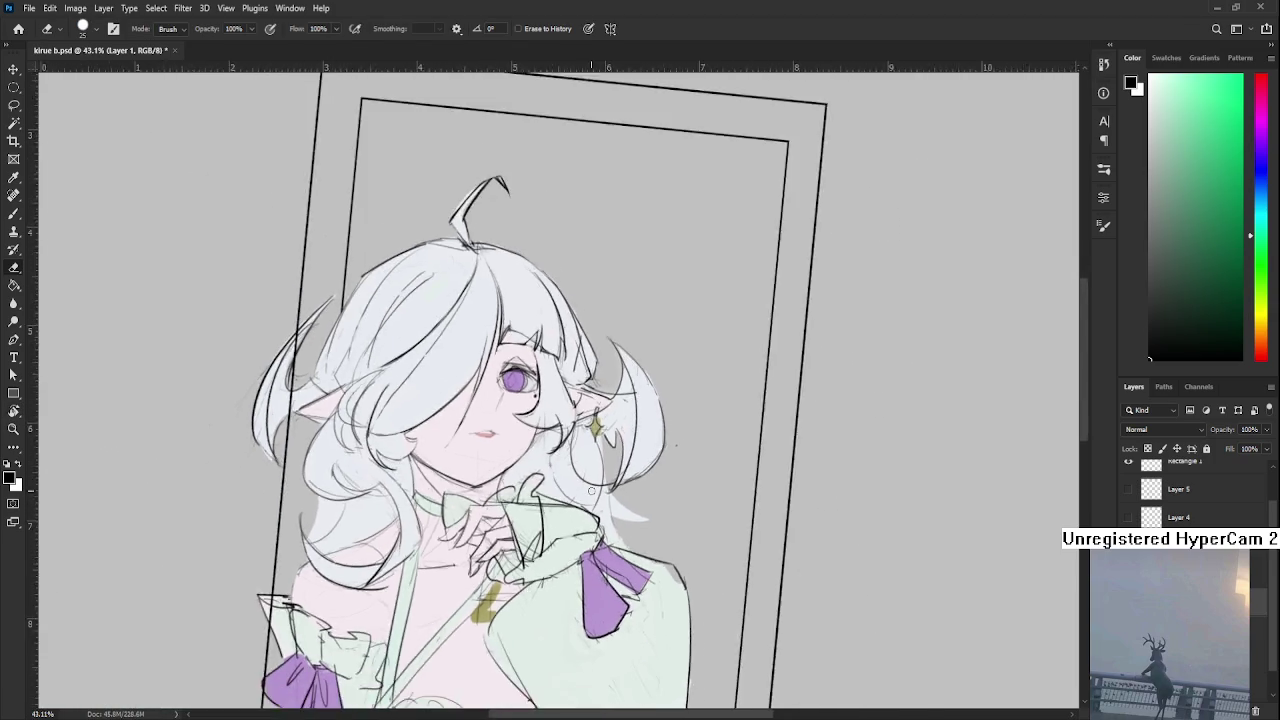
Reset the canvas rotation to 0° and zoom into the chest
{"action": "scroll", "coordinate": [593, 502], "scroll_direction": "down", "scroll_amount": 3}
{"action": "key", "text": "r"}
{"action": "left_click_drag", "start_coordinate": [556, 565], "coordinate": [562, 588]}
{"action": "scroll", "coordinate": [581, 428], "scroll_direction": "up", "scroll_amount": 2}
{"action": "scroll", "coordinate": [581, 428], "scroll_direction": "up", "scroll_amount": 2}
{"action": "scroll", "coordinate": [581, 428], "scroll_direction": "up", "scroll_amount": 2}
With the Eraser active, pan across the chest toward the green sleeve
{"action": "key", "text": "e"}
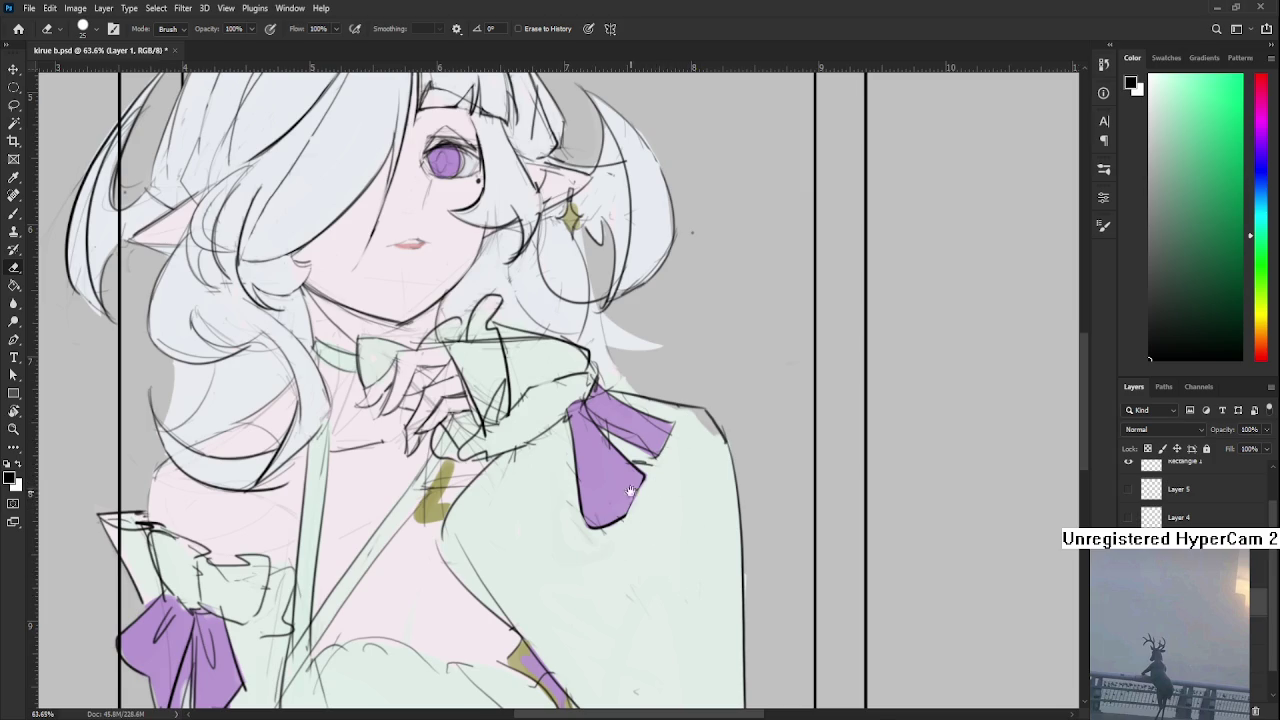
{"action": "left_click_drag", "start_coordinate": [571, 504], "coordinate": [611, 502]}
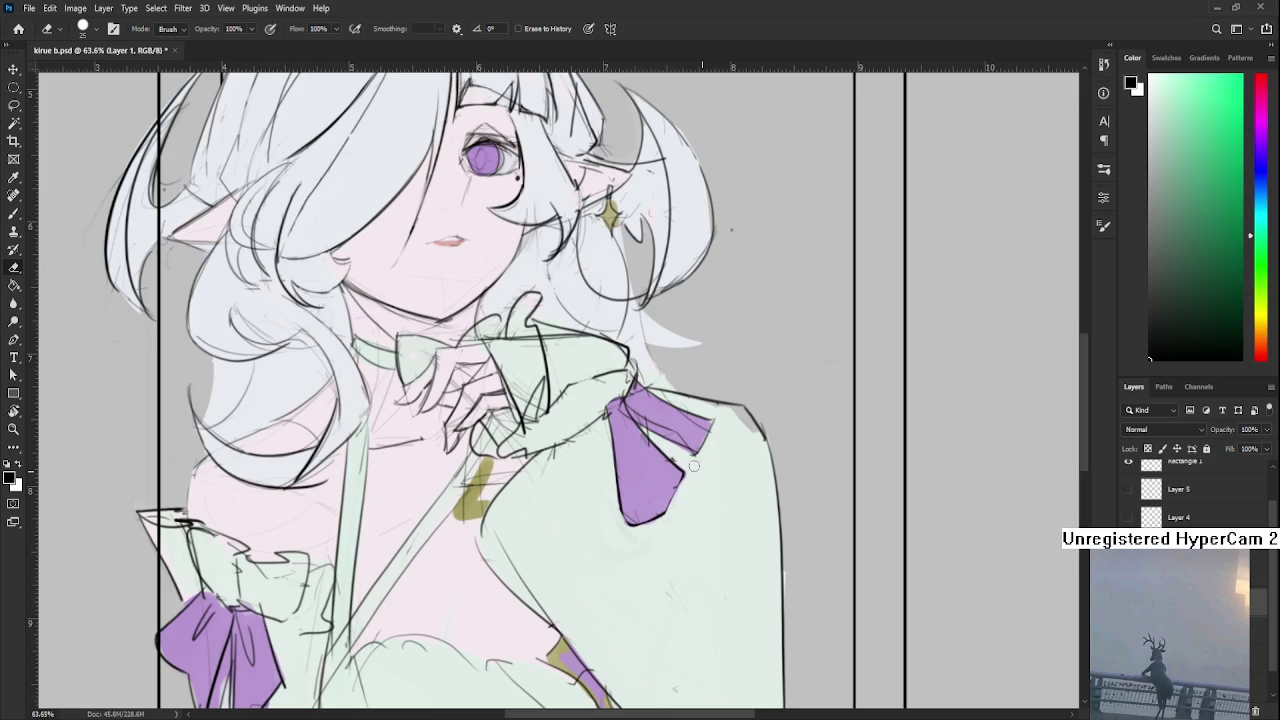
{"action": "mouse_move", "coordinate": [550, 458]}
{"action": "left_mouse_down"}
{"action": "mouse_move", "coordinate": [564, 506]}
{"action": "mouse_move", "coordinate": [607, 458]}
{"action": "left_mouse_up"}
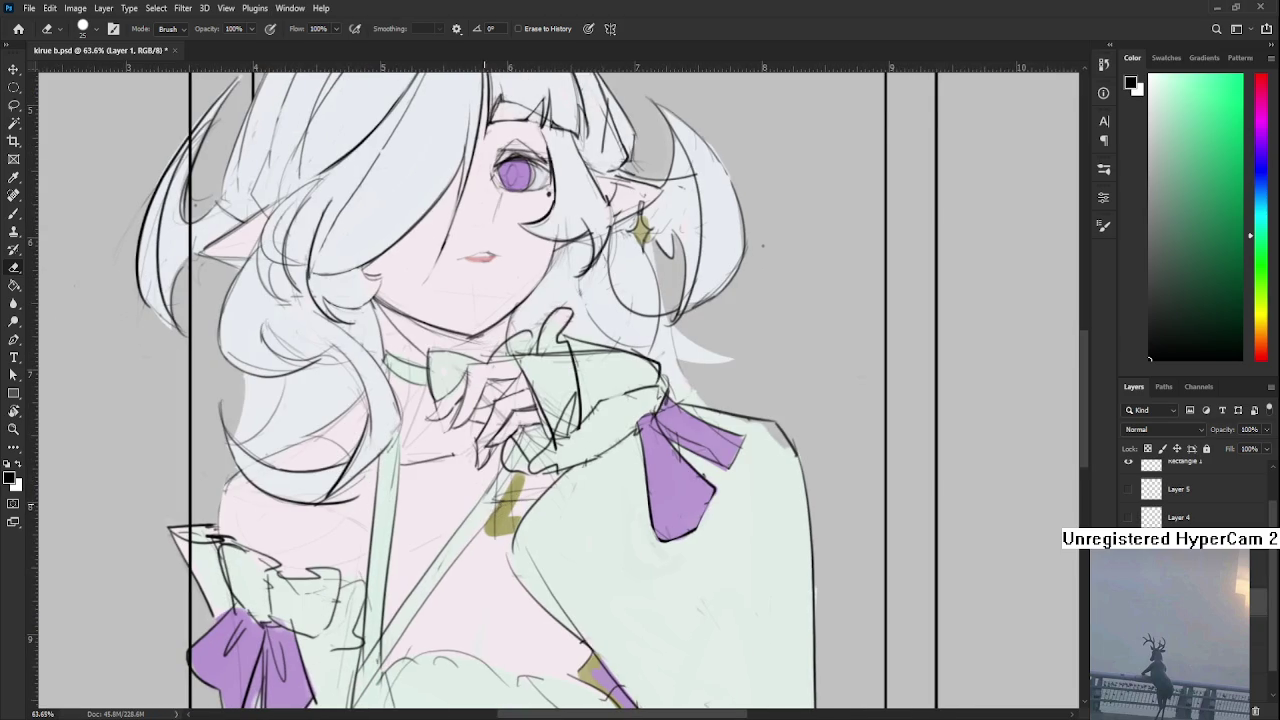
{"action": "mouse_move", "coordinate": [511, 509]}
{"action": "left_mouse_down"}
{"action": "mouse_move", "coordinate": [492, 490]}
{"action": "mouse_move", "coordinate": [512, 462]}
{"action": "mouse_move", "coordinate": [476, 483]}
{"action": "mouse_move", "coordinate": [512, 499]}
{"action": "left_mouse_up"}
Brush a dark line along the olive-green mark on the chest
{"action": "key", "text": "b"}
{"action": "left_click_drag", "start_coordinate": [517, 448], "coordinate": [505, 488]}
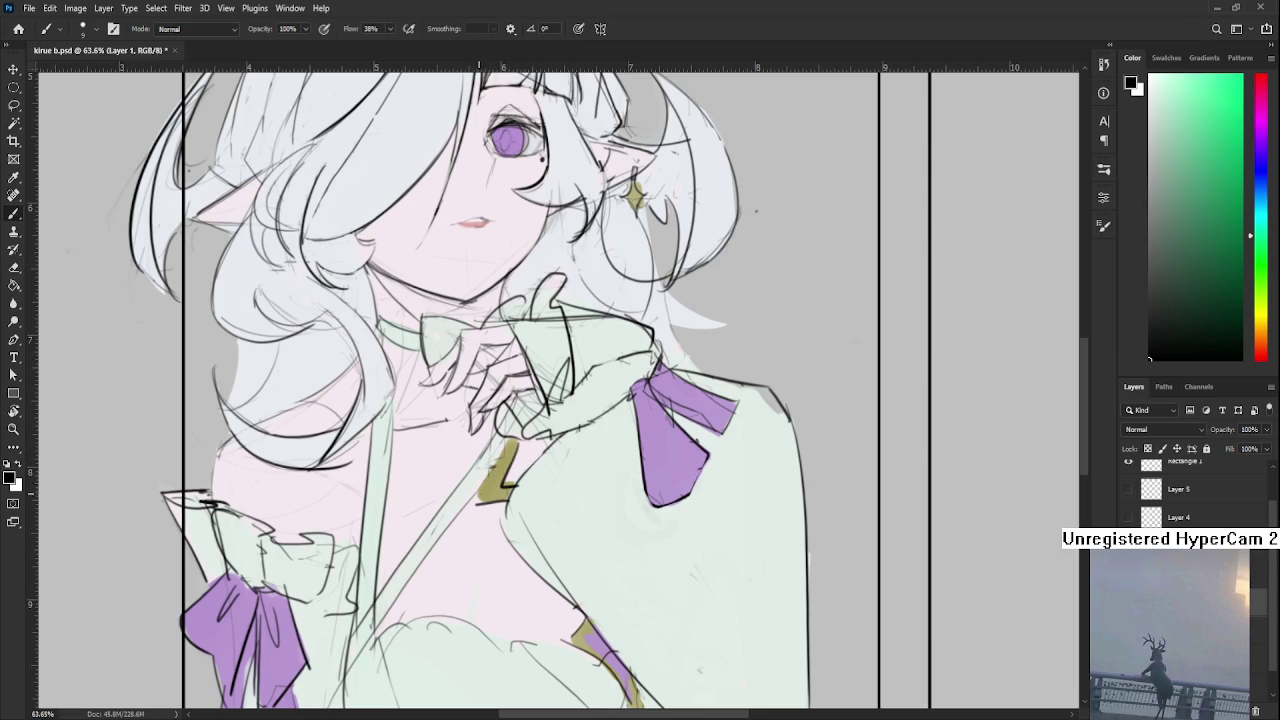
{"action": "scroll", "coordinate": [481, 504], "scroll_direction": "down", "scroll_amount": 1}
{"action": "scroll", "coordinate": [518, 502], "scroll_direction": "down", "scroll_amount": 1}
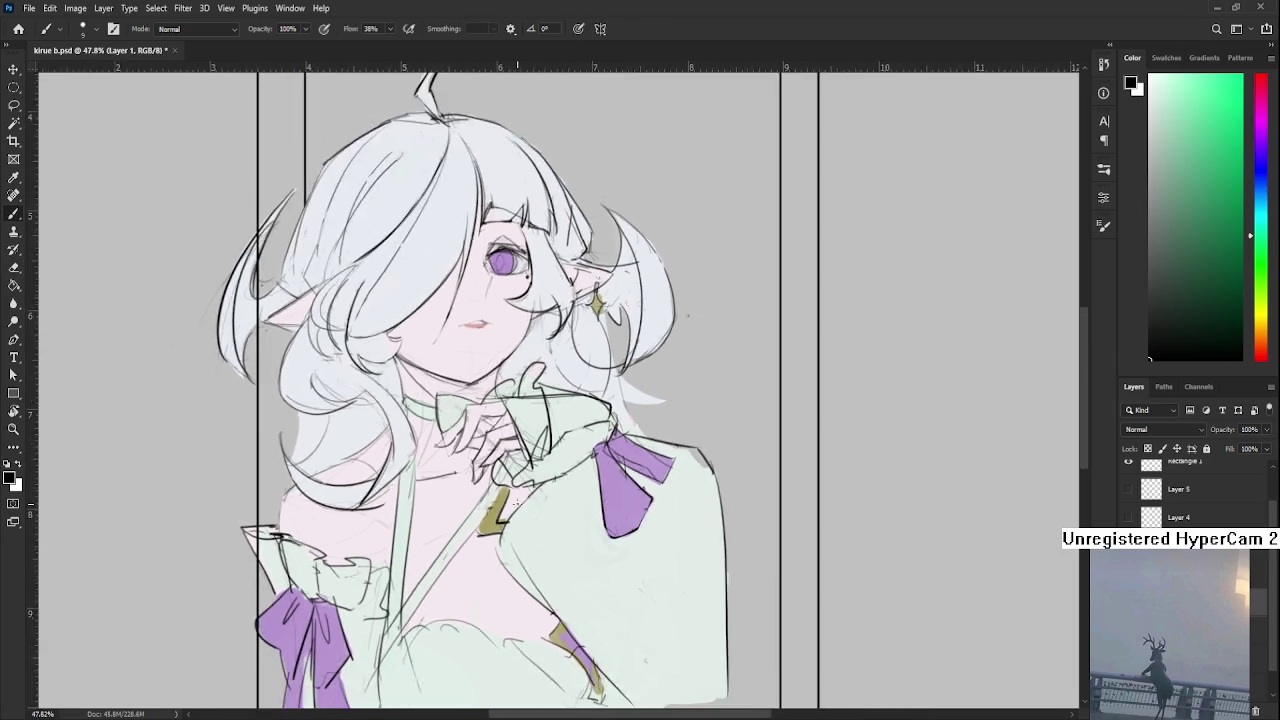
{"action": "scroll", "coordinate": [518, 502], "scroll_direction": "down", "scroll_amount": 1}
{"action": "scroll", "coordinate": [555, 530], "scroll_direction": "up", "scroll_amount": 2}
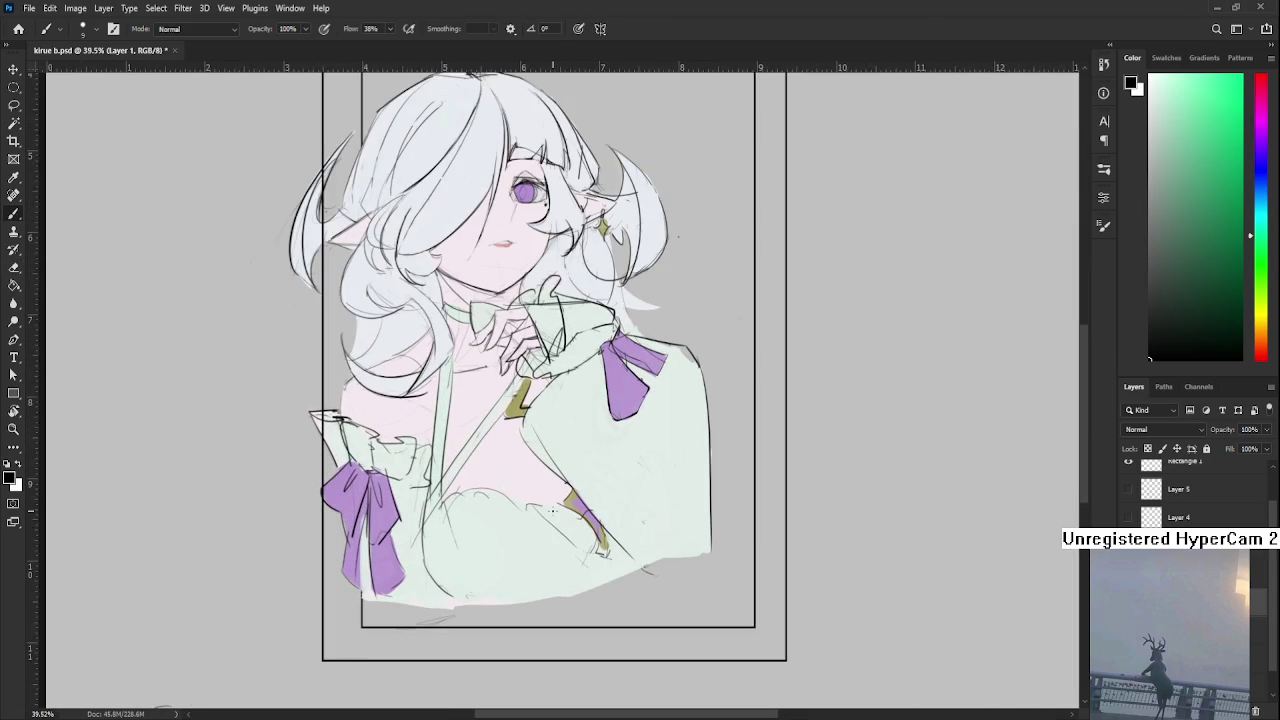
Add a short dark stroke on the chest
{"action": "left_click_drag", "start_coordinate": [440, 505], "coordinate": [474, 496]}
{"action": "key", "text": "e"}
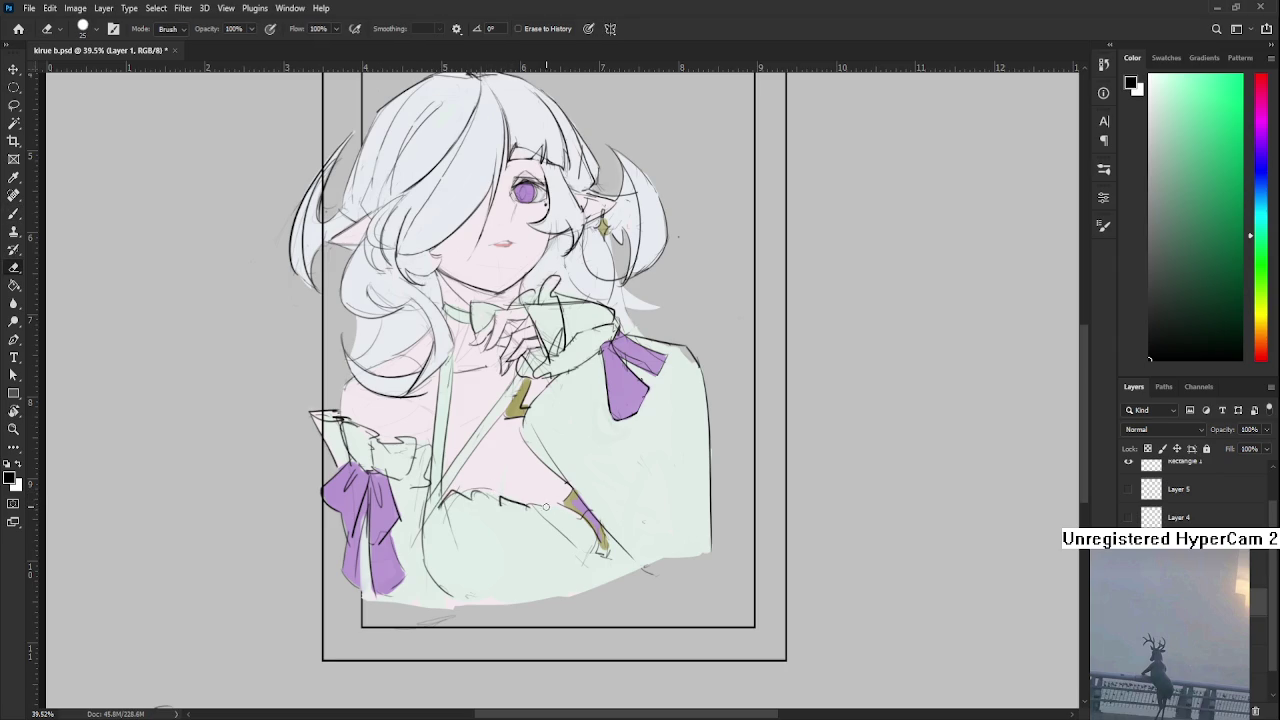
{"action": "key", "text": "b"}
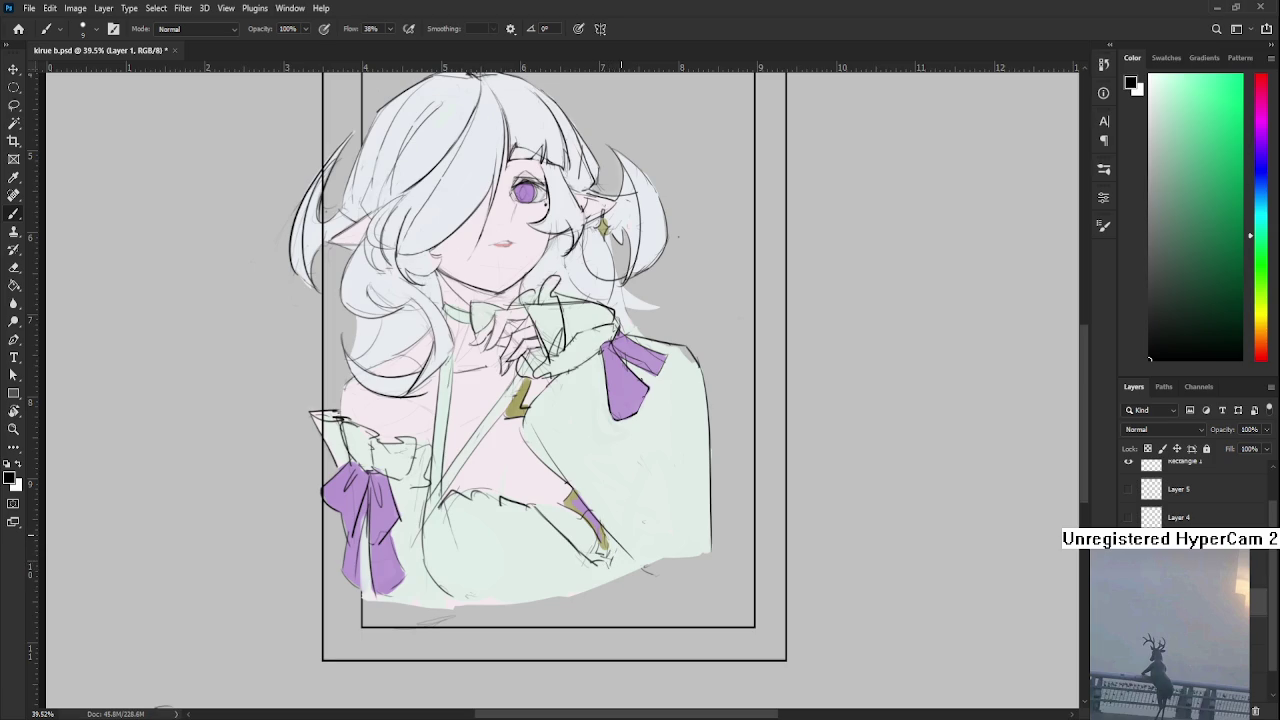
On Layer 7, sample a light pink-white from the artwork and enlarge the brush to 35
{"action": "key", "text": "alt+bracketleft"}
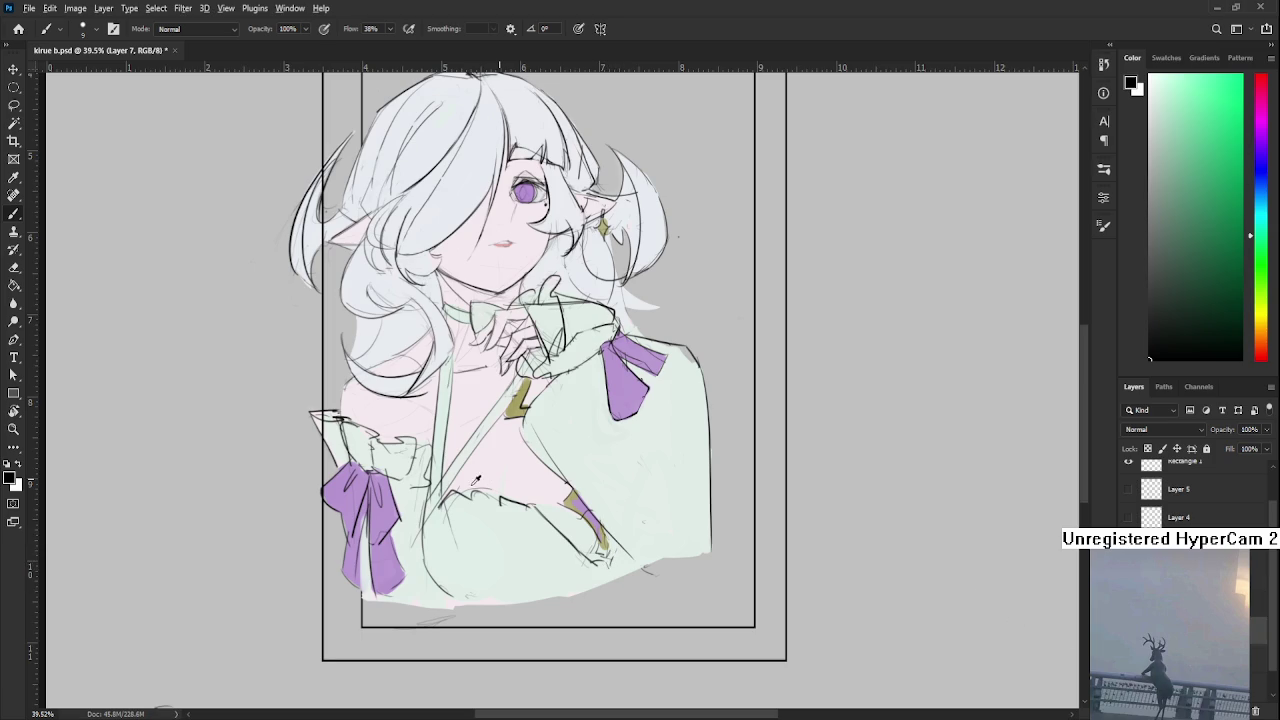
{"action": "left_click", "coordinate": [488, 482], "text": "alt"}
{"action": "key", "text": "bracketright"}
{"action": "key", "text": "bracketright"}
{"action": "key", "text": "bracketright"}
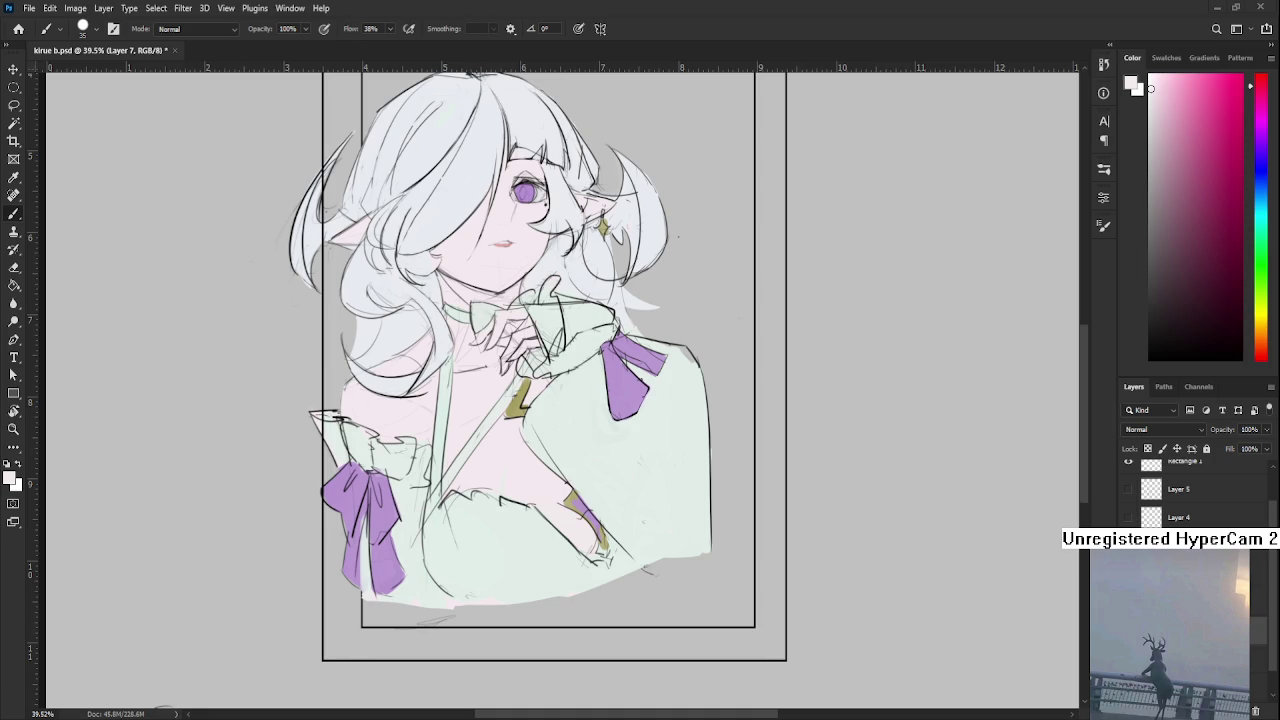
Bring the face and chest into view and erase on Layer 1
{"action": "scroll", "coordinate": [471, 353], "scroll_direction": "up", "scroll_amount": 2}
{"action": "scroll", "coordinate": [471, 353], "scroll_direction": "up", "scroll_amount": 2}
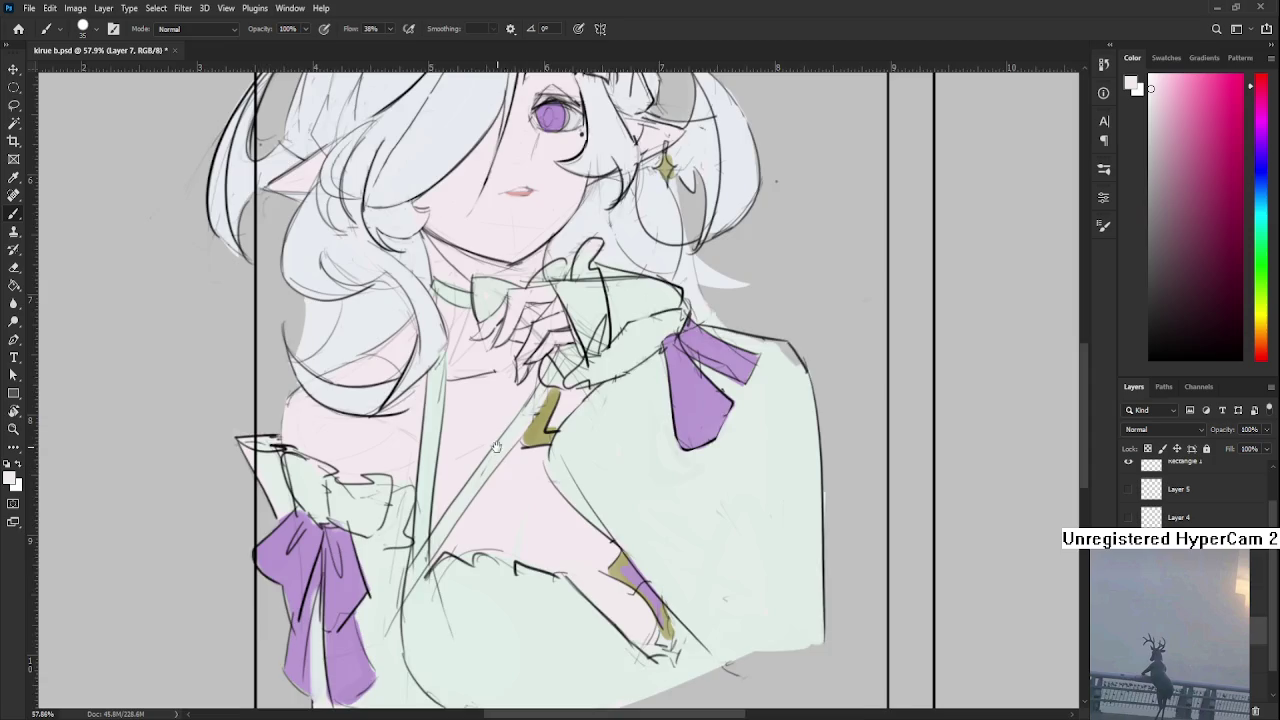
{"action": "left_click_drag", "start_coordinate": [505, 469], "coordinate": [503, 604]}
{"action": "key", "text": "e"}
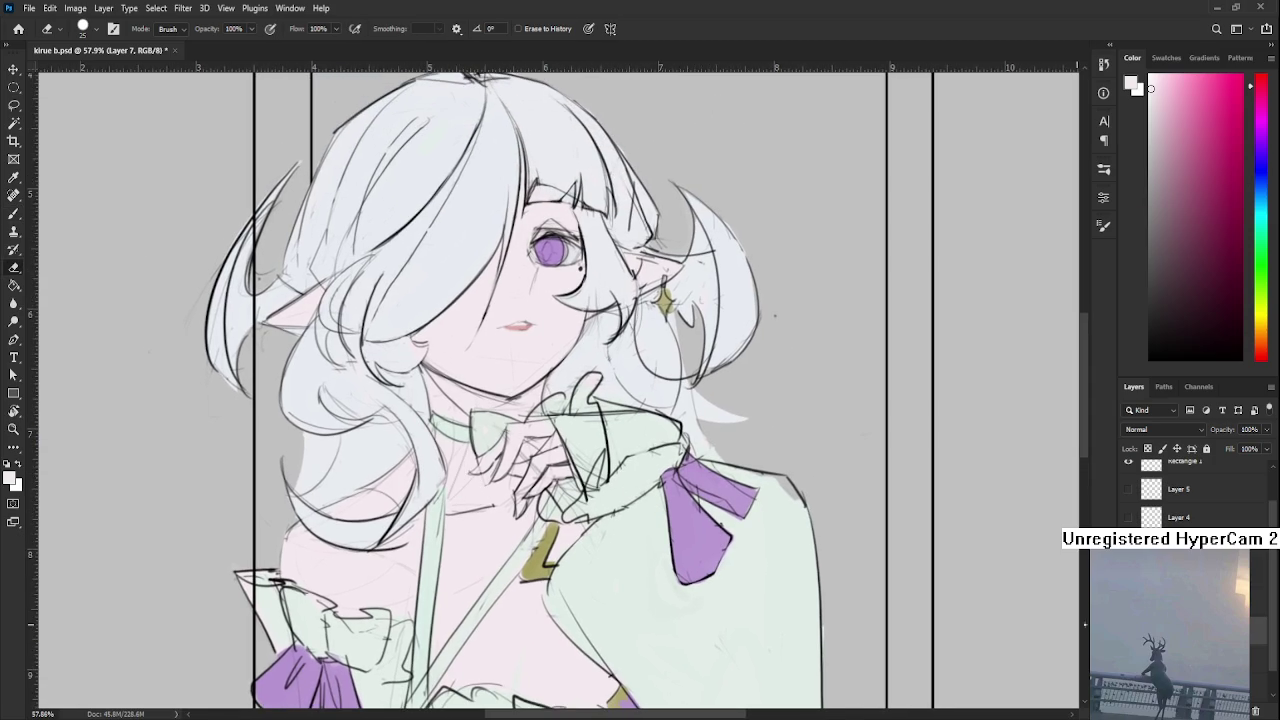
{"action": "left_click", "coordinate": [1180, 600]}
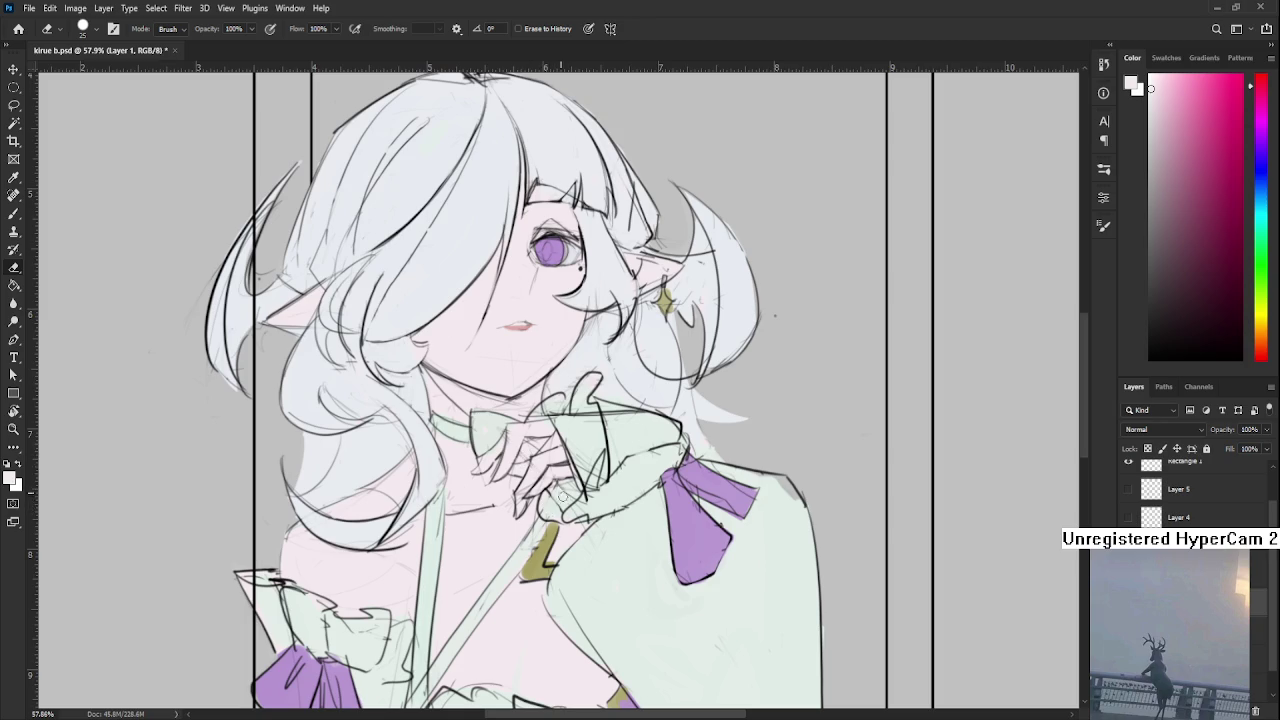
Work around the top of the head, tidying stray flat-colour edges
{"action": "left_click_drag", "start_coordinate": [638, 462], "coordinate": [617, 503]}
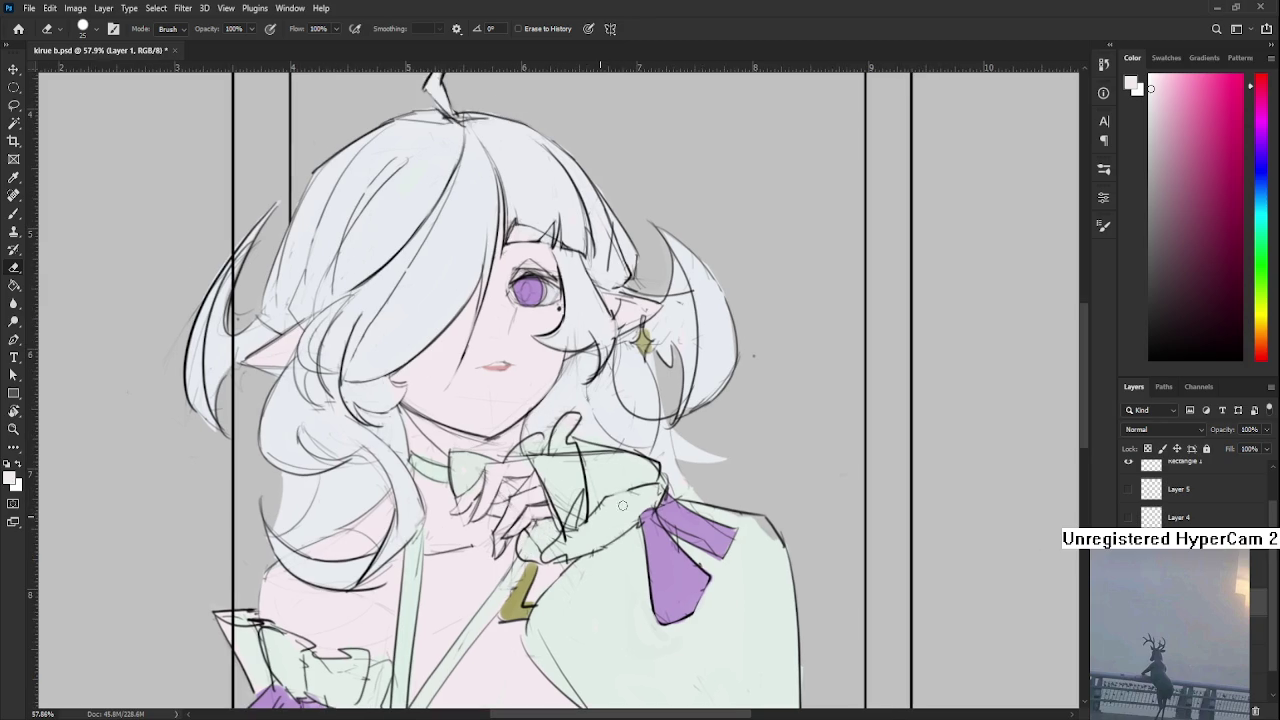
{"action": "left_click_drag", "start_coordinate": [639, 383], "coordinate": [637, 503]}
{"action": "scroll", "coordinate": [630, 478], "scroll_direction": "down", "scroll_amount": 3}
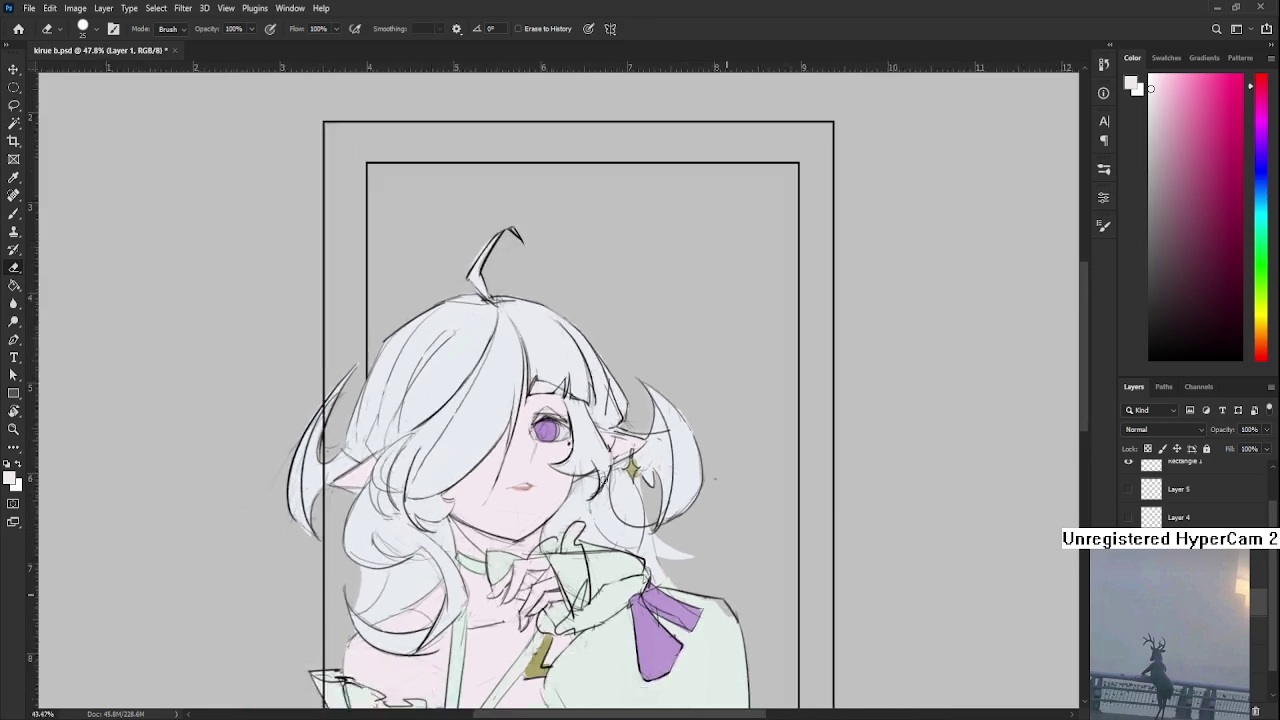
{"action": "scroll", "coordinate": [620, 474], "scroll_direction": "down", "scroll_amount": 3}
{"action": "scroll", "coordinate": [610, 471], "scroll_direction": "down", "scroll_amount": 3}
{"action": "scroll", "coordinate": [603, 469], "scroll_direction": "up", "scroll_amount": 3}
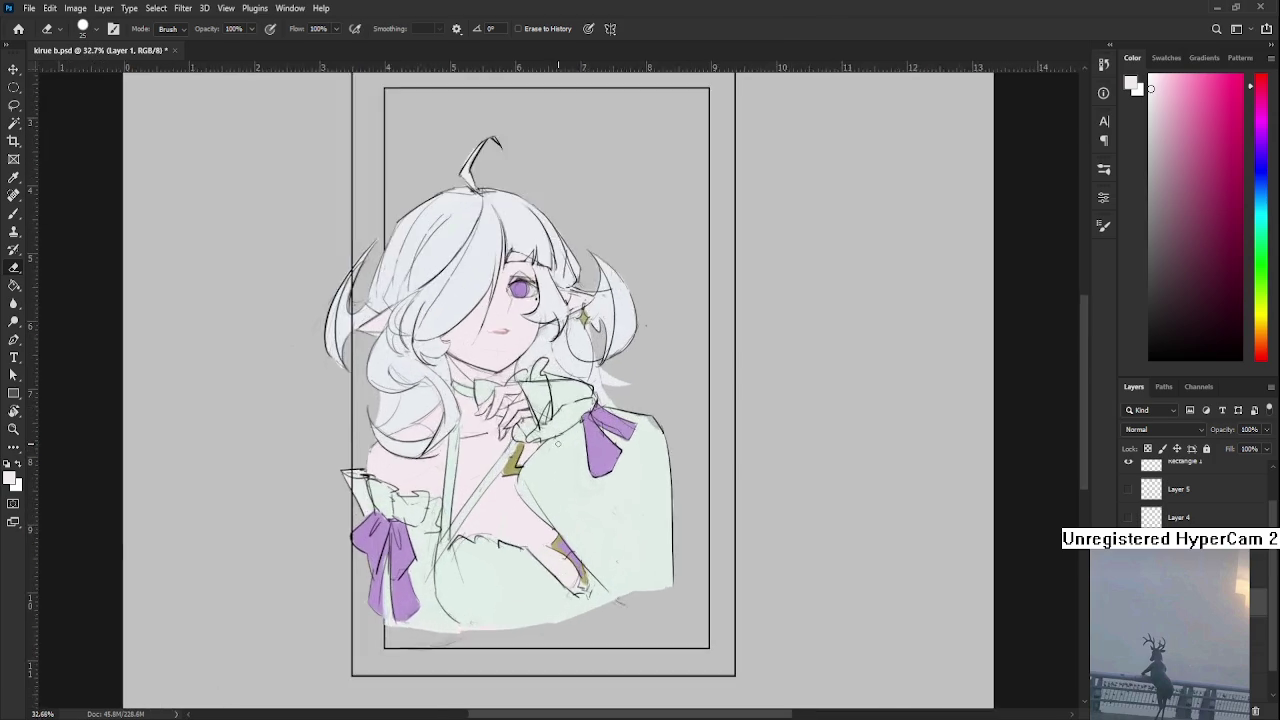
{"action": "scroll", "coordinate": [560, 440], "scroll_direction": "up", "scroll_amount": 2}
{"action": "scroll", "coordinate": [520, 420], "scroll_direction": "up", "scroll_amount": 2}
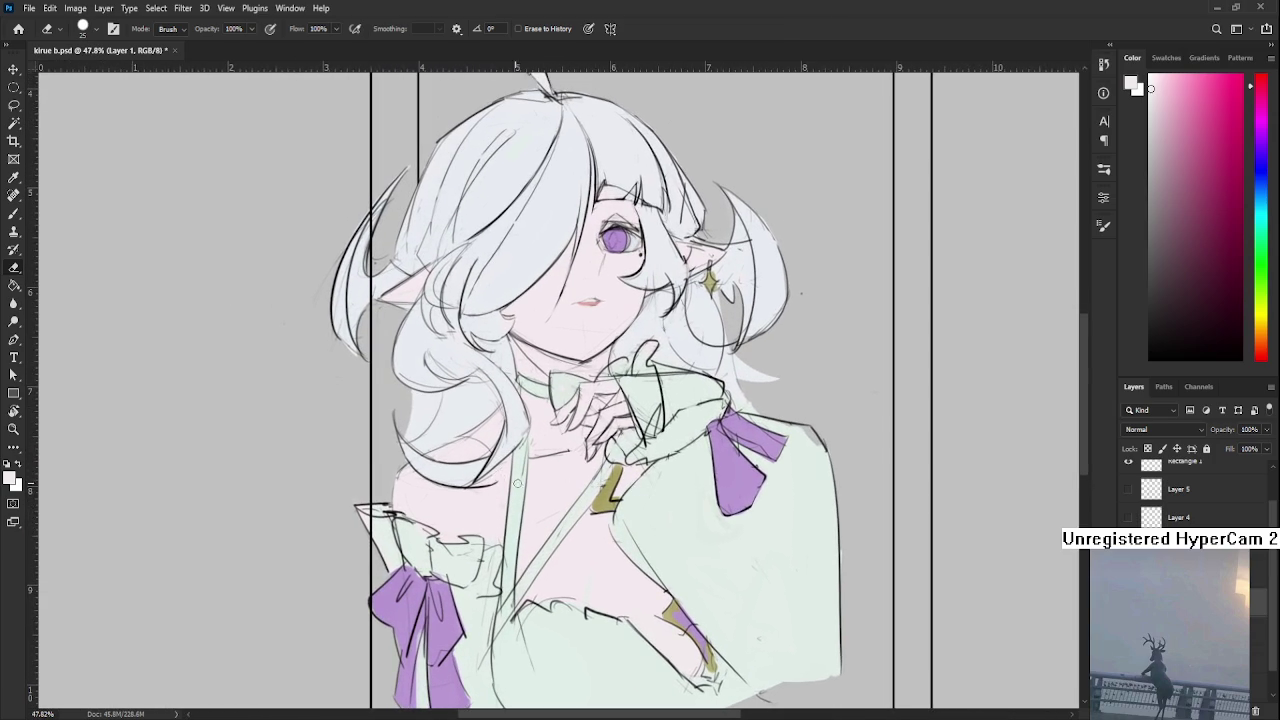
{"action": "left_click_drag", "start_coordinate": [589, 424], "coordinate": [560, 650]}
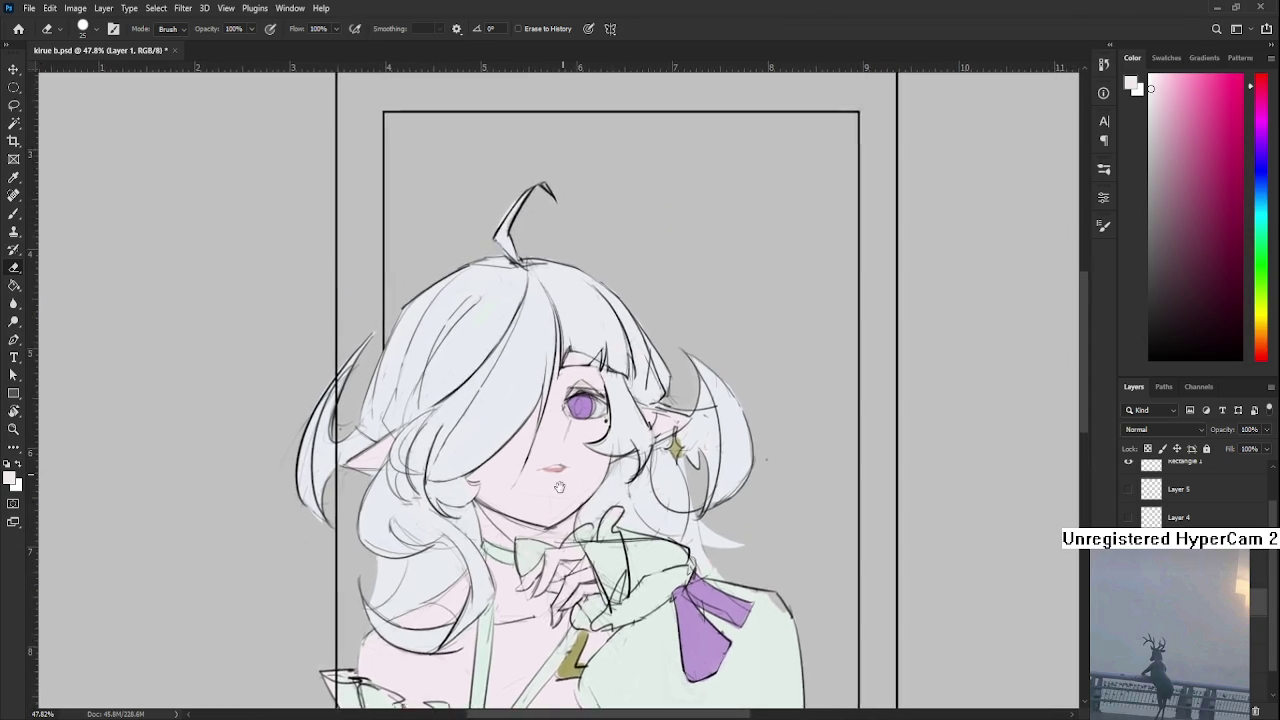
{"action": "scroll", "coordinate": [531, 465], "scroll_direction": "up", "scroll_amount": 1}
{"action": "scroll", "coordinate": [553, 474], "scroll_direction": "up", "scroll_amount": 1}
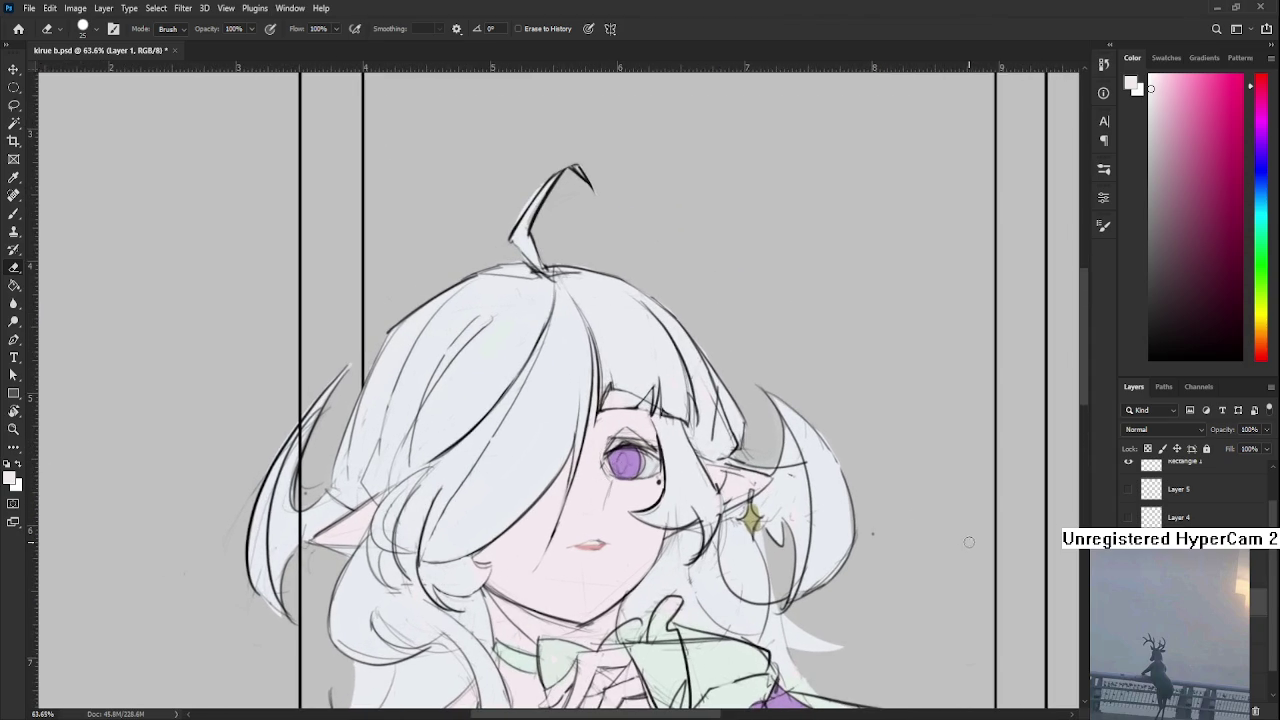
{"action": "scroll", "coordinate": [570, 345], "scroll_direction": "down", "scroll_amount": 2}
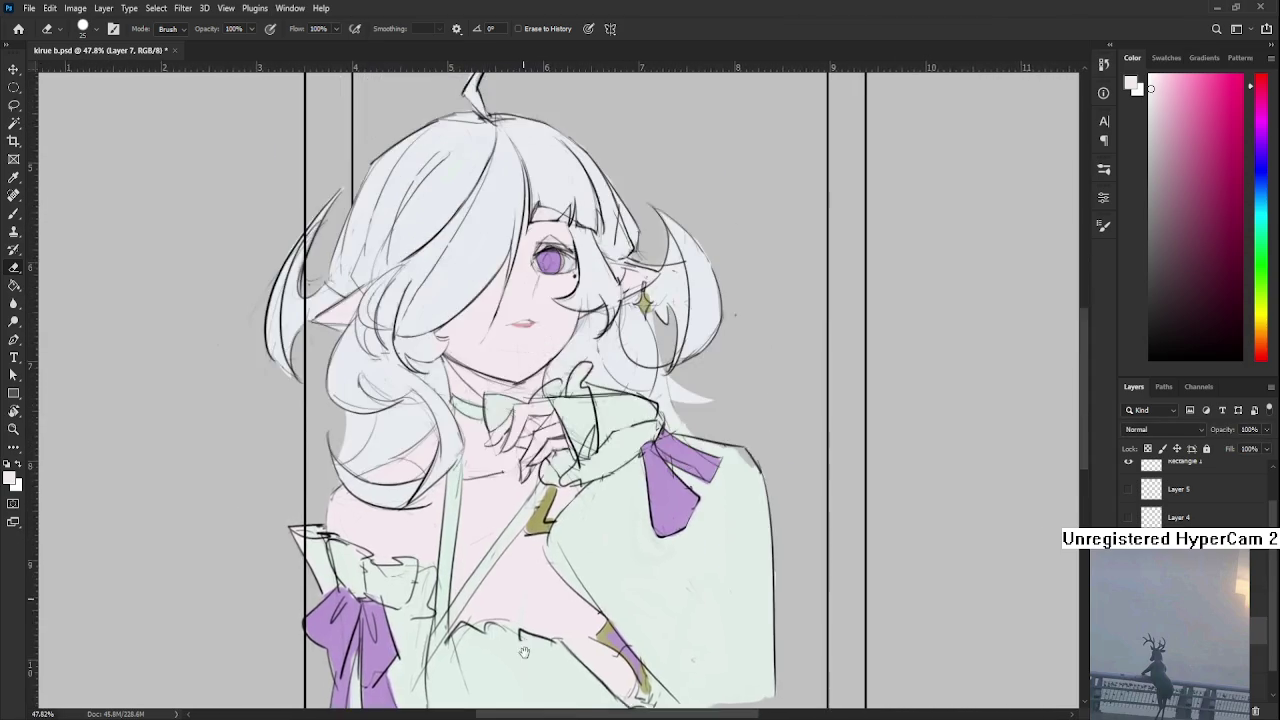
{"action": "scroll", "coordinate": [540, 400], "scroll_direction": "up", "scroll_amount": 5}
Magic-wand select the whole figure shape
{"action": "key", "text": "w"}
{"action": "left_click", "coordinate": [521, 420]}
{"action": "scroll", "coordinate": [522, 419], "scroll_direction": "up", "scroll_amount": 1}
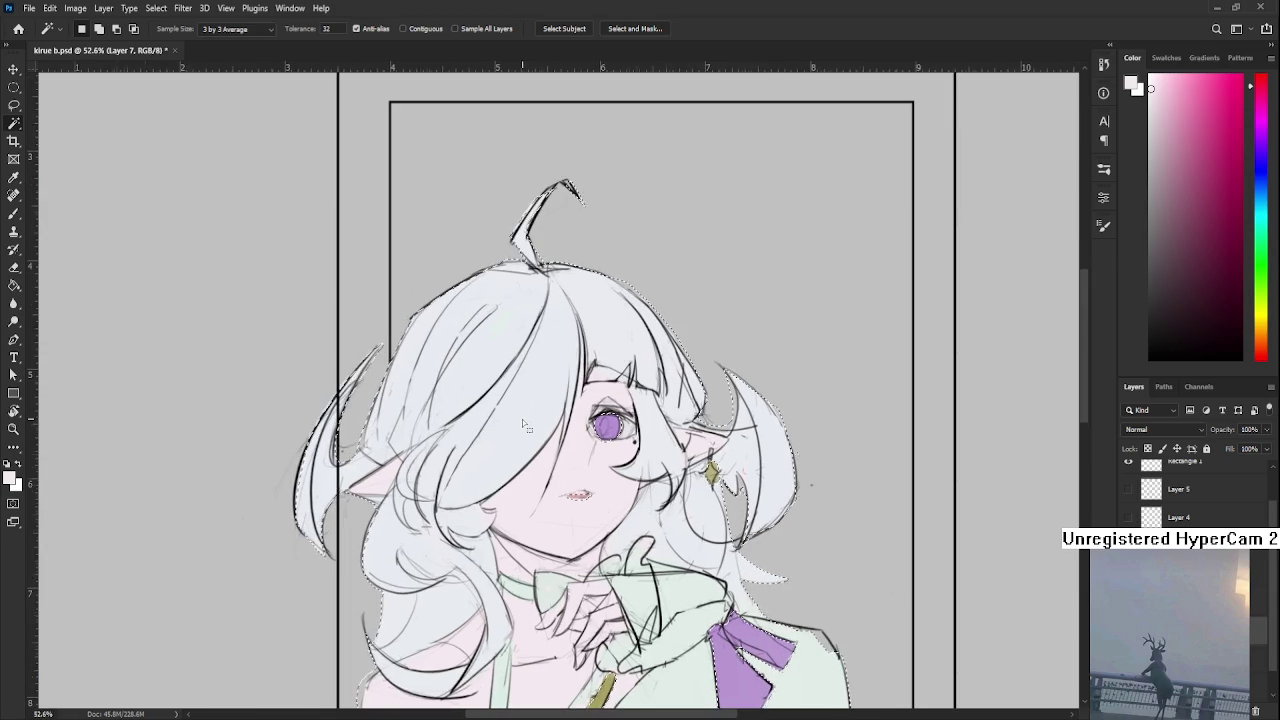
{"action": "scroll", "coordinate": [530, 431], "scroll_direction": "down", "scroll_amount": 2}
{"action": "scroll", "coordinate": [530, 432], "scroll_direction": "down", "scroll_amount": 1}
{"action": "scroll", "coordinate": [545, 440], "scroll_direction": "up", "scroll_amount": 1}
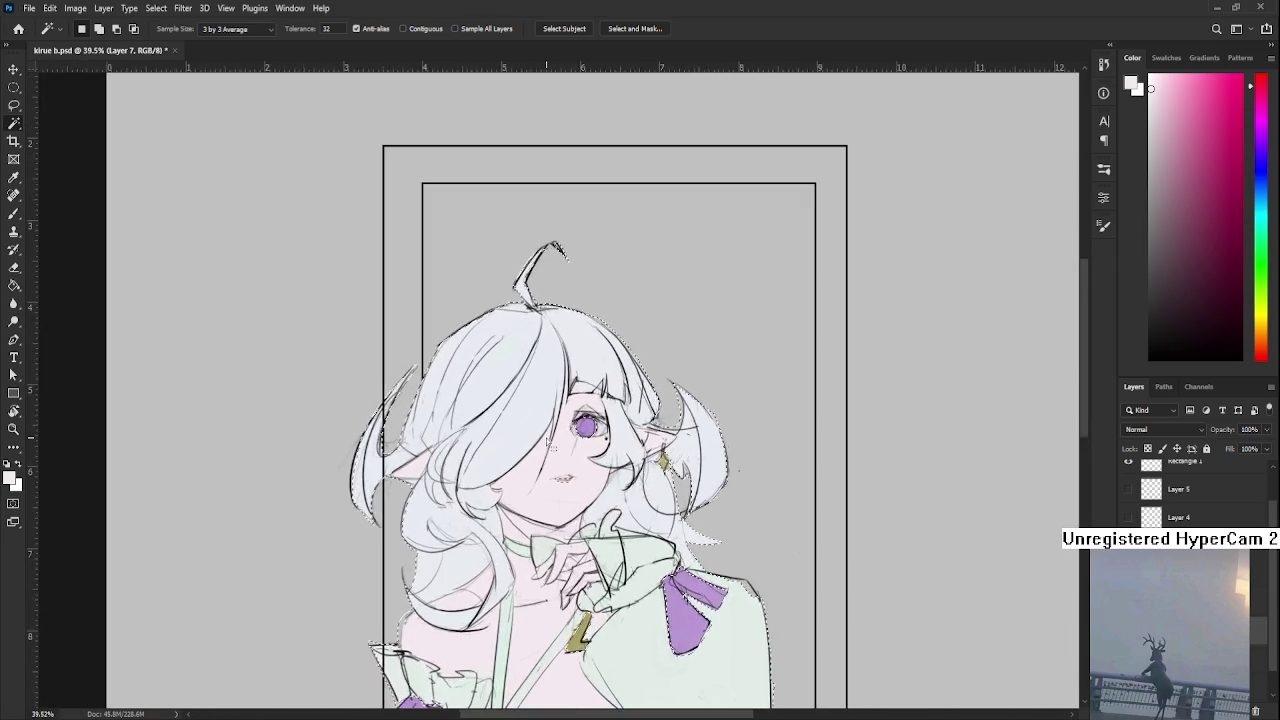
{"action": "scroll", "coordinate": [548, 442], "scroll_direction": "up", "scroll_amount": 3}
{"action": "scroll", "coordinate": [549, 444], "scroll_direction": "down", "scroll_amount": 2}
{"action": "scroll", "coordinate": [549, 444], "scroll_direction": "down", "scroll_amount": 1}
{"action": "scroll", "coordinate": [555, 480], "scroll_direction": "down", "scroll_amount": 2}
{"action": "scroll", "coordinate": [565, 600], "scroll_direction": "down", "scroll_amount": 2}
{"action": "scroll", "coordinate": [573, 660], "scroll_direction": "up", "scroll_amount": 2}
{"action": "scroll", "coordinate": [573, 660], "scroll_direction": "down", "scroll_amount": 2}
{"action": "scroll", "coordinate": [600, 600], "scroll_direction": "up", "scroll_amount": 2}
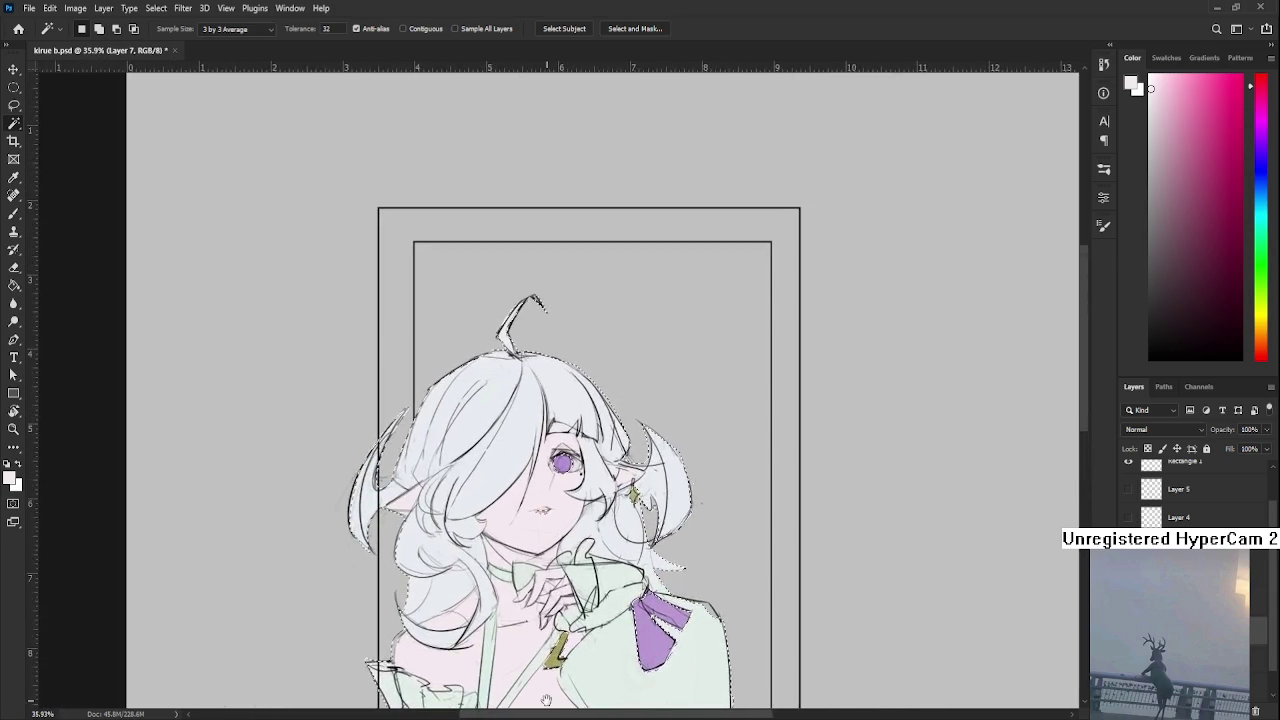
{"action": "scroll", "coordinate": [700, 530], "scroll_direction": "up", "scroll_amount": 1}
{"action": "scroll", "coordinate": [767, 488], "scroll_direction": "up", "scroll_amount": 1}
Create new Layer 8 with a brush of about 600, then deselect the figure
{"action": "key", "text": "ctrl+shift+alt+n"}
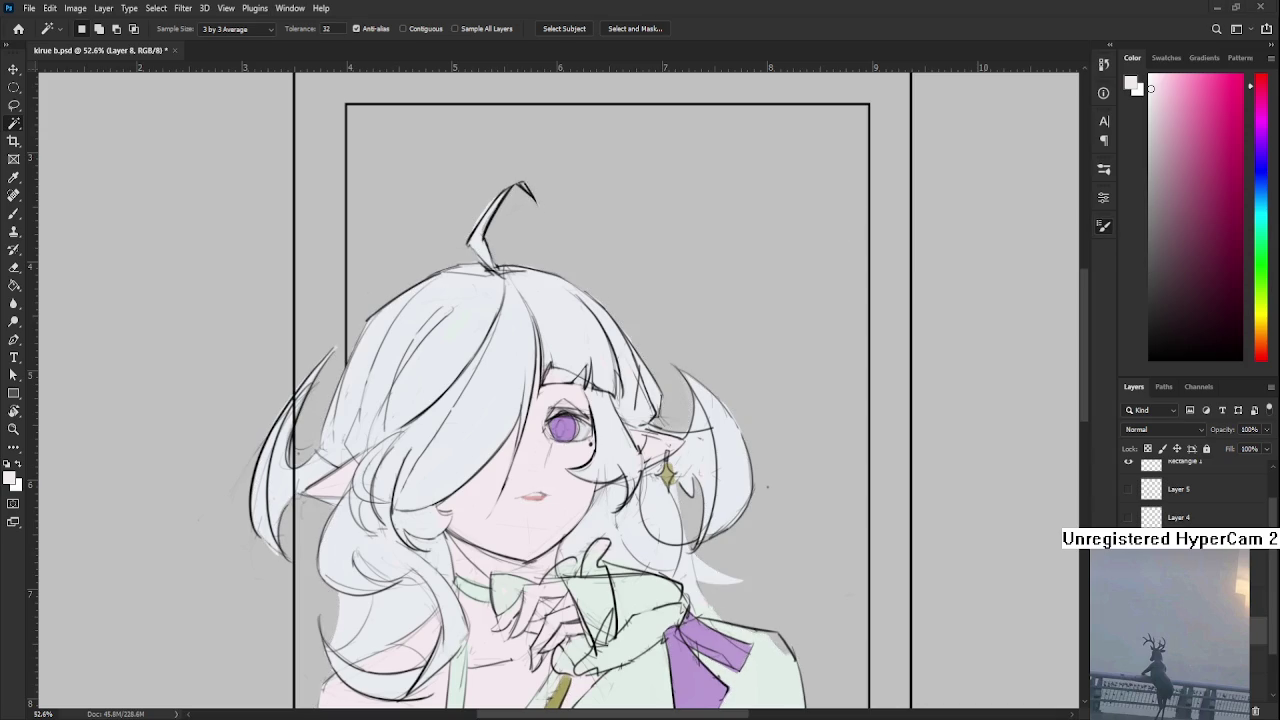
{"action": "key", "text": "b"}
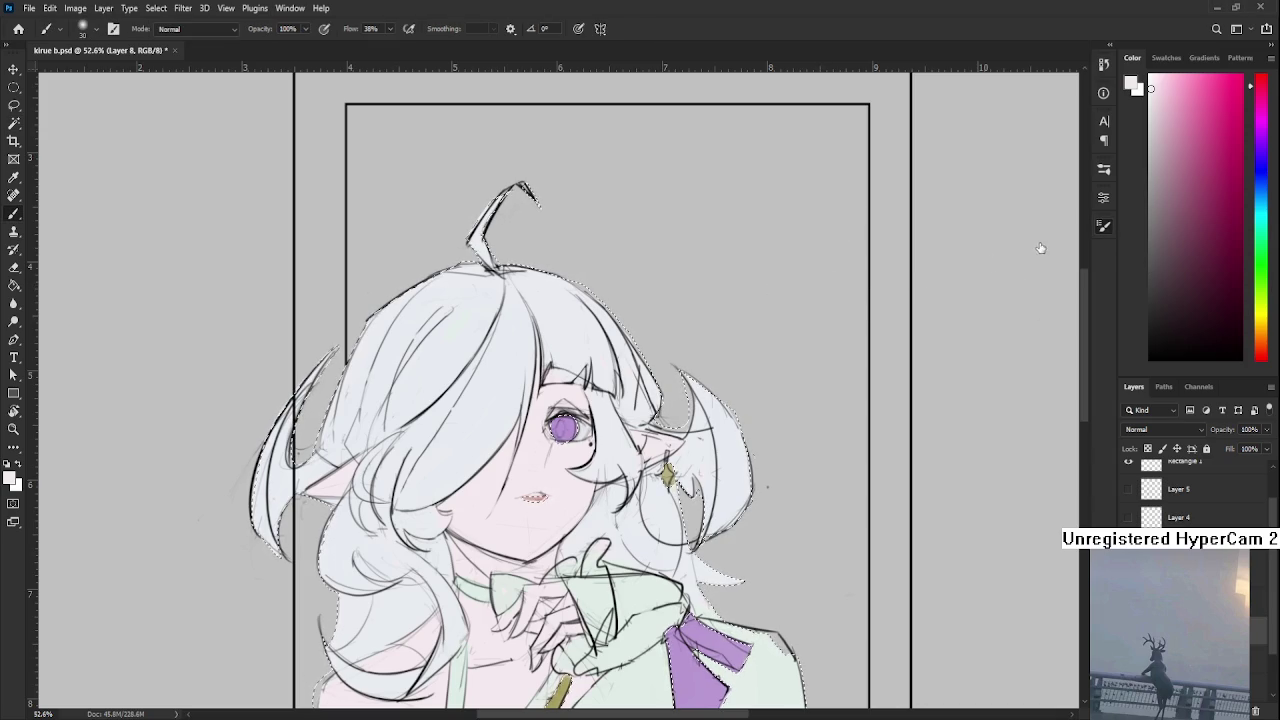
{"action": "scroll", "coordinate": [610, 460], "scroll_direction": "down", "scroll_amount": 2}
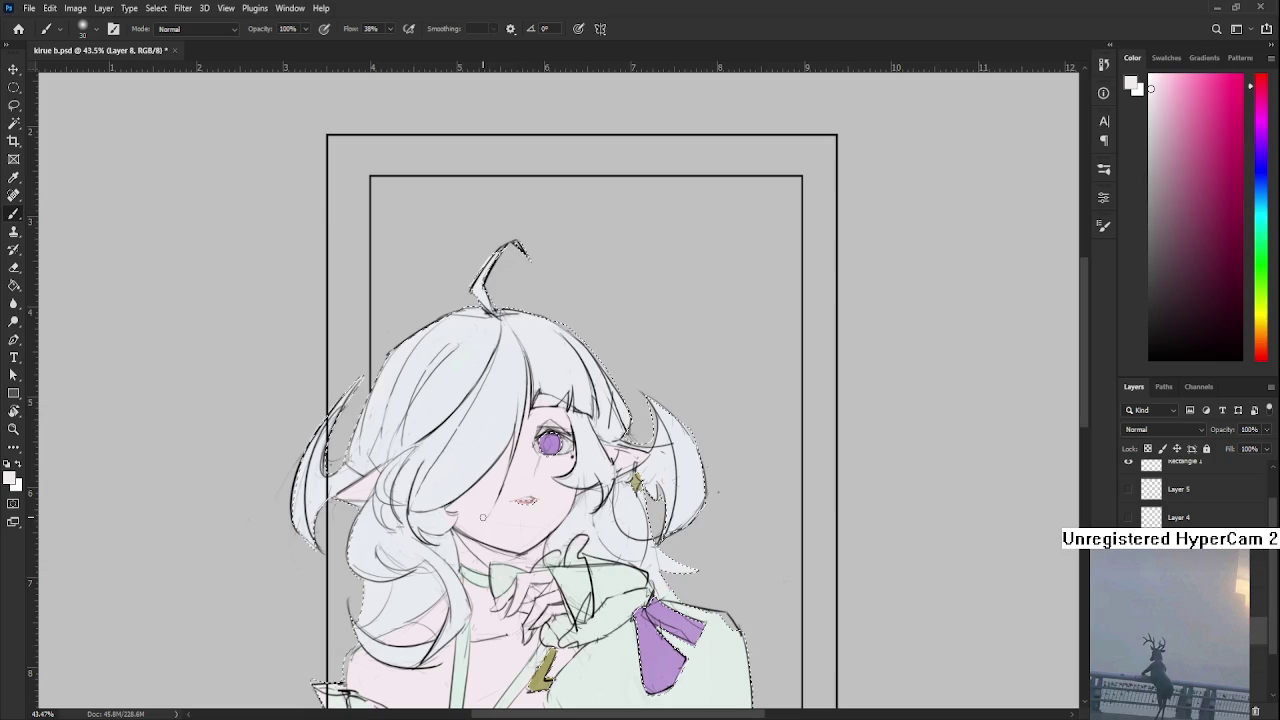
{"action": "key", "text": "bracketright"}
{"action": "key", "text": "bracketright"}
{"action": "key", "text": "bracketright"}
{"action": "scroll", "coordinate": [503, 453], "scroll_direction": "down", "scroll_amount": 1}
{"action": "key", "text": "ctrl+d"}
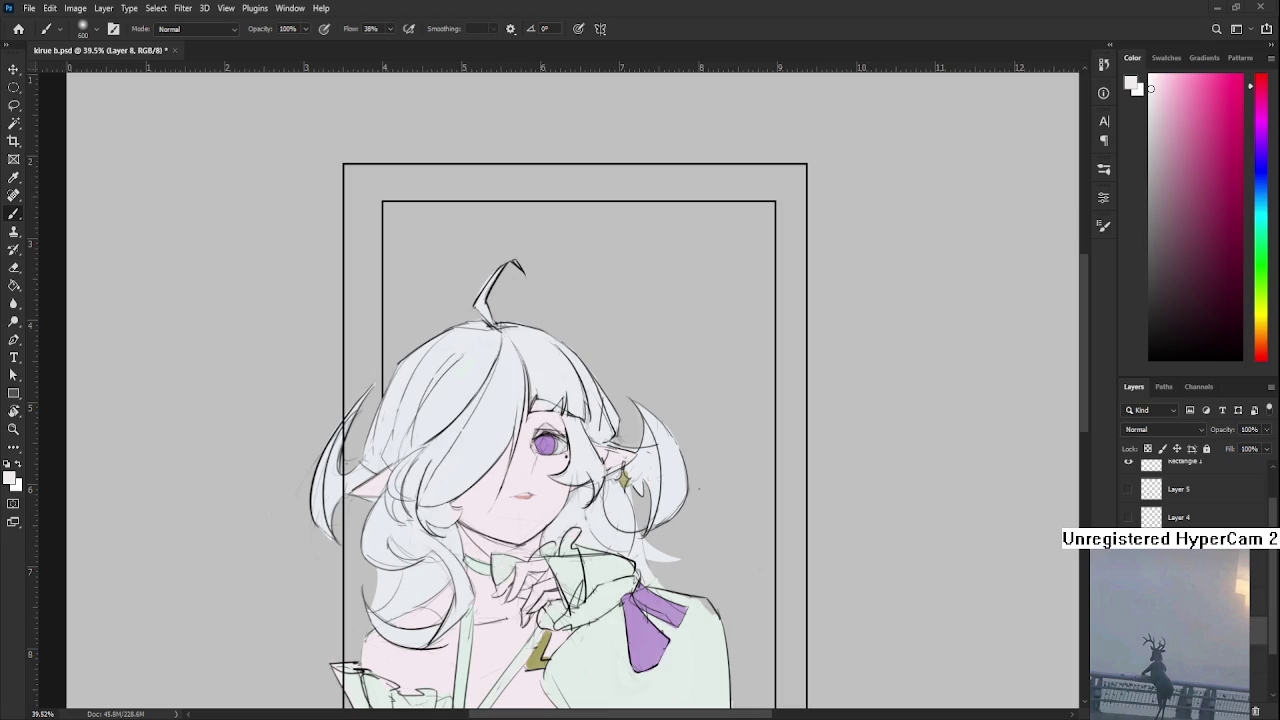
Pick a soft pink as the paint colour
{"action": "scroll", "coordinate": [515, 485], "scroll_direction": "up", "scroll_amount": 1}
{"action": "scroll", "coordinate": [515, 485], "scroll_direction": "up", "scroll_amount": 1}
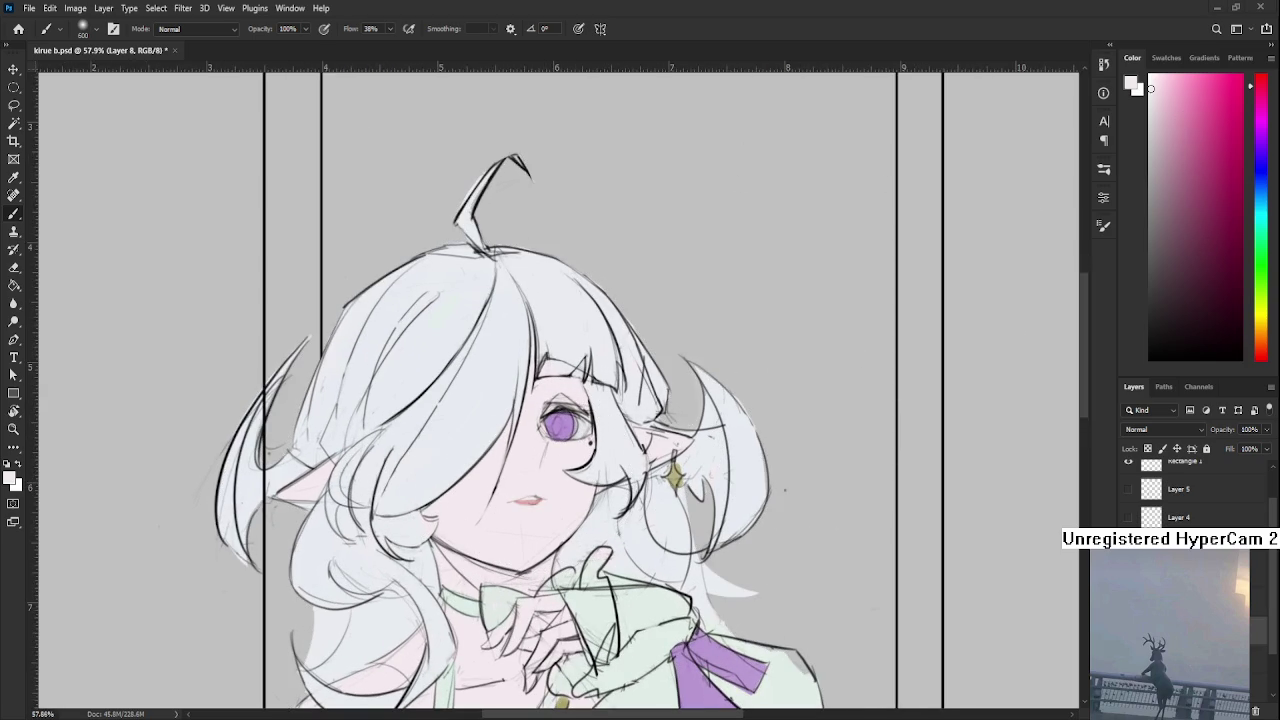
{"action": "left_click_drag", "start_coordinate": [1180, 167], "coordinate": [1171, 138]}
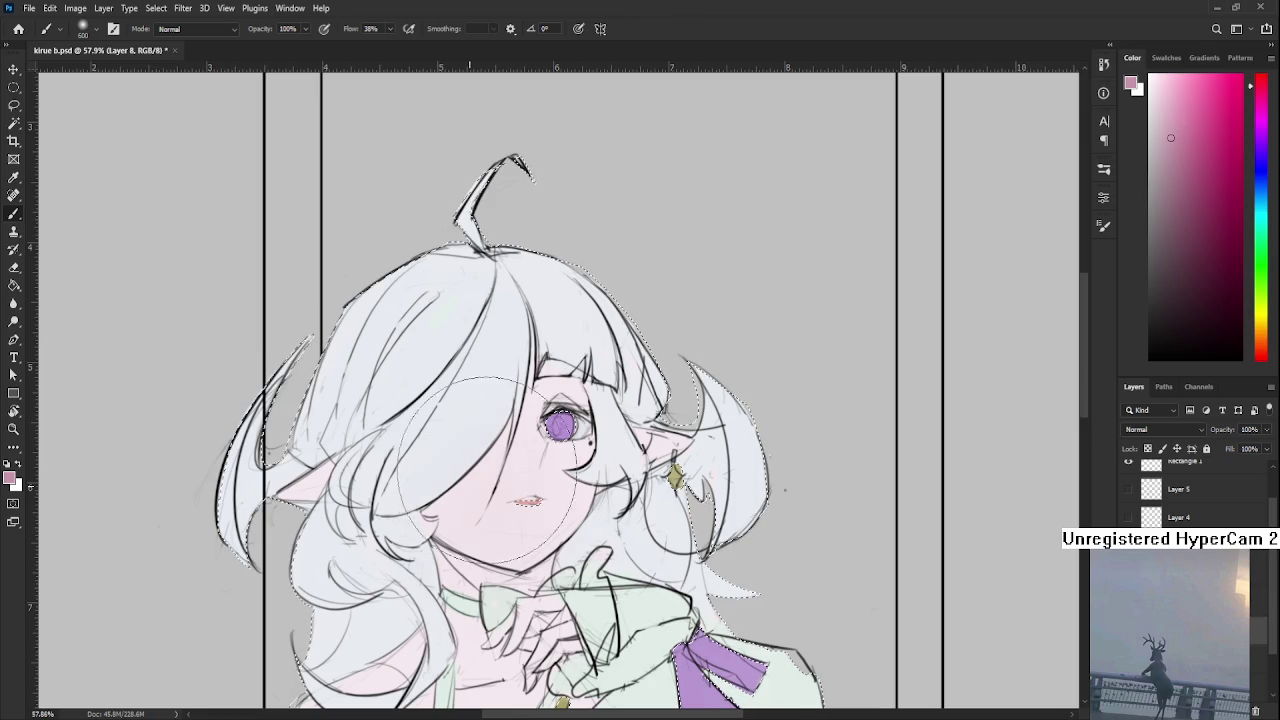
Airbrush a lighter pink blush onto the cheek at brush size 250, redoing a too-strong pass
{"action": "left_click_drag", "start_coordinate": [500, 505], "coordinate": [480, 430]}
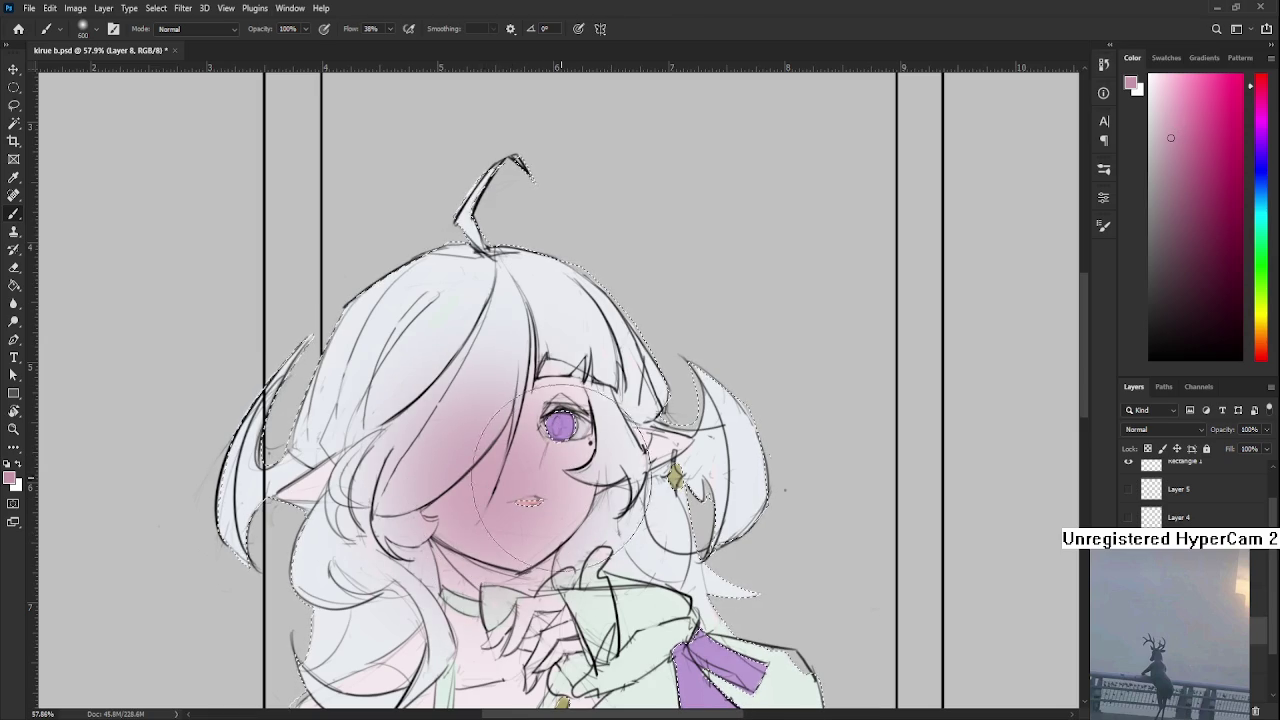
{"action": "key", "text": "ctrl+z"}
{"action": "left_click_drag", "start_coordinate": [1158, 98], "coordinate": [1163, 90]}
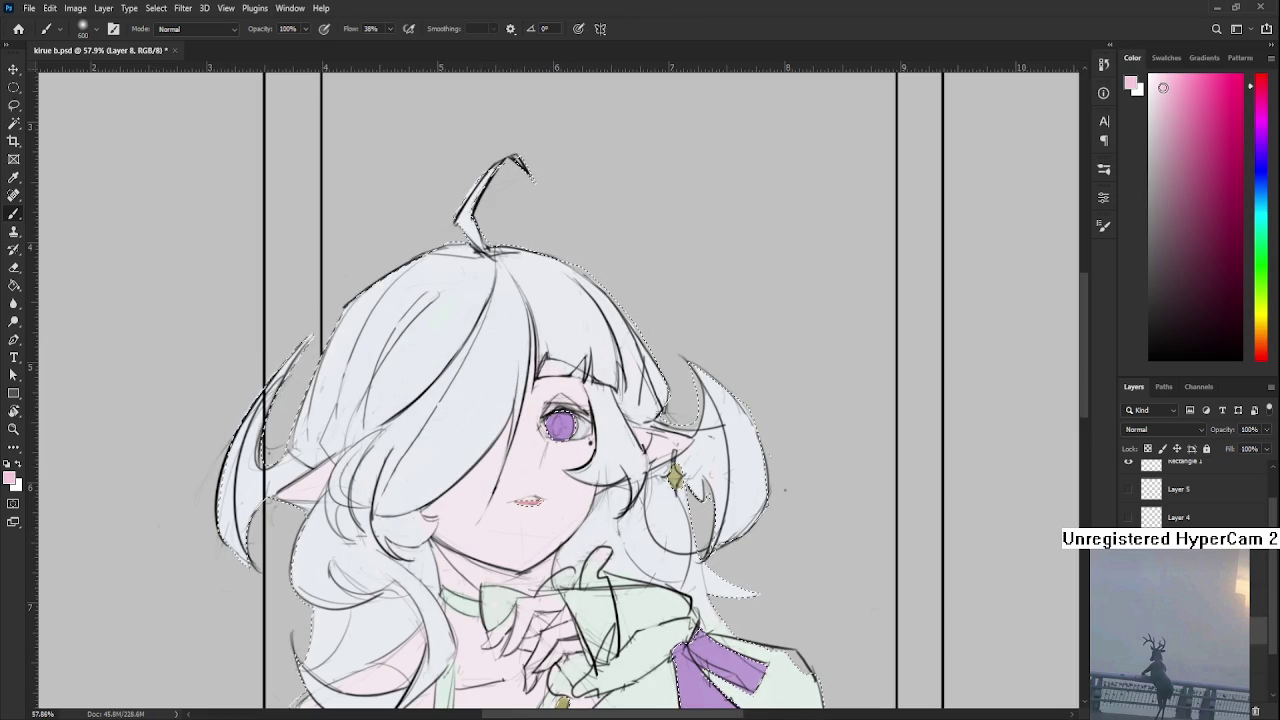
{"action": "key", "text": "bracketleft"}
{"action": "key", "text": "bracketleft"}
{"action": "key", "text": "bracketleft"}
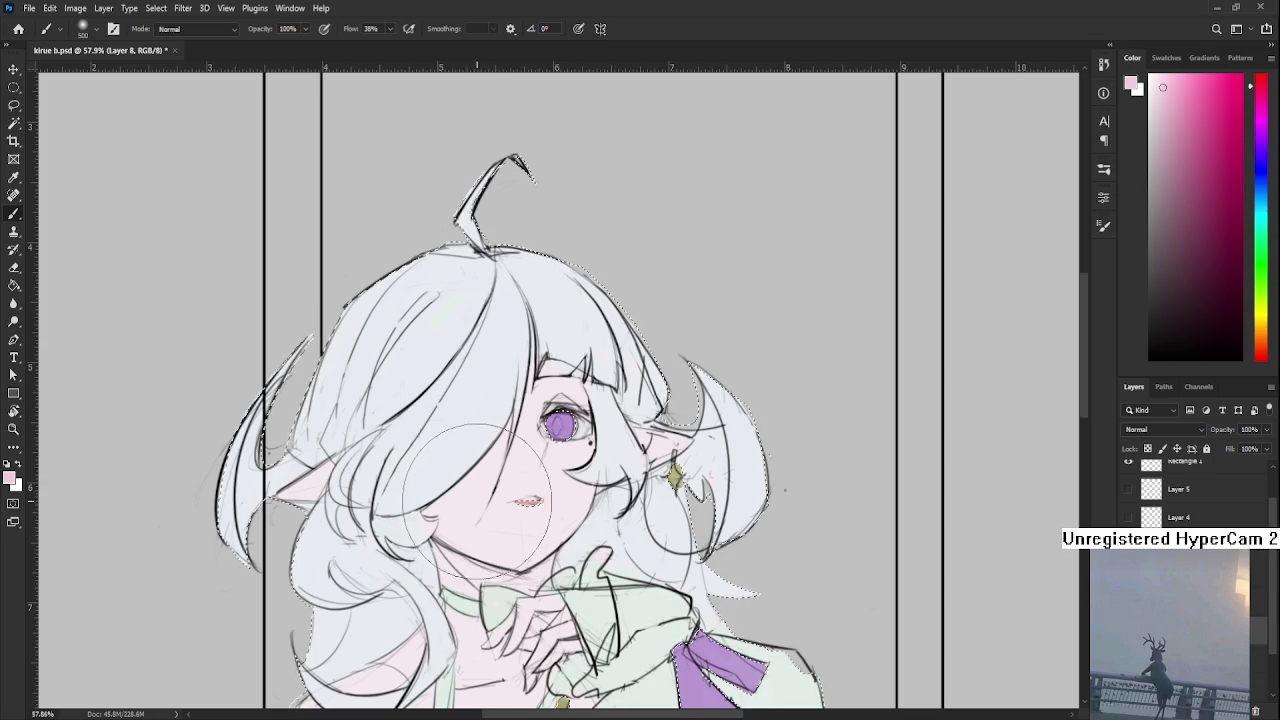
{"action": "key", "text": "bracketright"}
{"action": "key", "text": "bracketright"}
{"action": "left_click_drag", "start_coordinate": [478, 503], "coordinate": [480, 530]}
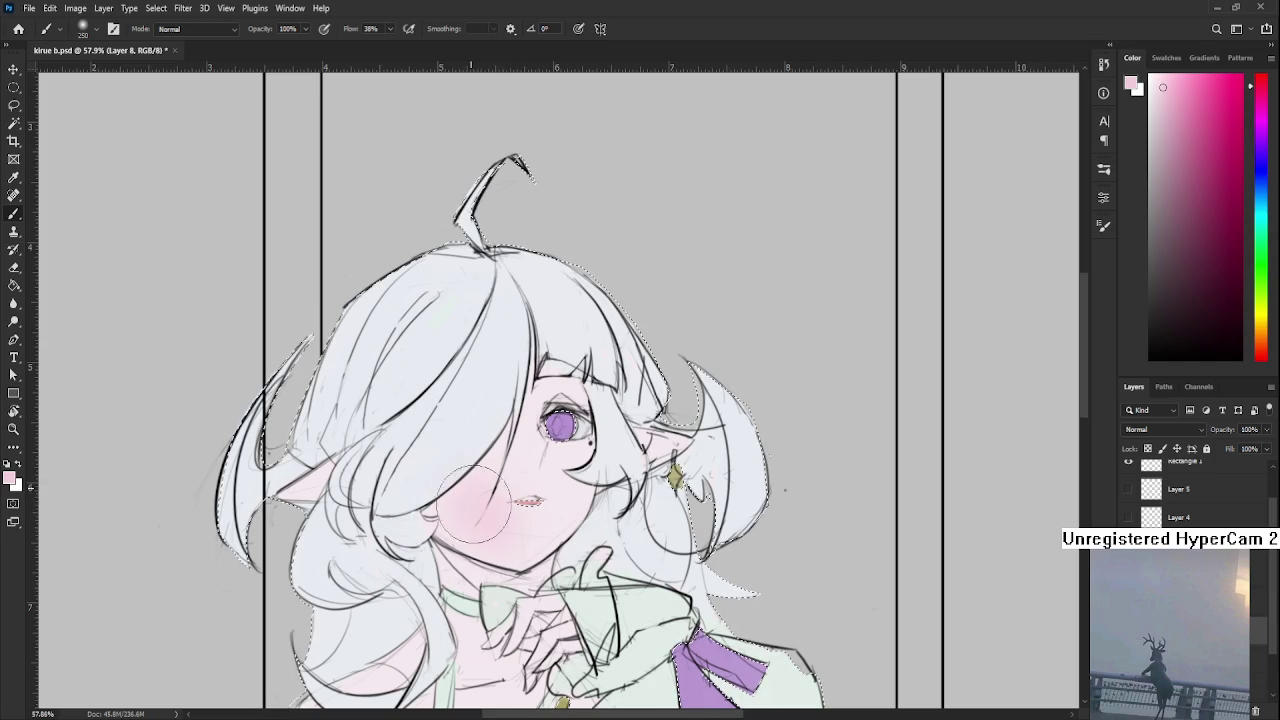
Resample the cheek pink and deepen the blush under the eye
{"action": "left_click", "coordinate": [520, 474], "text": "alt"}
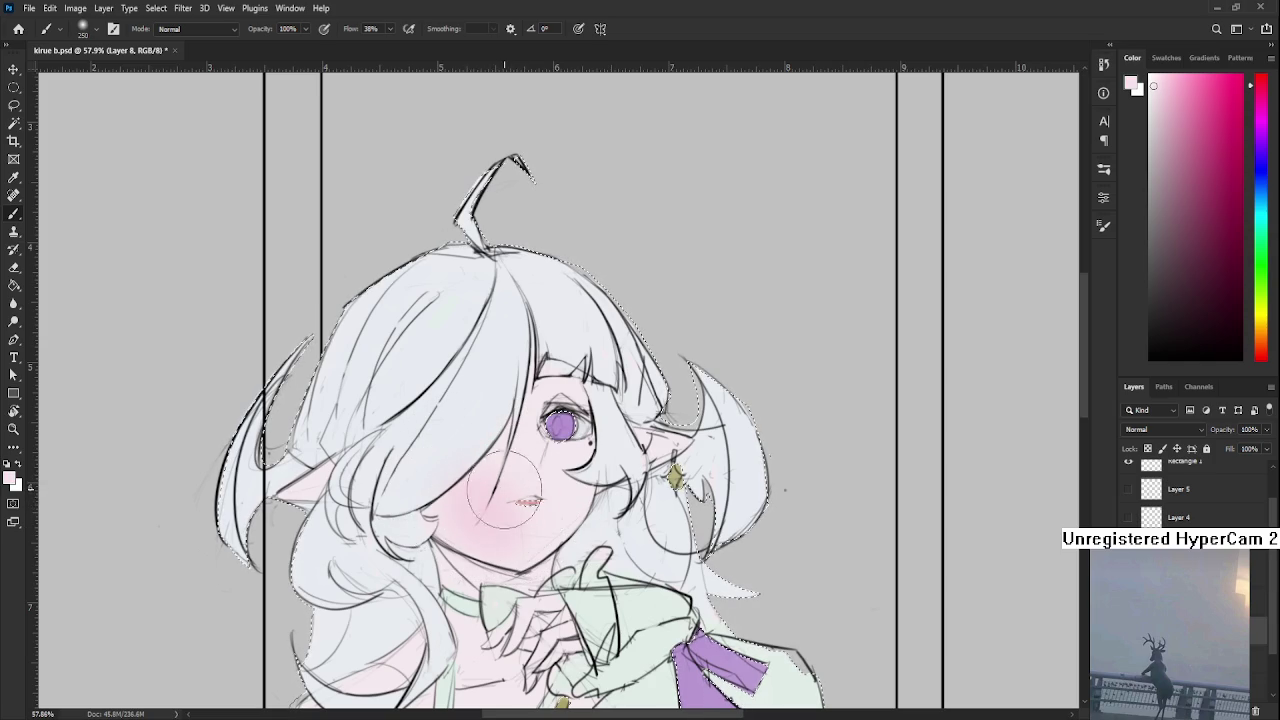
{"action": "left_click", "coordinate": [479, 513], "text": "alt"}
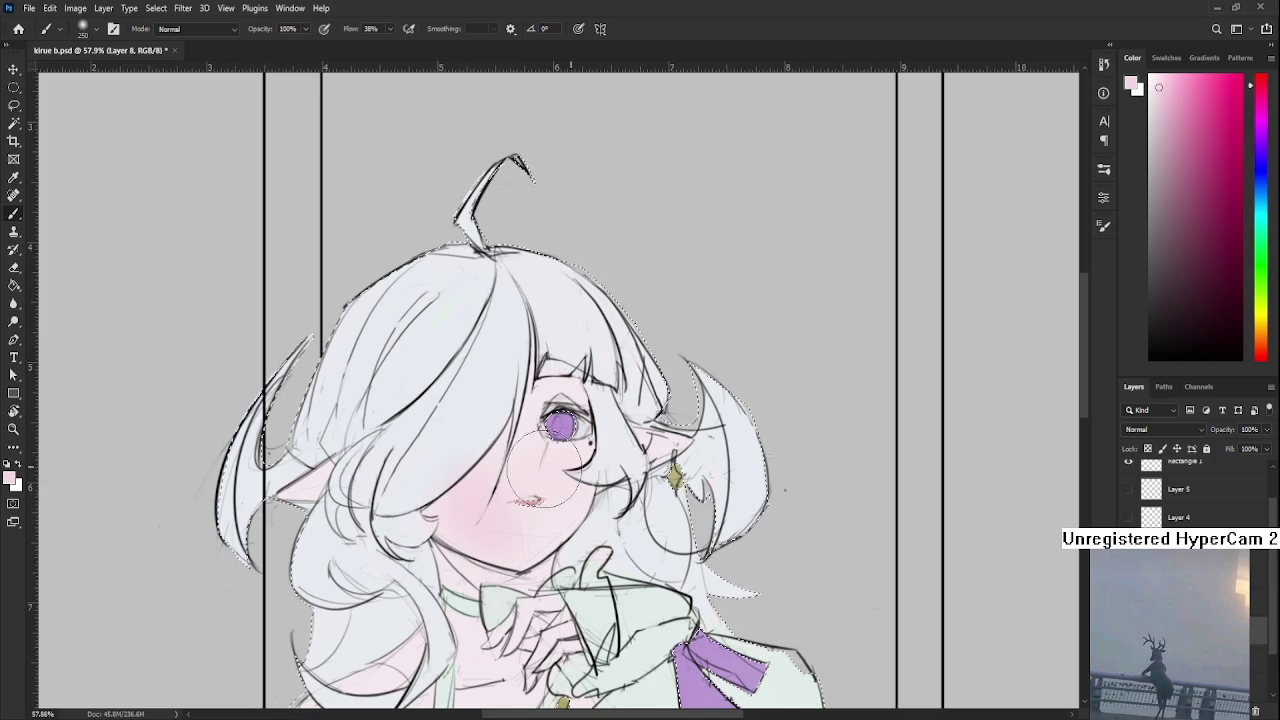
{"action": "left_click_drag", "start_coordinate": [550, 478], "coordinate": [565, 455]}
{"action": "key", "text": "bracketleft"}
{"action": "key", "text": "bracketleft"}
Brush pink light onto the chest and arm at brush size 125
{"action": "left_click_drag", "start_coordinate": [660, 448], "coordinate": [802, 431]}
{"action": "key", "text": "bracketleft"}
{"action": "key", "text": "bracketleft"}
{"action": "left_click_drag", "start_coordinate": [606, 471], "coordinate": [480, 407]}
{"action": "left_click_drag", "start_coordinate": [548, 539], "coordinate": [544, 496]}
{"action": "left_click_drag", "start_coordinate": [536, 572], "coordinate": [550, 393]}
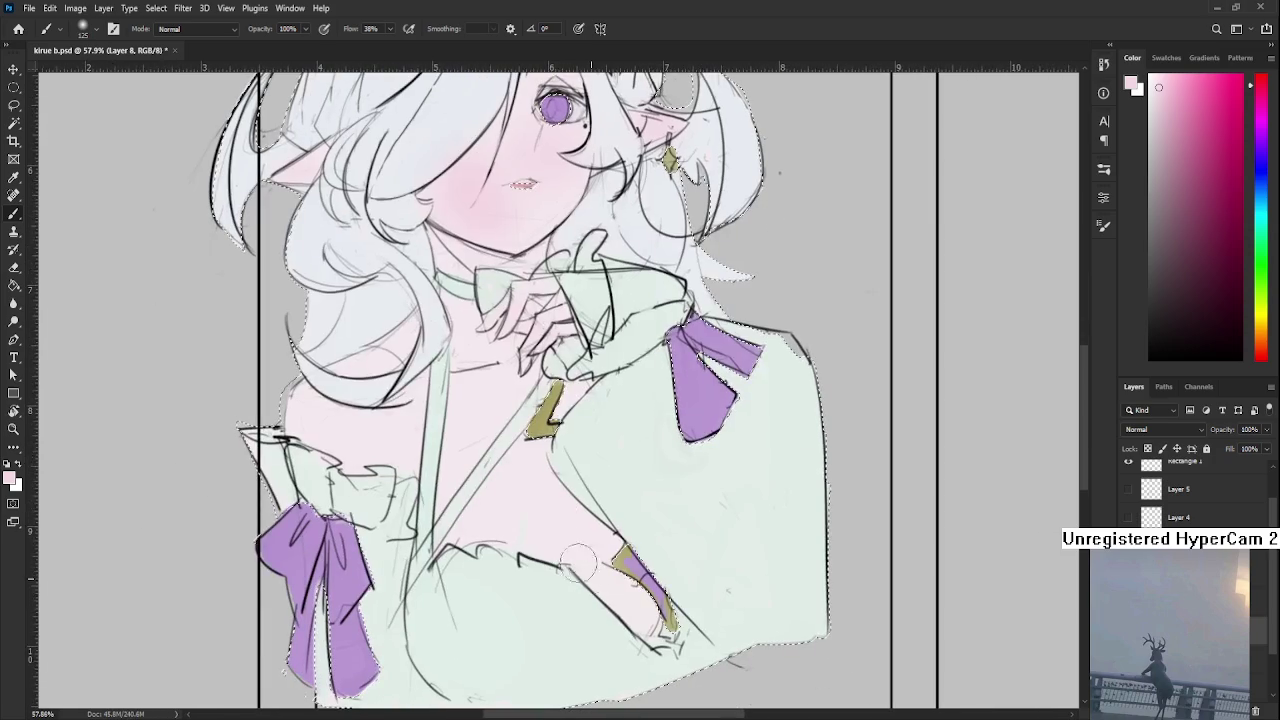
{"action": "mouse_move", "coordinate": [620, 596]}
{"action": "left_mouse_down"}
{"action": "mouse_move", "coordinate": [505, 530]}
{"action": "mouse_move", "coordinate": [594, 555]}
{"action": "mouse_move", "coordinate": [592, 595]}
{"action": "left_mouse_up"}
{"action": "mouse_move", "coordinate": [362, 483]}
{"action": "left_mouse_down"}
{"action": "mouse_move", "coordinate": [419, 532]}
{"action": "mouse_move", "coordinate": [445, 535]}
{"action": "left_mouse_up"}
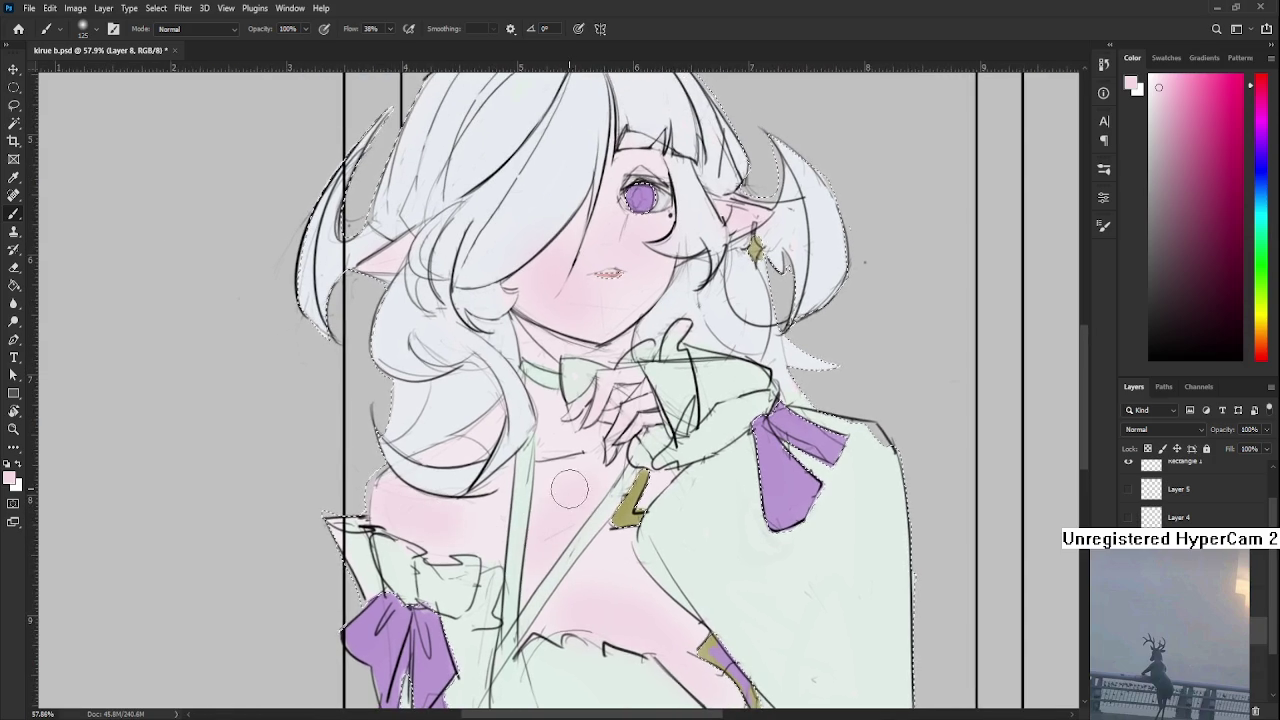
{"action": "scroll", "coordinate": [586, 486], "scroll_direction": "down", "scroll_amount": 3}
{"action": "scroll", "coordinate": [567, 420], "scroll_direction": "up", "scroll_amount": 1}
{"action": "scroll", "coordinate": [567, 420], "scroll_direction": "up", "scroll_amount": 1}
{"action": "scroll", "coordinate": [570, 450], "scroll_direction": "up", "scroll_amount": 1}
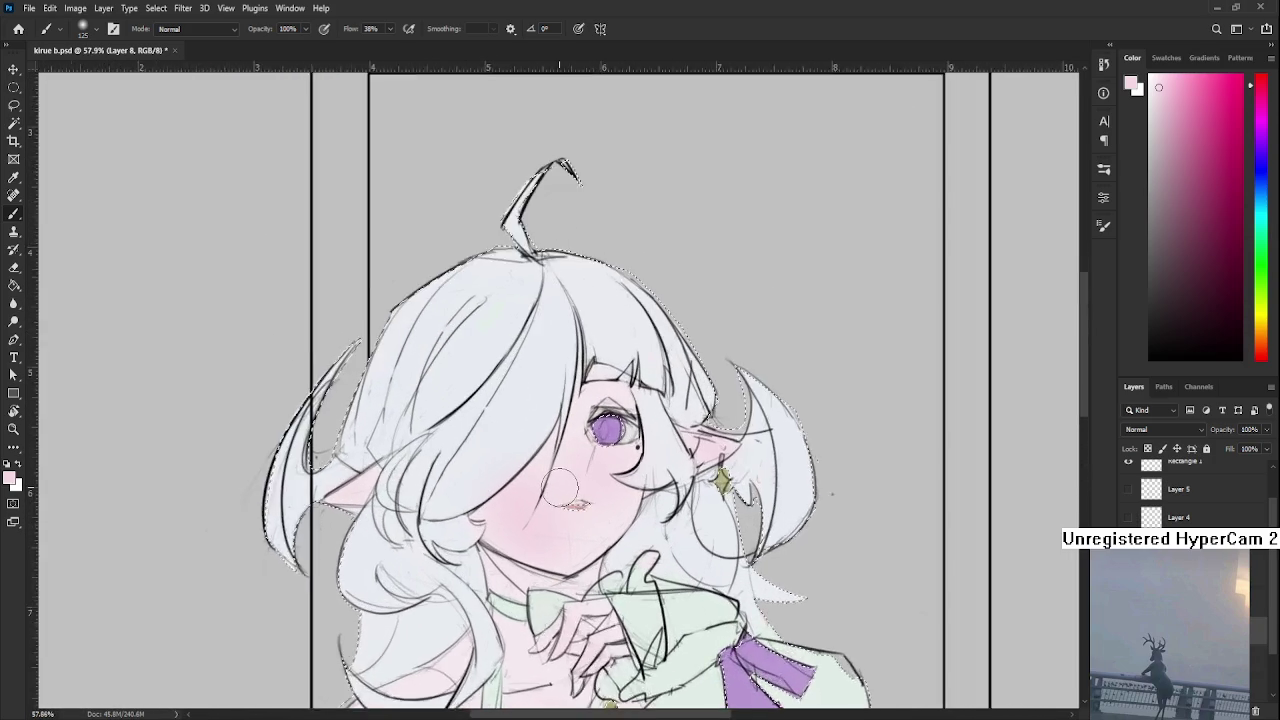
Soften the face blush with an enlarged Eraser, toggling the figure selection
{"action": "scroll", "coordinate": [575, 490], "scroll_direction": "up", "scroll_amount": 1}
{"action": "key", "text": "e"}
{"action": "key", "text": "bracketright"}
{"action": "key", "text": "bracketright"}
{"action": "key", "text": "bracketright"}
{"action": "key", "text": "bracketright"}
{"action": "key", "text": "bracketright"}
{"action": "key", "text": "bracketright"}
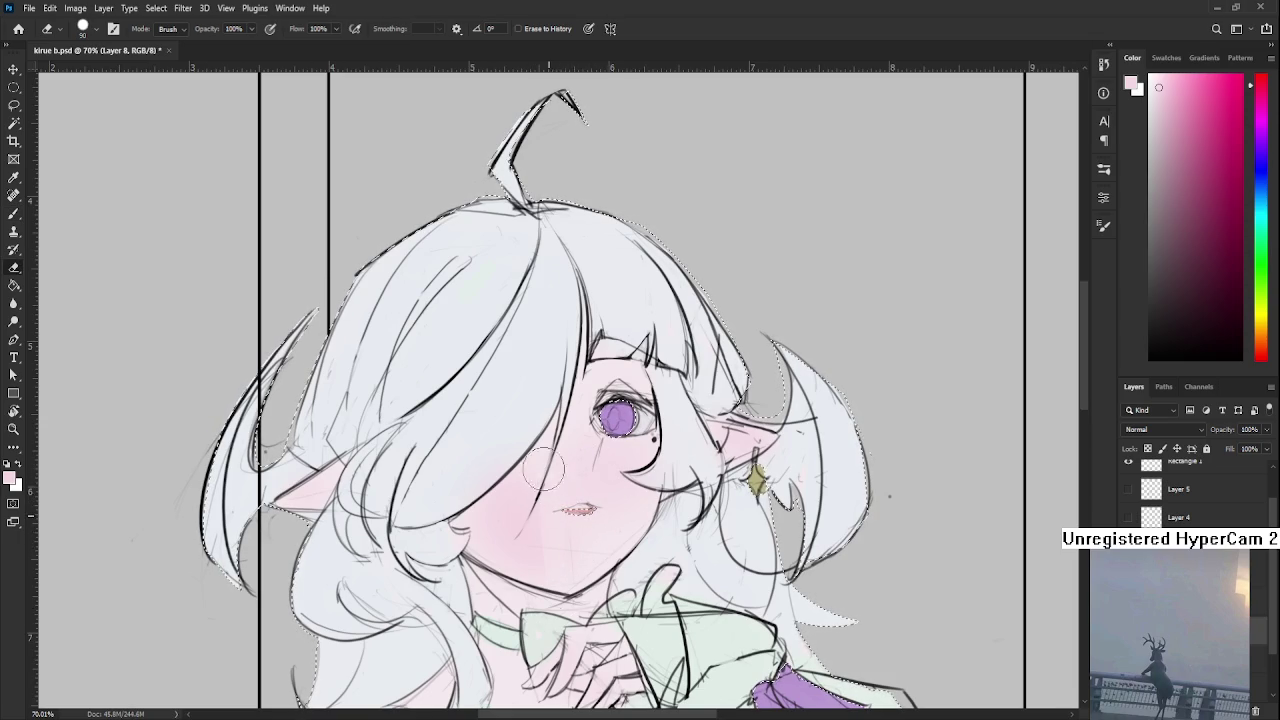
{"action": "key", "text": "ctrl+d"}
{"action": "key", "text": "ctrl+shift+d"}
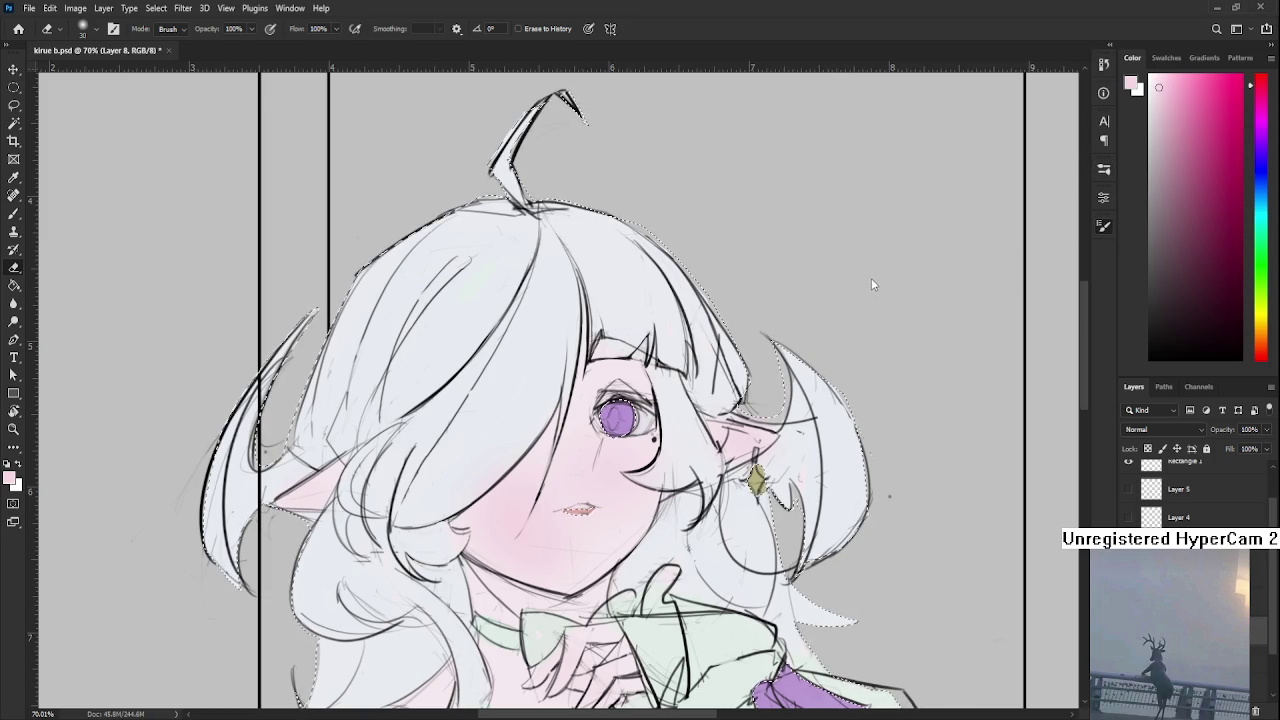
{"action": "scroll", "coordinate": [507, 568], "scroll_direction": "down", "scroll_amount": 3}
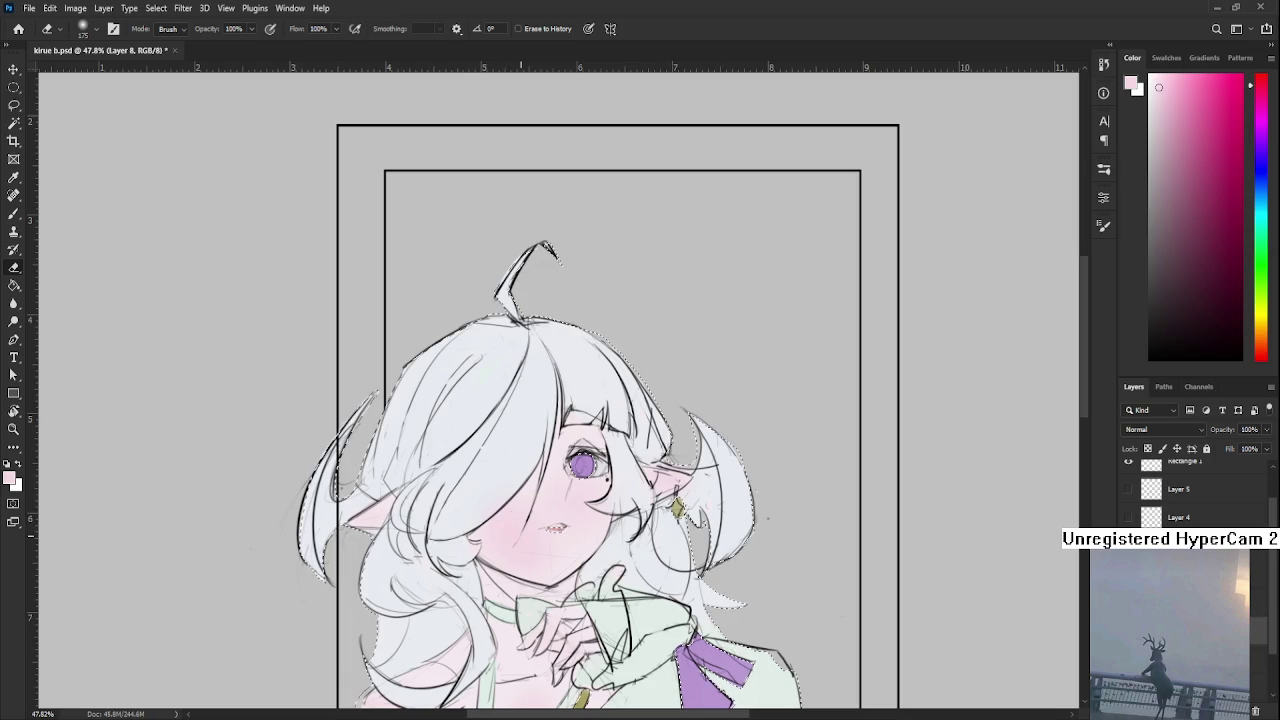
{"action": "key", "text": "ctrl+d"}
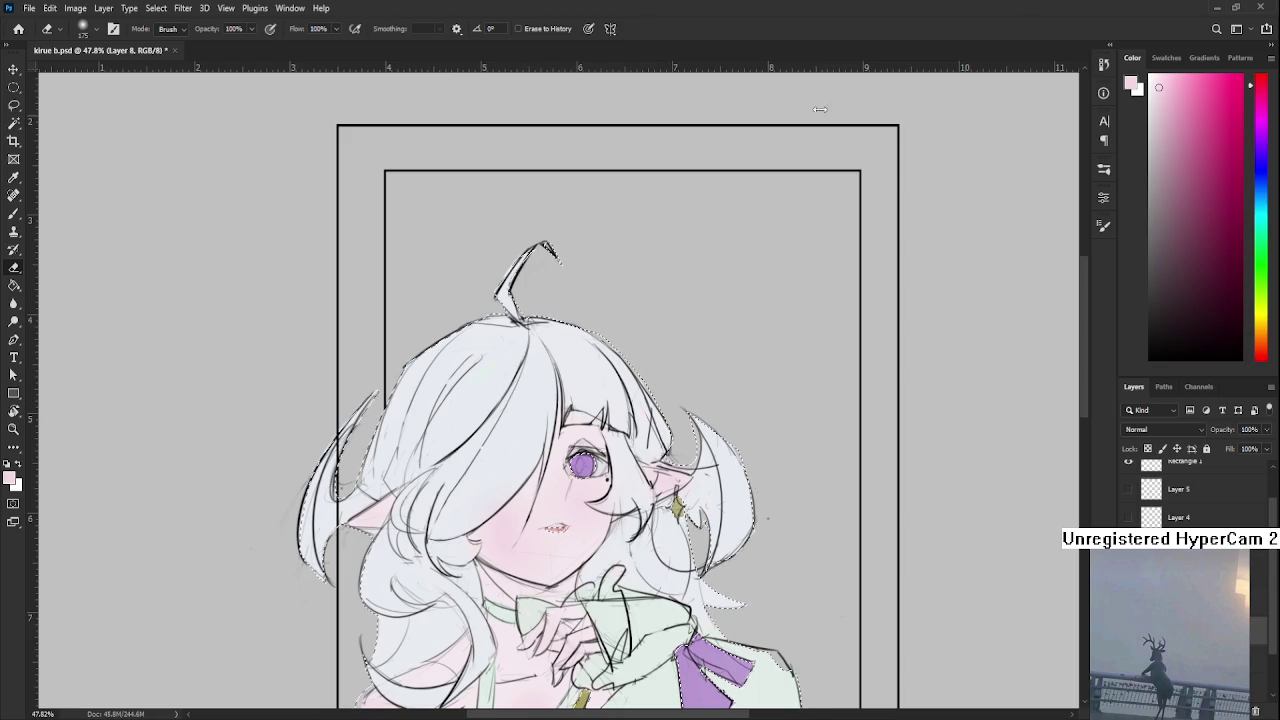
Shift the paint hue to cyan
{"action": "mouse_move", "coordinate": [1263, 185]}
{"action": "left_mouse_down"}
{"action": "mouse_move", "coordinate": [1265, 212]}
{"action": "mouse_move", "coordinate": [1265, 199]}
{"action": "left_mouse_up"}
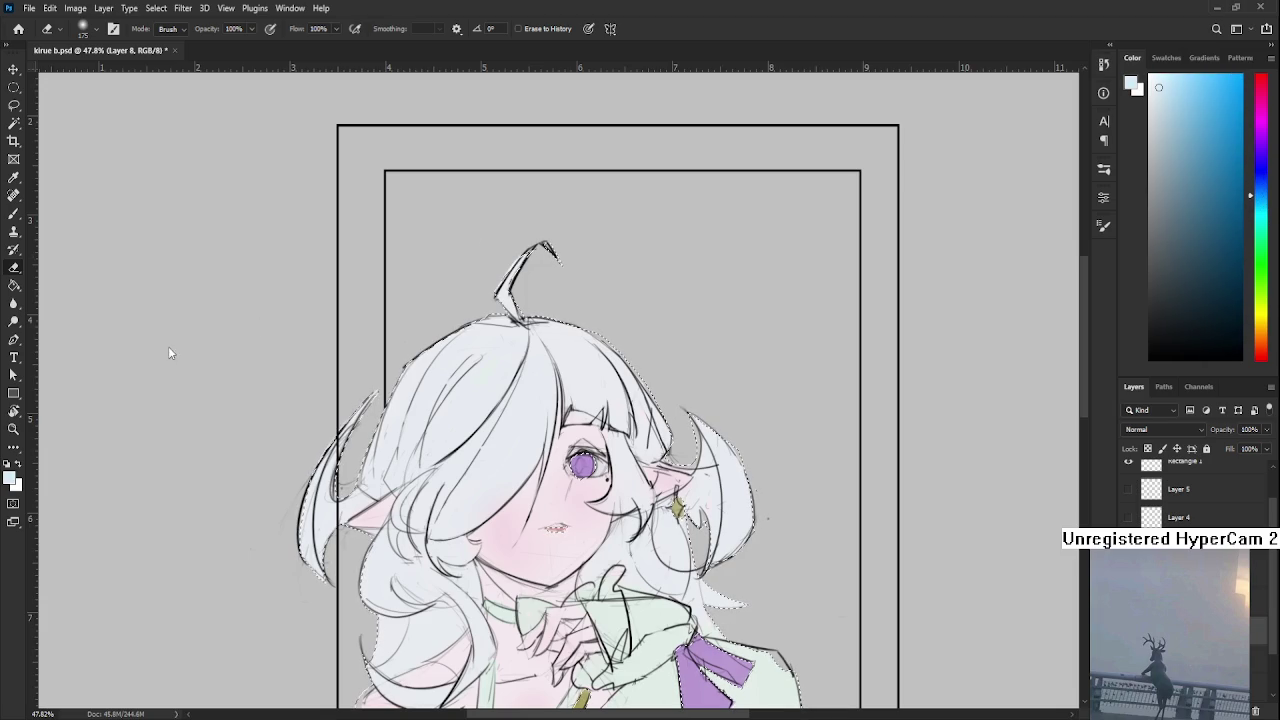
{"action": "key", "text": "ctrl+d"}
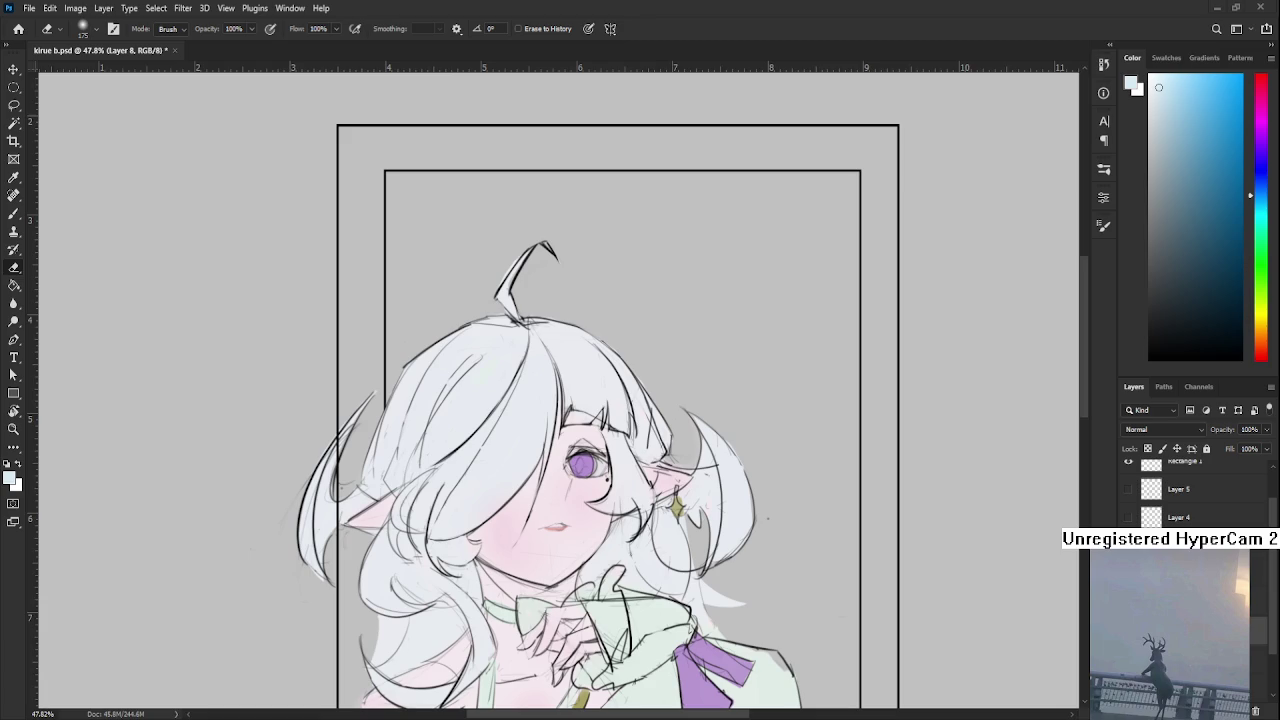
{"action": "scroll", "coordinate": [789, 414], "scroll_direction": "up", "scroll_amount": 2}
{"action": "left_click", "coordinate": [1259, 220]}
Brush light cyan onto the hair with a 400 brush
{"action": "left_click", "coordinate": [1170, 118]}
{"action": "key", "text": "b"}
{"action": "left_click_drag", "start_coordinate": [400, 365], "coordinate": [470, 320]}
{"action": "scroll", "coordinate": [440, 372], "scroll_direction": "down", "scroll_amount": 2}
{"action": "key", "text": "bracketright"}
{"action": "key", "text": "bracketright"}
{"action": "key", "text": "bracketright"}
{"action": "left_click_drag", "start_coordinate": [440, 372], "coordinate": [426, 356]}
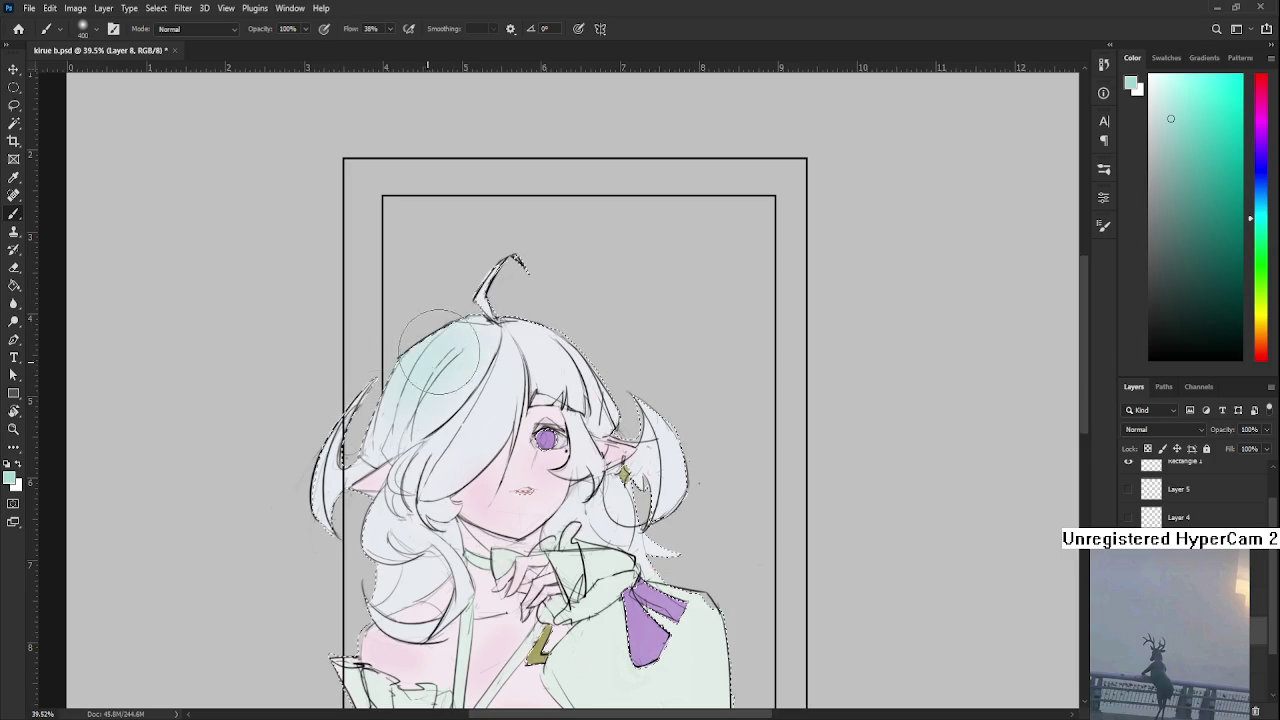
Shade the right side of the cloak and the lower dress teal
{"action": "mouse_move", "coordinate": [473, 444]}
{"action": "left_mouse_down"}
{"action": "mouse_move", "coordinate": [491, 415]}
{"action": "mouse_move", "coordinate": [464, 404]}
{"action": "left_mouse_up"}
{"action": "left_click_drag", "start_coordinate": [420, 440], "coordinate": [435, 412]}
{"action": "left_click_drag", "start_coordinate": [404, 488], "coordinate": [355, 612]}
{"action": "mouse_move", "coordinate": [604, 484]}
{"action": "left_mouse_down"}
{"action": "mouse_move", "coordinate": [614, 398]}
{"action": "mouse_move", "coordinate": [662, 296]}
{"action": "left_mouse_up"}
{"action": "mouse_move", "coordinate": [693, 424]}
{"action": "left_mouse_down"}
{"action": "mouse_move", "coordinate": [700, 651]}
{"action": "mouse_move", "coordinate": [721, 552]}
{"action": "left_mouse_up"}
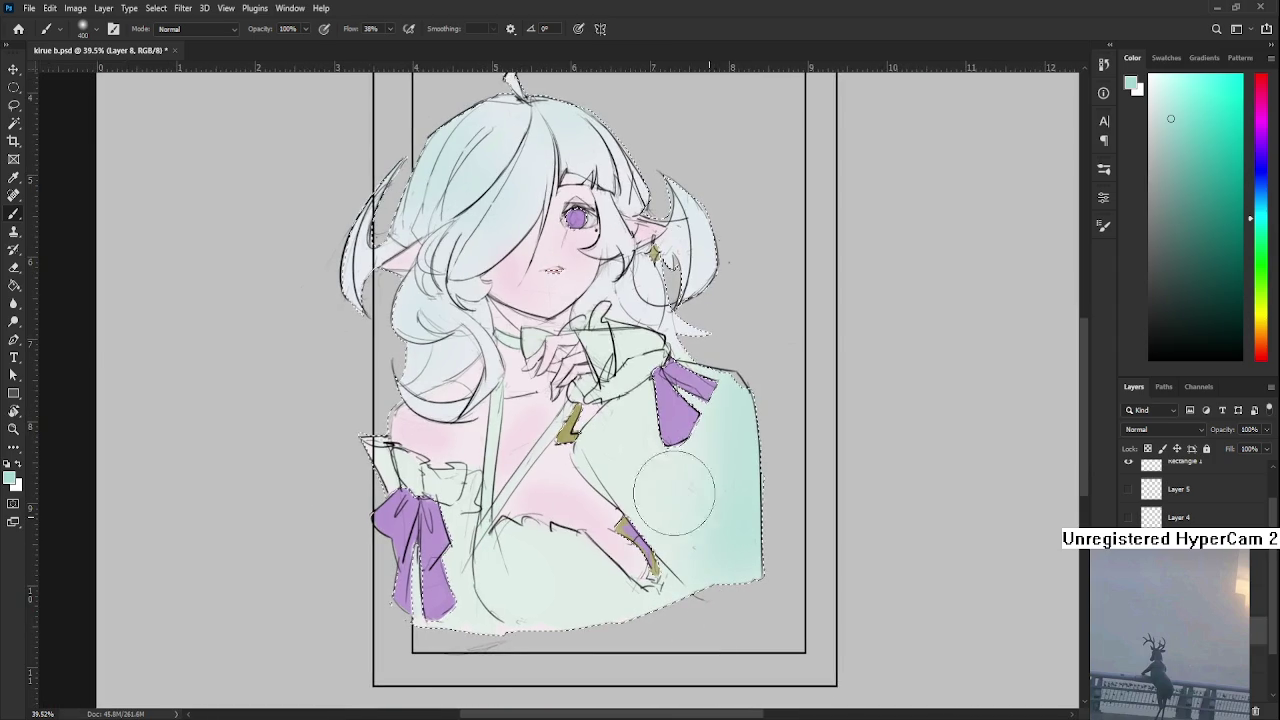
{"action": "left_click_drag", "start_coordinate": [570, 550], "coordinate": [520, 620]}
{"action": "mouse_move", "coordinate": [500, 560]}
{"action": "left_mouse_down"}
{"action": "mouse_move", "coordinate": [560, 640]}
{"action": "mouse_move", "coordinate": [484, 548]}
{"action": "left_mouse_up"}
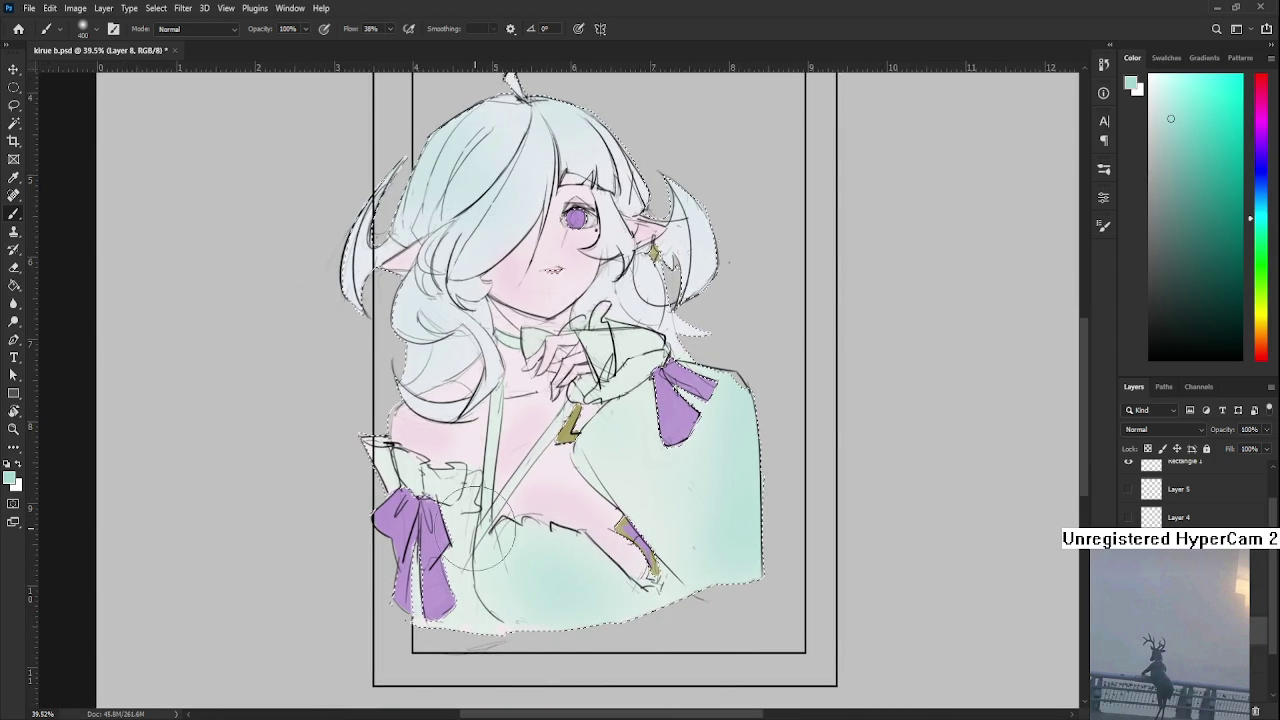
Add hair strands near the earring and tint the upper hair soft yellow-green
{"action": "left_click_drag", "start_coordinate": [455, 420], "coordinate": [385, 588]}
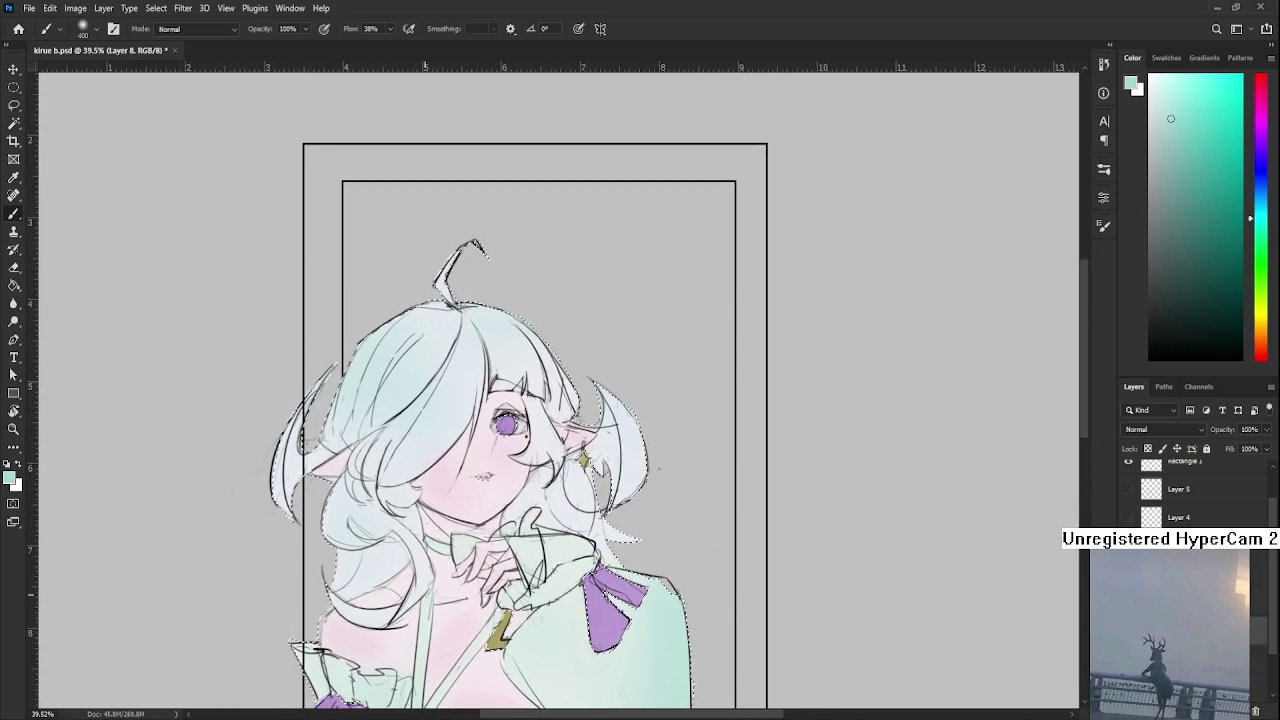
{"action": "left_click_drag", "start_coordinate": [650, 458], "coordinate": [605, 488]}
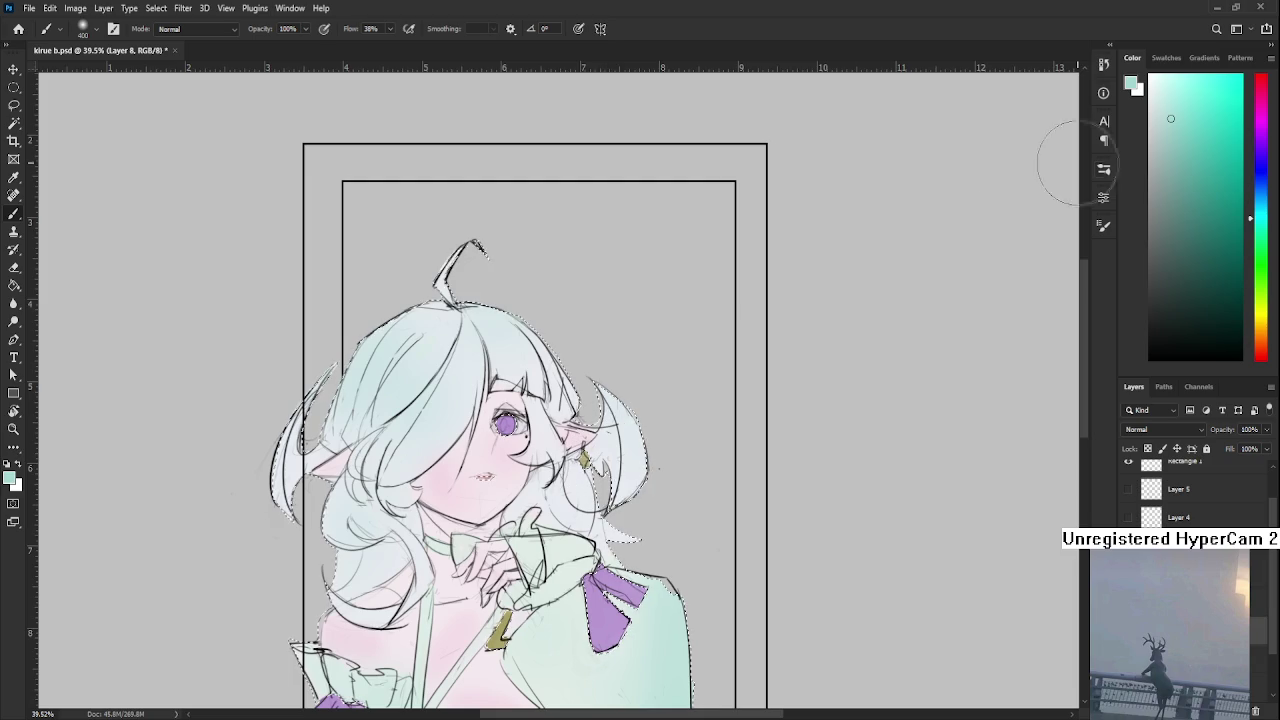
{"action": "left_click_drag", "start_coordinate": [1258, 233], "coordinate": [1262, 303]}
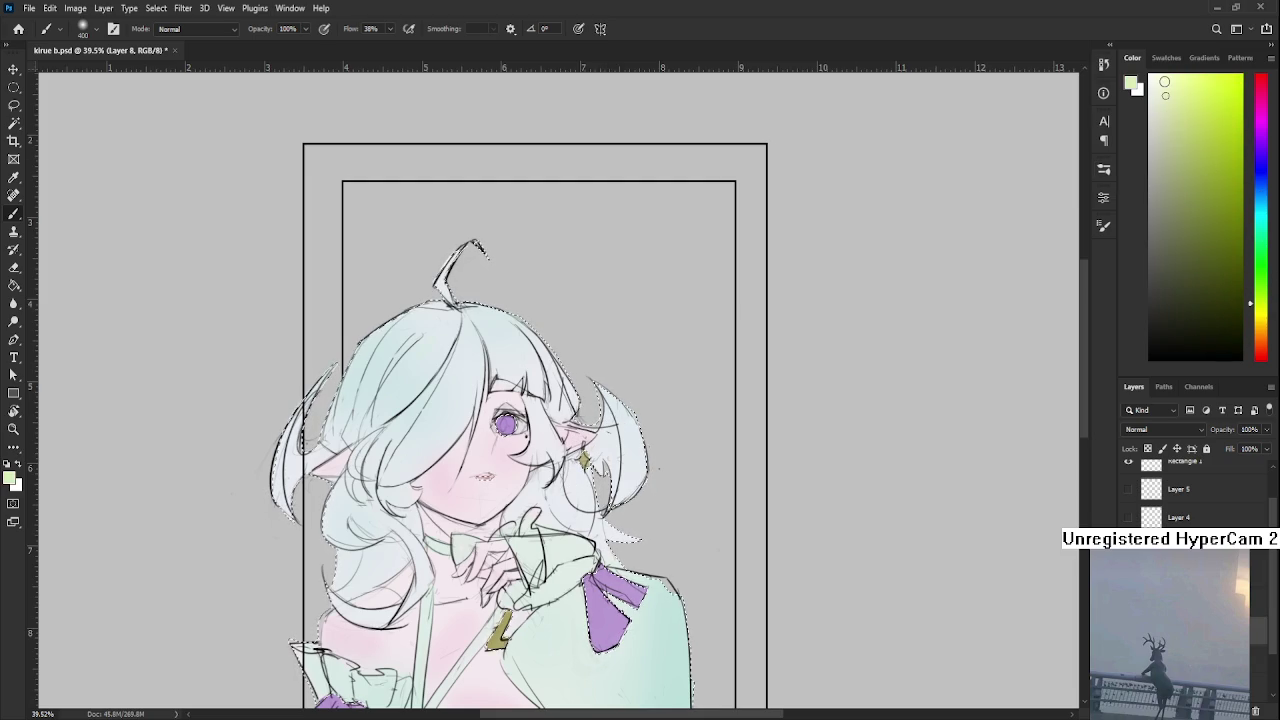
{"action": "mouse_move", "coordinate": [430, 390]}
{"action": "left_mouse_down"}
{"action": "mouse_move", "coordinate": [436, 348]}
{"action": "mouse_move", "coordinate": [393, 378]}
{"action": "mouse_move", "coordinate": [478, 350]}
{"action": "left_mouse_up"}
Pick a pale mint shading colour and sample a green from the artwork
{"action": "scroll", "coordinate": [400, 470], "scroll_direction": "down", "scroll_amount": 3}
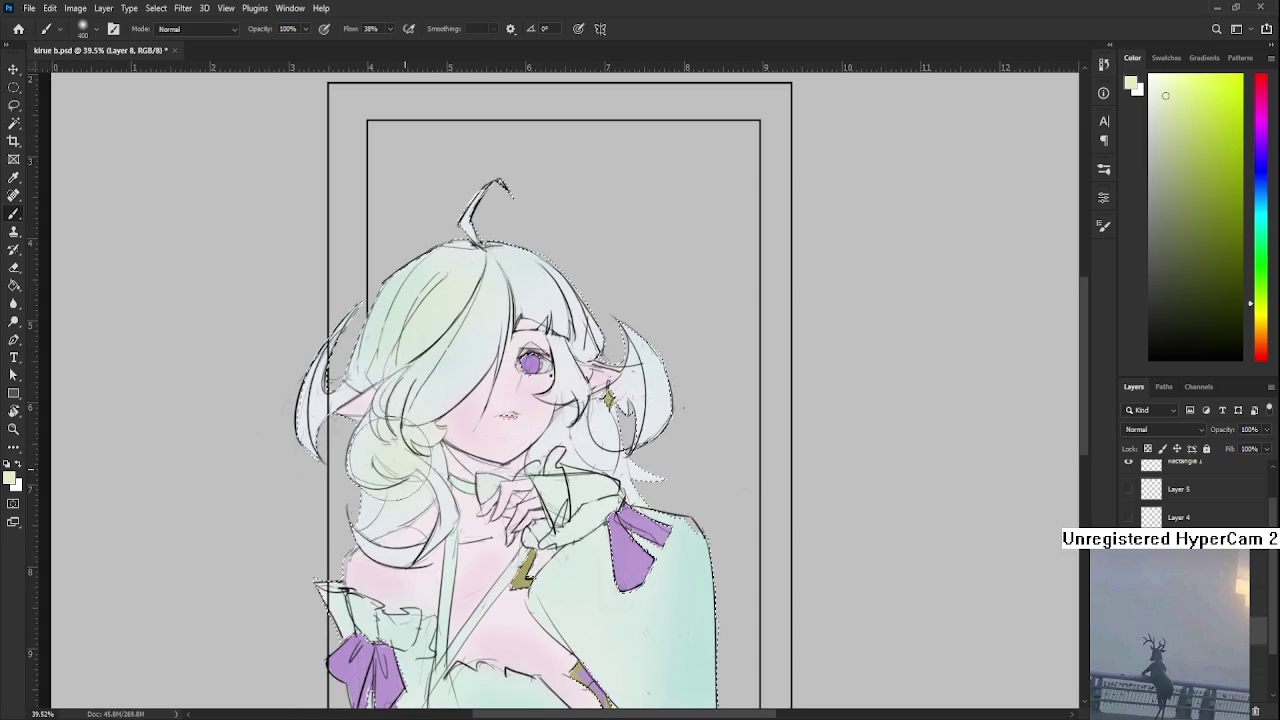
{"action": "scroll", "coordinate": [380, 510], "scroll_direction": "left", "scroll_amount": 1}
{"action": "scroll", "coordinate": [338, 563], "scroll_direction": "down", "scroll_amount": 3}
{"action": "scroll", "coordinate": [338, 563], "scroll_direction": "right", "scroll_amount": 1}
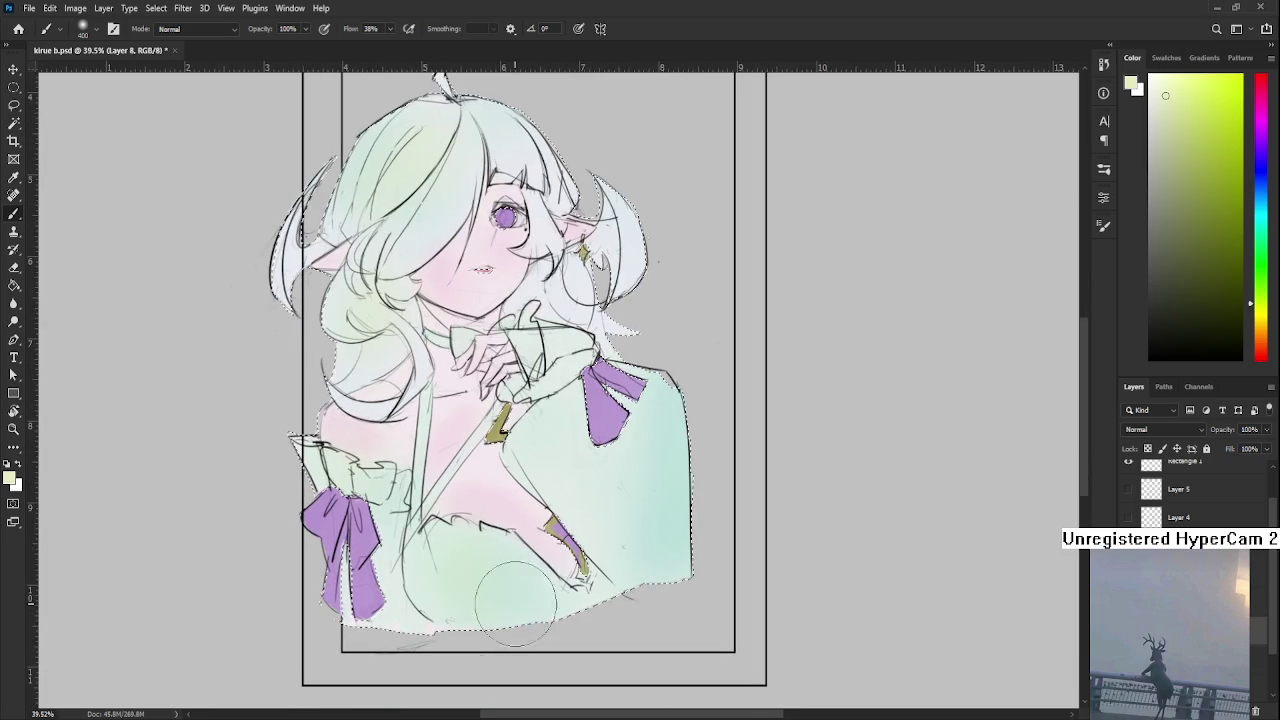
{"action": "left_click", "coordinate": [450, 590], "text": "alt"}
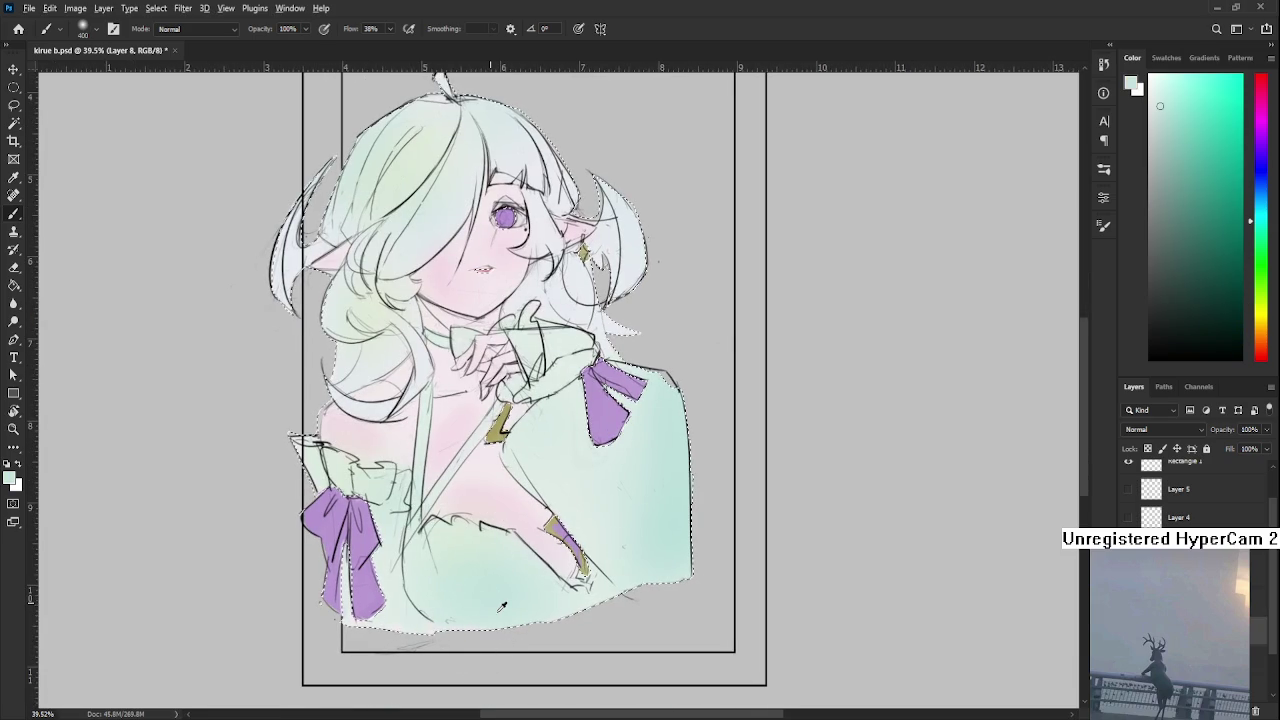
{"action": "scroll", "coordinate": [385, 600], "scroll_direction": "up", "scroll_amount": 2}
{"action": "scroll", "coordinate": [385, 600], "scroll_direction": "left", "scroll_amount": 3}
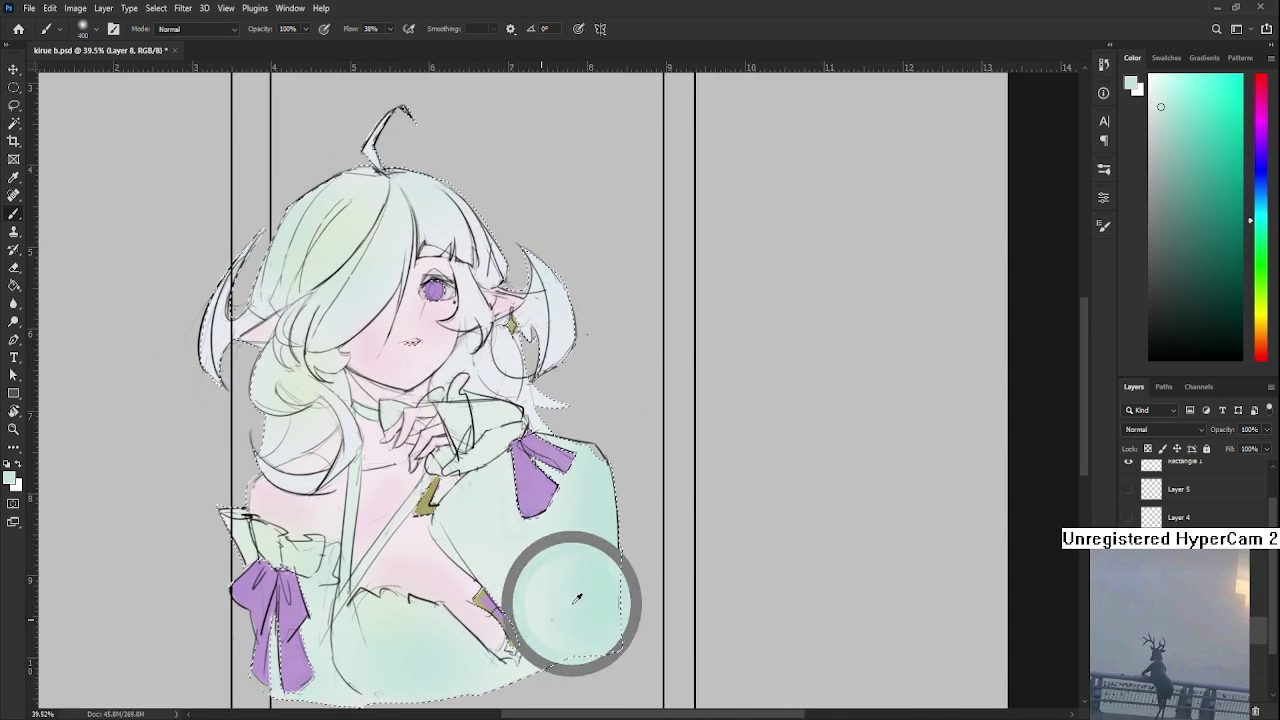
{"action": "scroll", "coordinate": [595, 520], "scroll_direction": "right", "scroll_amount": 2}
{"action": "scroll", "coordinate": [595, 520], "scroll_direction": "up", "scroll_amount": 1}
{"action": "left_click", "coordinate": [414, 294], "text": "alt"}
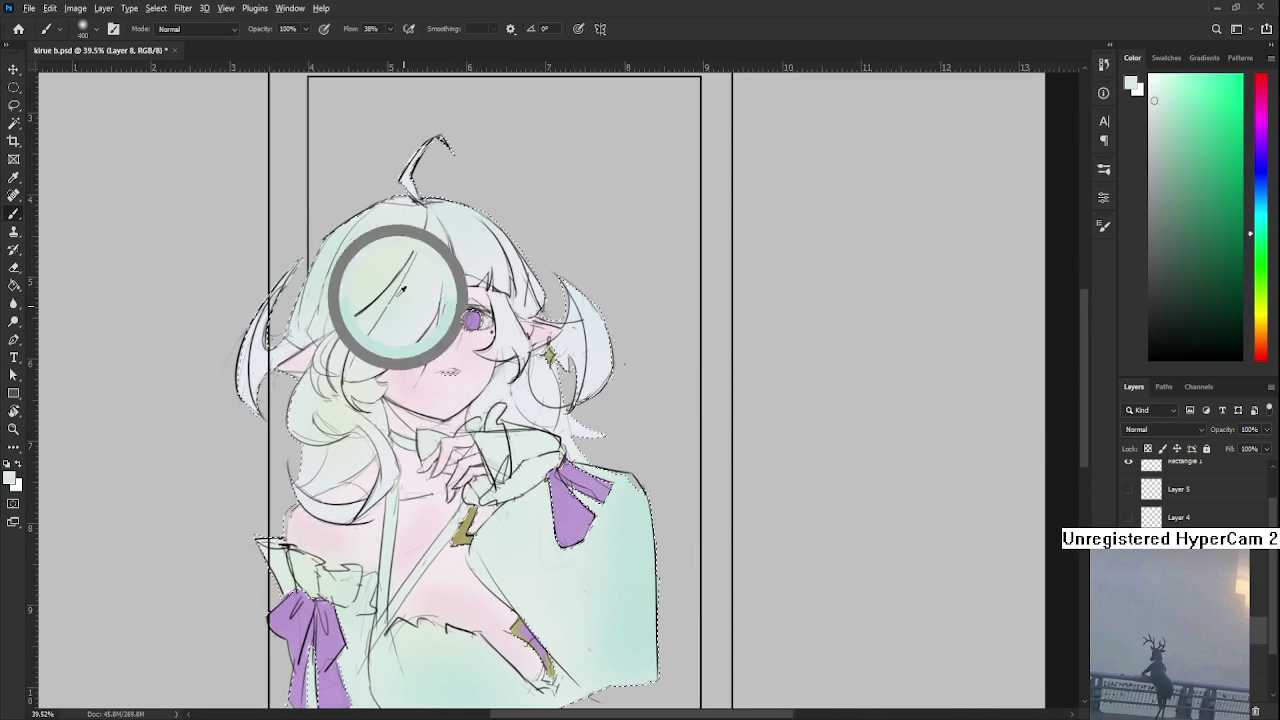
Scroll around the figure to review the shading, then switch to the Magic Wand
{"action": "scroll", "coordinate": [516, 580], "scroll_direction": "up", "scroll_amount": 2}
{"action": "scroll", "coordinate": [516, 580], "scroll_direction": "right", "scroll_amount": 1}
{"action": "scroll", "coordinate": [518, 581], "scroll_direction": "up", "scroll_amount": 1}
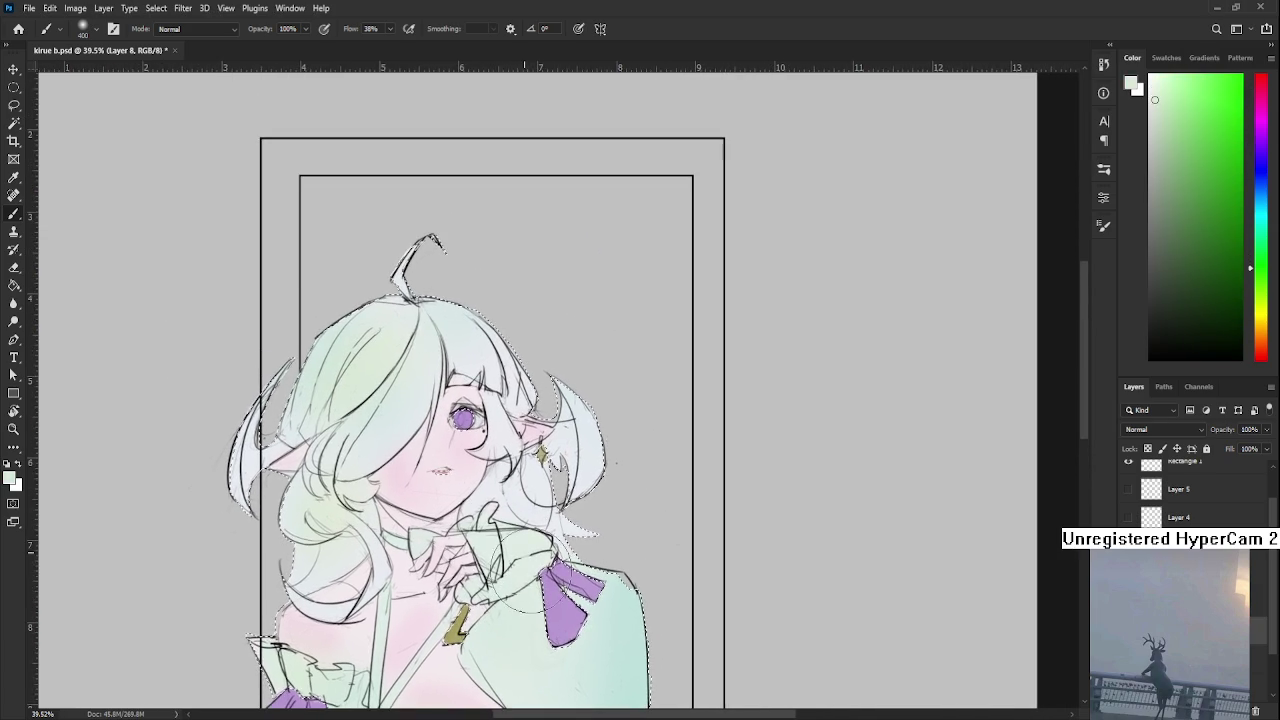
{"action": "scroll", "coordinate": [520, 600], "scroll_direction": "up", "scroll_amount": 2}
{"action": "scroll", "coordinate": [505, 470], "scroll_direction": "down", "scroll_amount": 2}
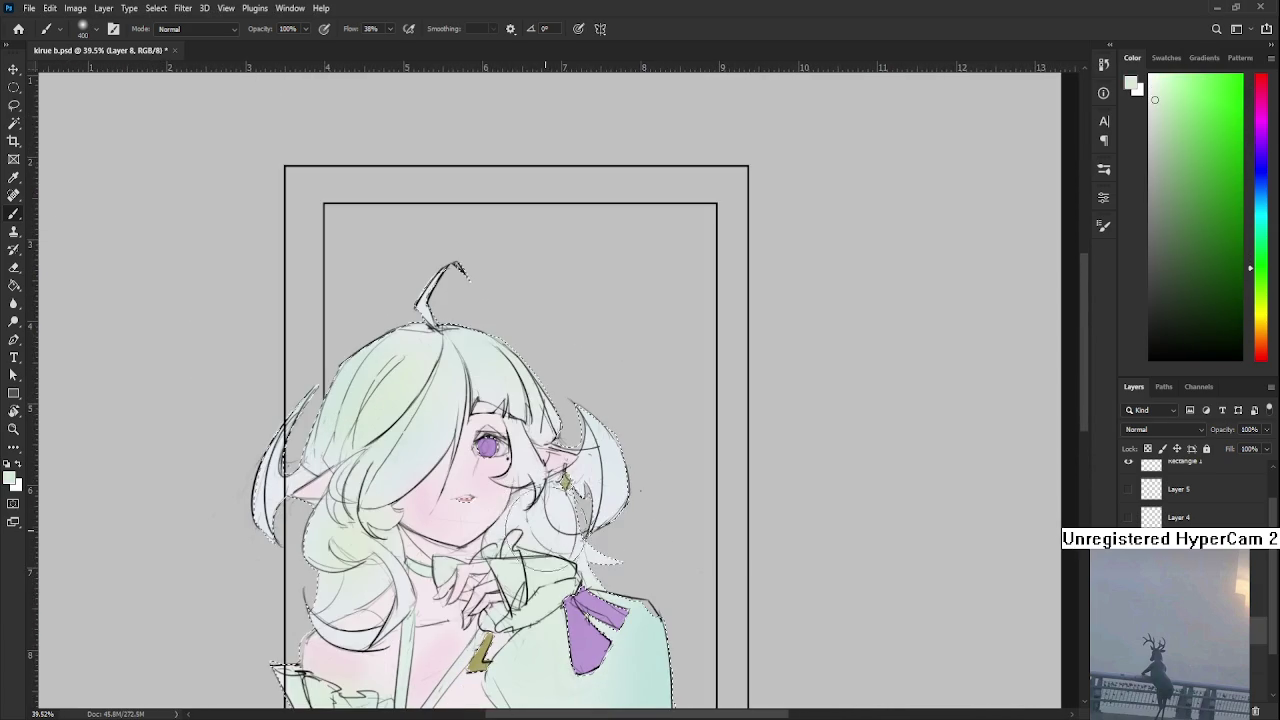
{"action": "scroll", "coordinate": [634, 548], "scroll_direction": "left", "scroll_amount": 1}
{"action": "scroll", "coordinate": [630, 540], "scroll_direction": "down", "scroll_amount": 3}
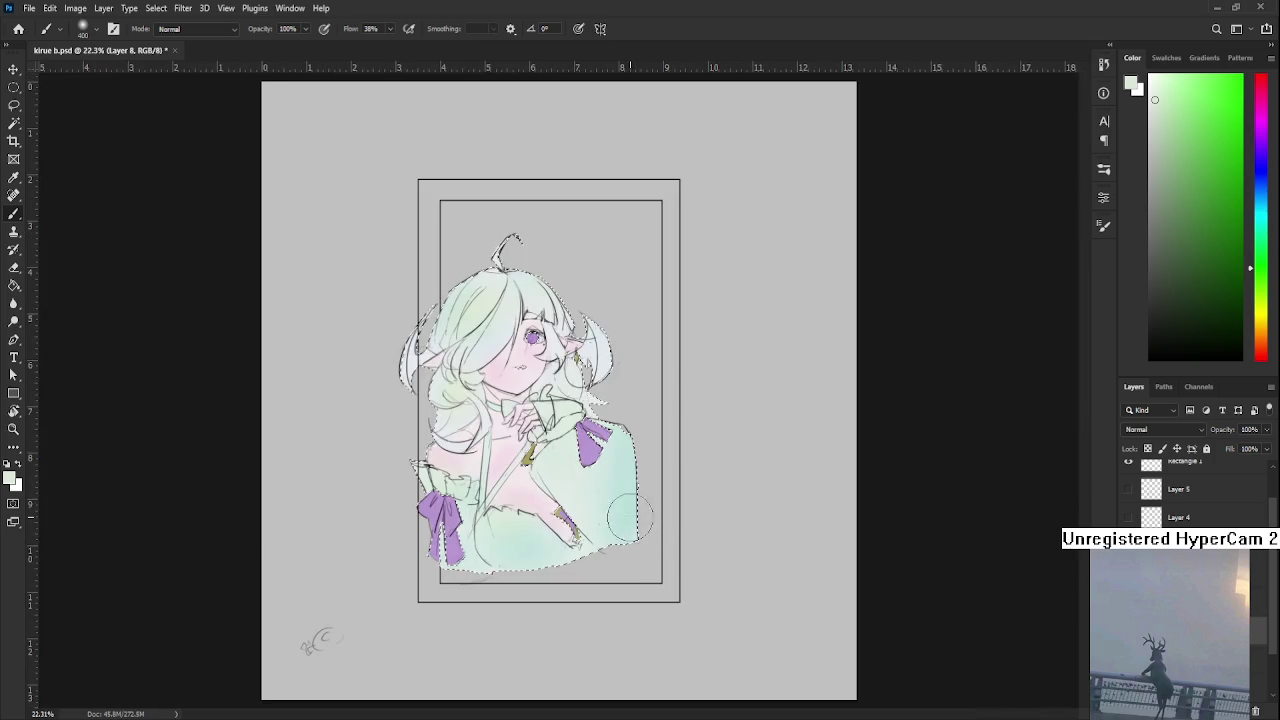
{"action": "scroll", "coordinate": [630, 540], "scroll_direction": "up", "scroll_amount": 3}
{"action": "scroll", "coordinate": [602, 549], "scroll_direction": "up", "scroll_amount": 2}
{"action": "key", "text": "w"}
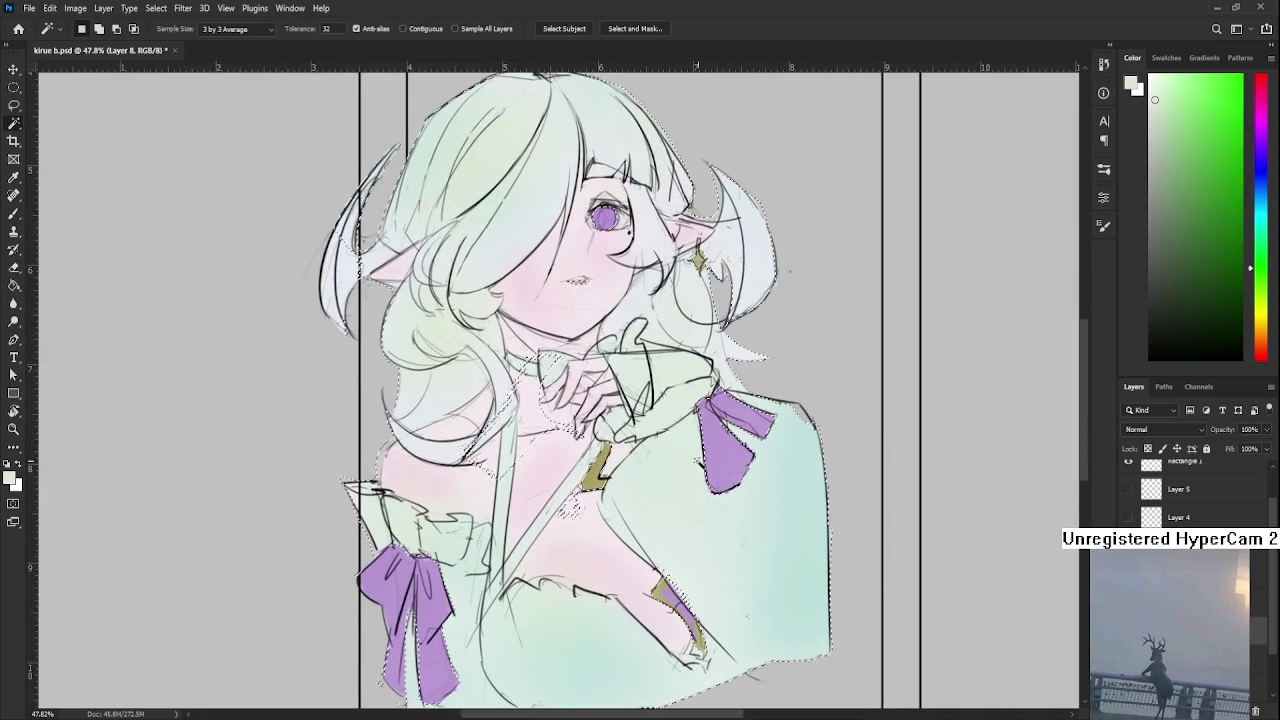
{"action": "scroll", "coordinate": [630, 555], "scroll_direction": "down", "scroll_amount": 2}
{"action": "scroll", "coordinate": [657, 562], "scroll_direction": "up", "scroll_amount": 2}
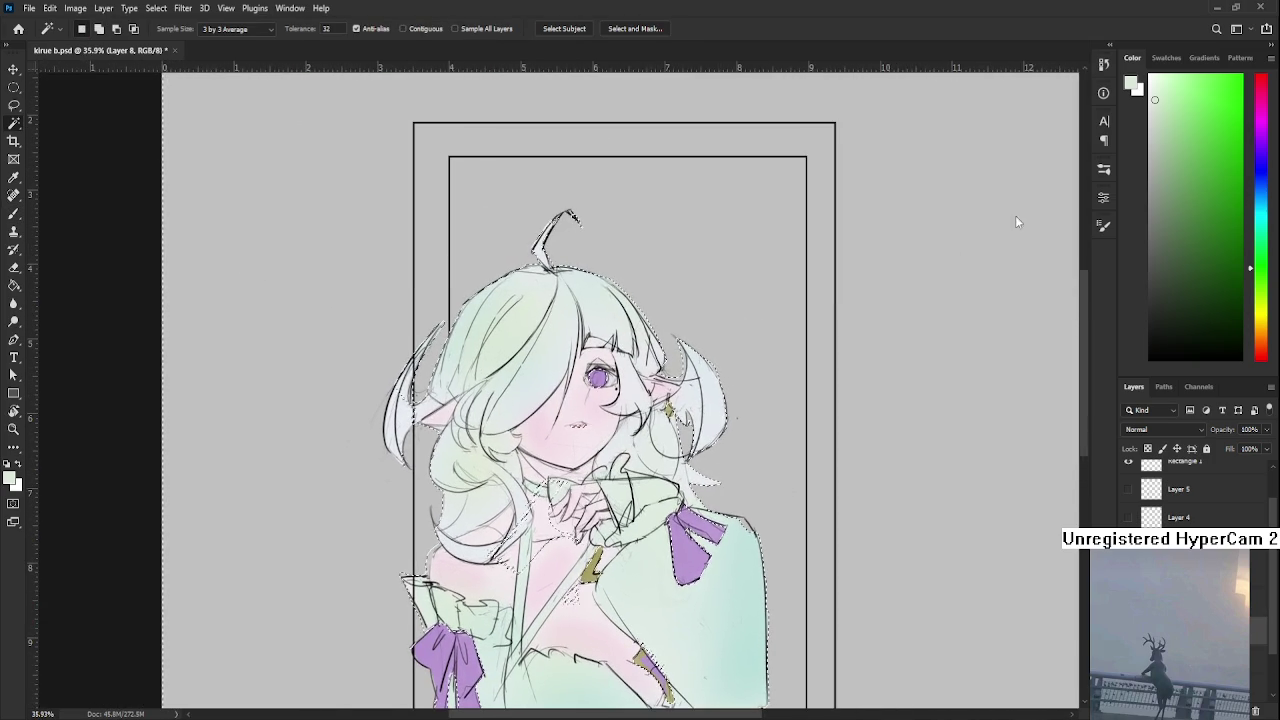
{"action": "left_click", "coordinate": [1258, 150]}
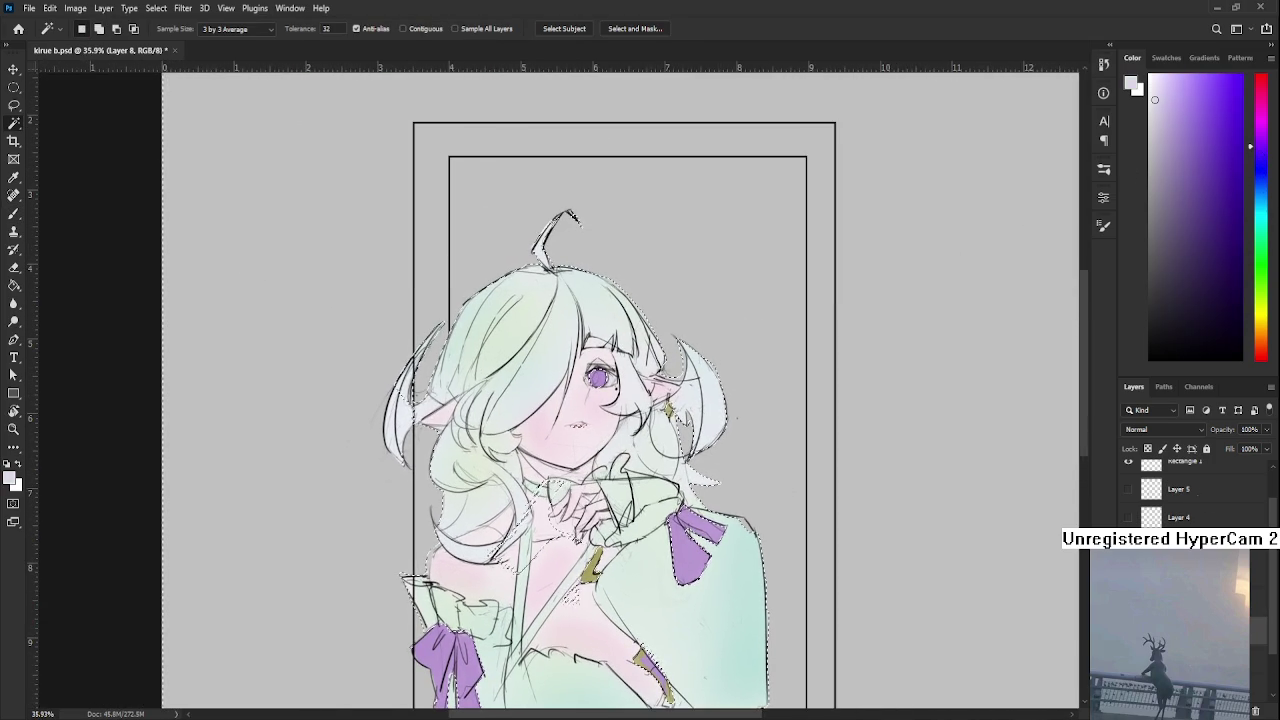
{"action": "key", "text": "ctrl+z"}
{"action": "key", "text": "ctrl+shift+z"}
{"action": "key", "text": "ctrl+z"}
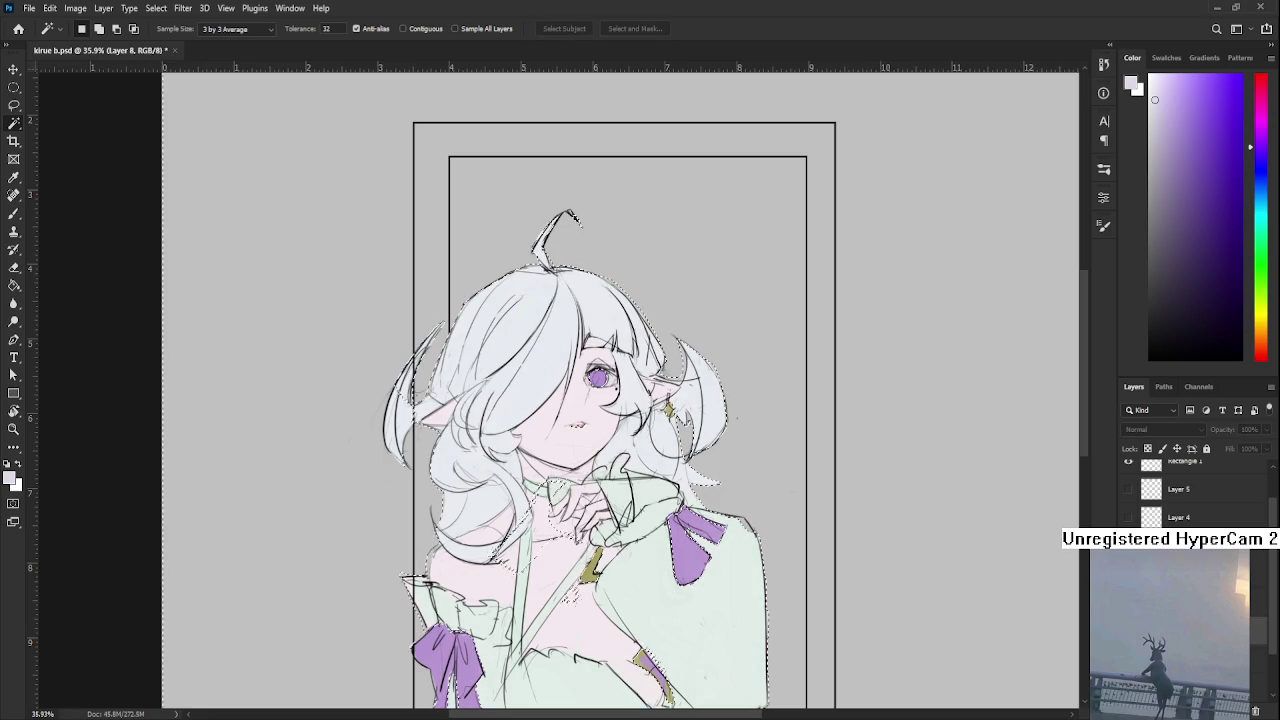
{"action": "key", "text": "ctrl+shift+z"}
{"action": "key", "text": "ctrl+z"}
{"action": "key", "text": "ctrl+shift+z"}
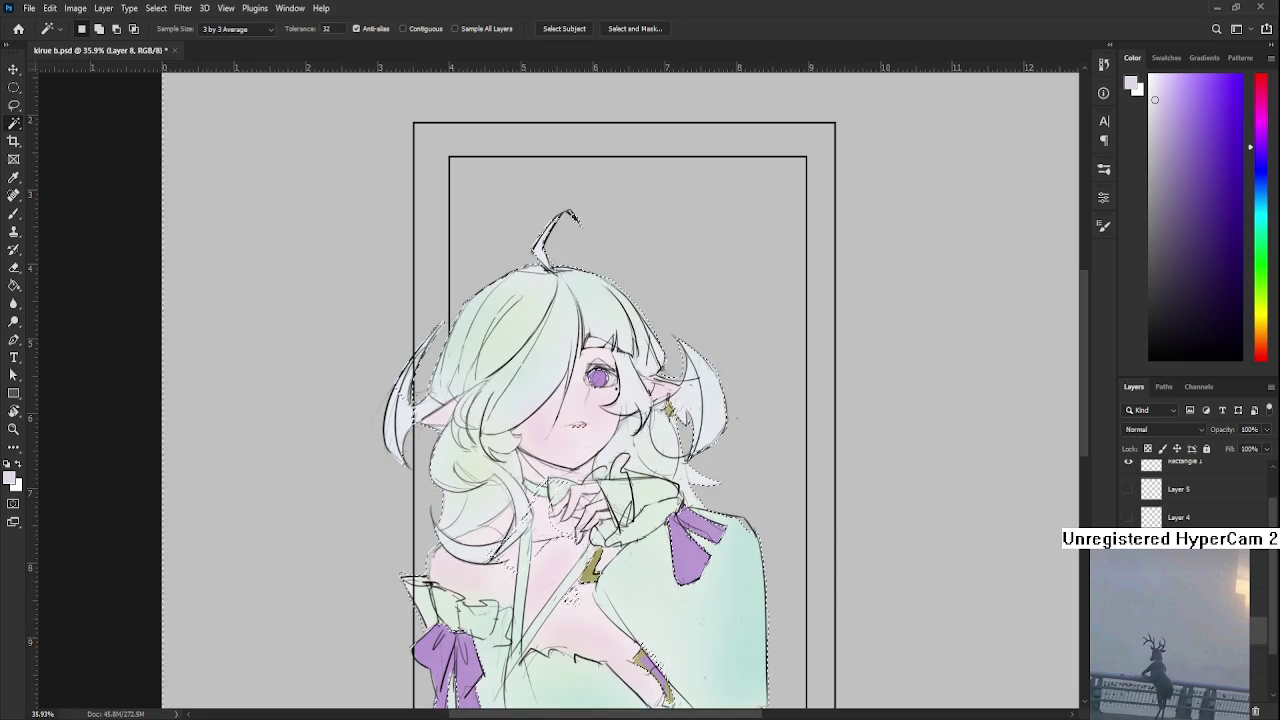
{"action": "key", "text": "ctrl+z"}
{"action": "key", "text": "ctrl+shift+z"}
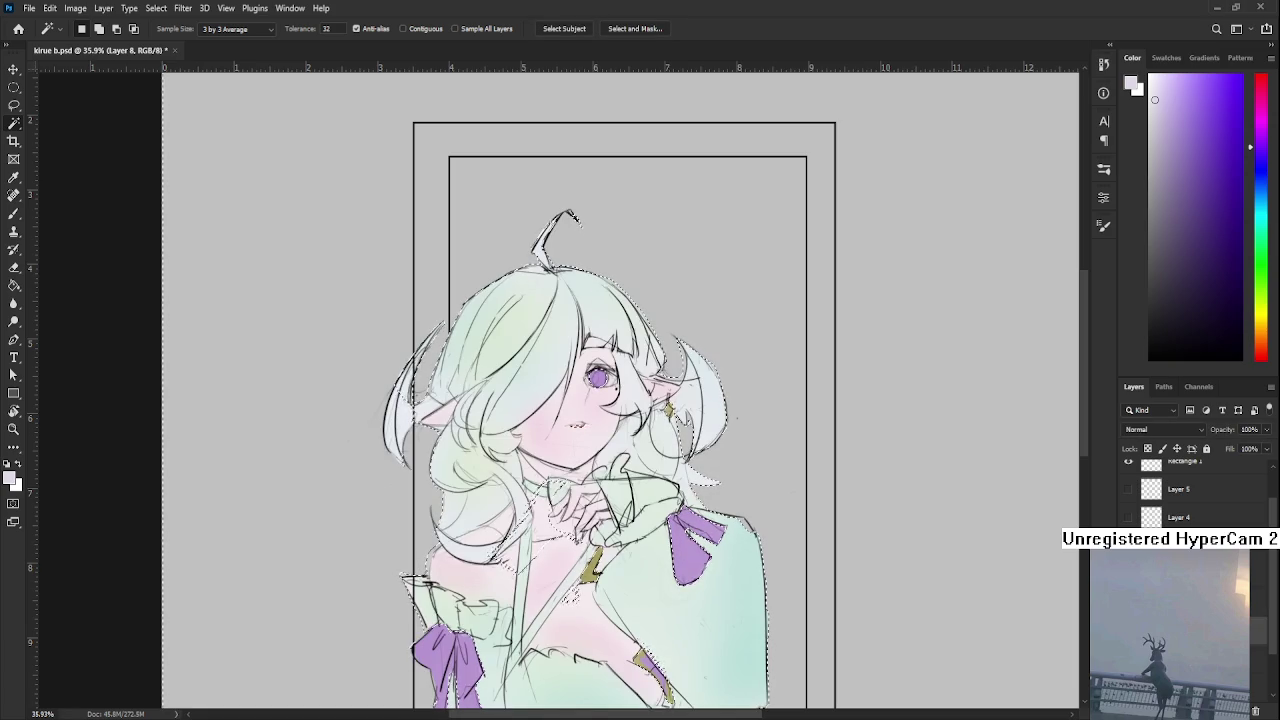
{"action": "key", "text": "ctrl+z"}
{"action": "key", "text": "ctrl+shift+z"}
{"action": "key", "text": "ctrl+z"}
{"action": "key", "text": "ctrl+shift+z"}
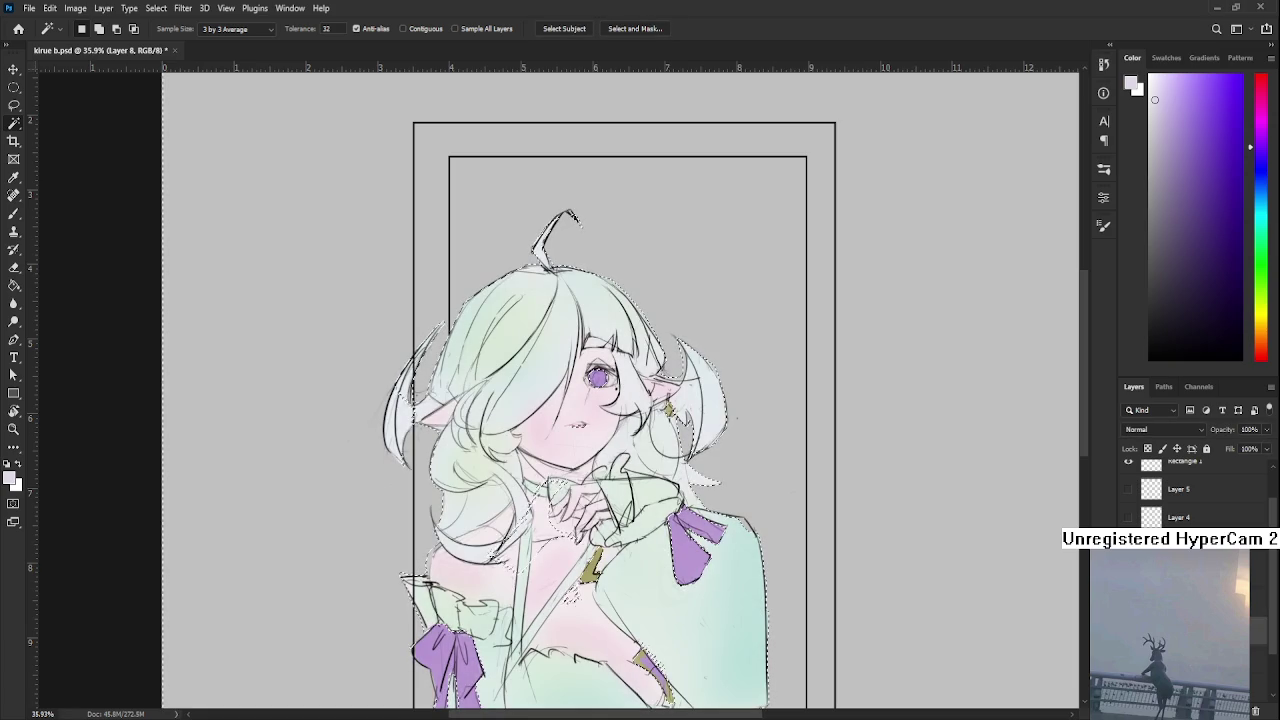
{"action": "key", "text": "ctrl+d"}
{"action": "key", "text": "l"}
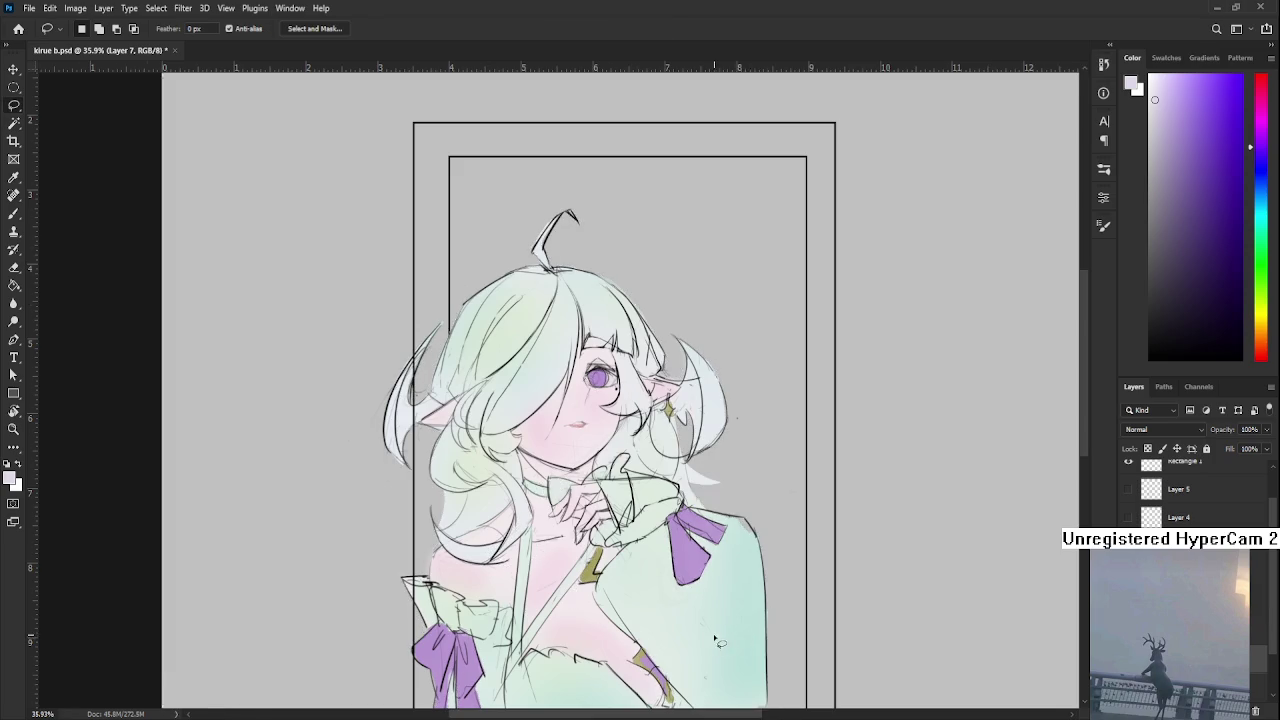
{"action": "scroll", "coordinate": [652, 676], "scroll_direction": "down", "scroll_amount": 1, "text": "alt"}
{"action": "key", "text": "w"}
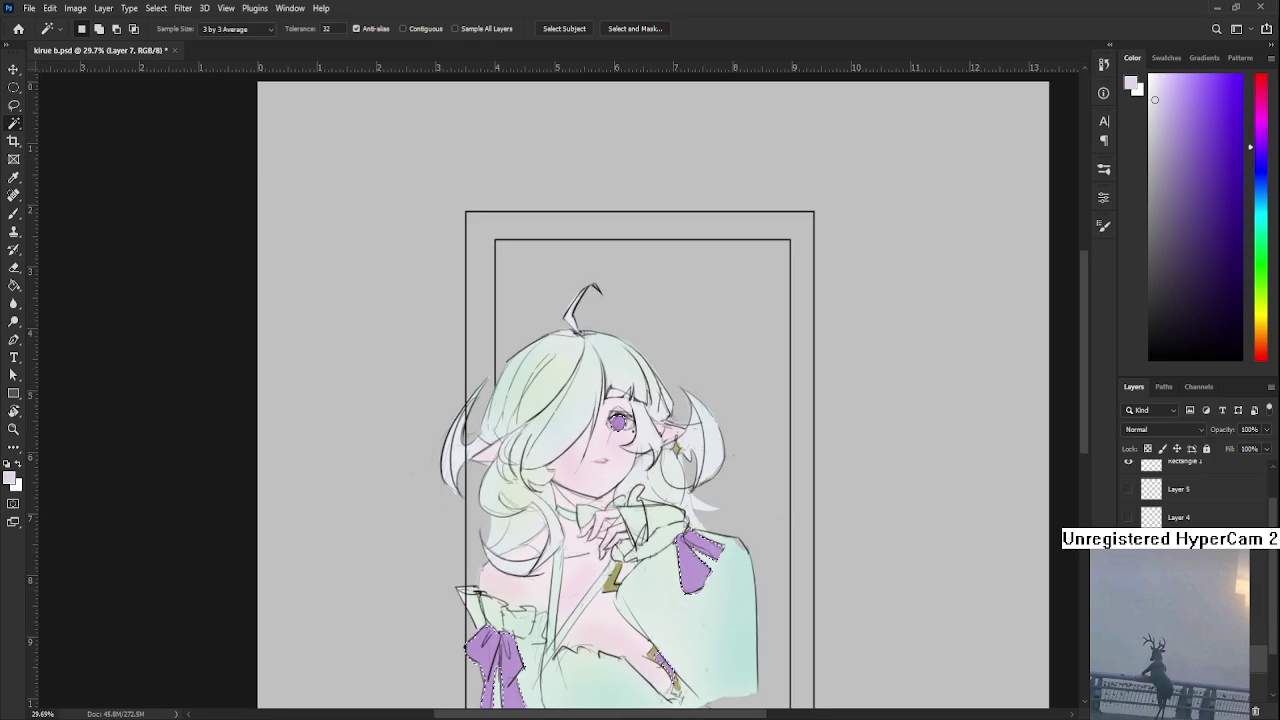
{"action": "scroll", "coordinate": [666, 662], "scroll_direction": "up", "scroll_amount": 1, "text": "alt"}
{"action": "key", "text": "b"}
{"action": "left_click", "coordinate": [706, 582], "text": "alt"}
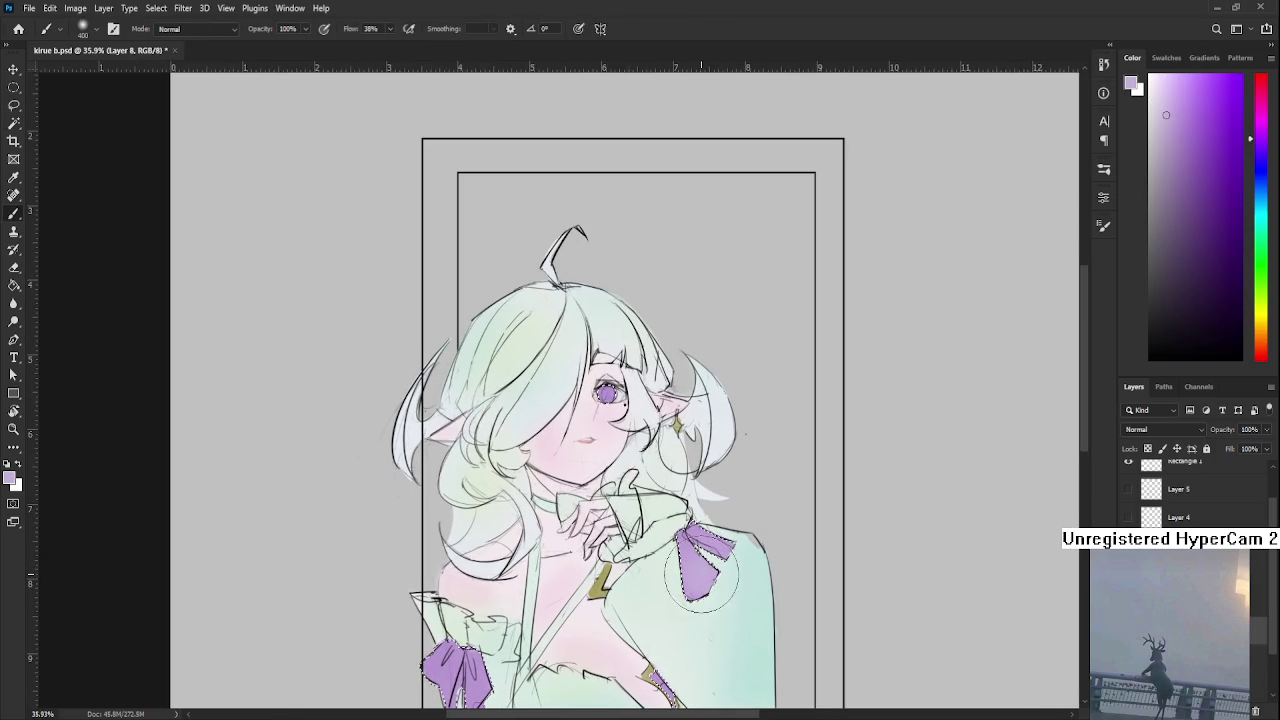
Pick a darker purple, test a couple of strokes on the drawing, and undo them
{"action": "left_click", "coordinate": [708, 567], "text": "alt"}
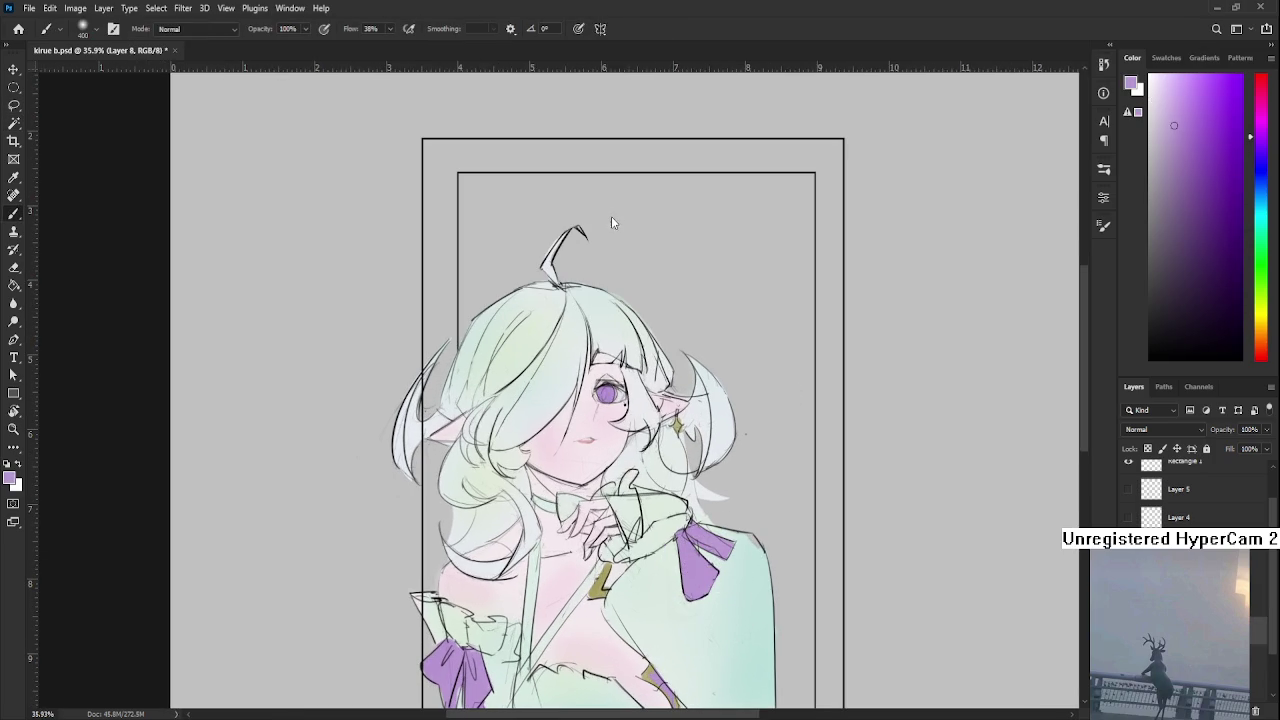
{"action": "left_click", "coordinate": [1206, 193]}
{"action": "left_click_drag", "start_coordinate": [660, 611], "coordinate": [570, 556]}
{"action": "left_click_drag", "start_coordinate": [600, 430], "coordinate": [650, 520]}
{"action": "key", "text": "ctrl+z"}
Magic Wand the background and brush a soft purple glow beside the shoulder bow and left bow
{"action": "key", "text": "w"}
{"action": "left_click", "coordinate": [634, 497]}
{"action": "key", "text": "b"}
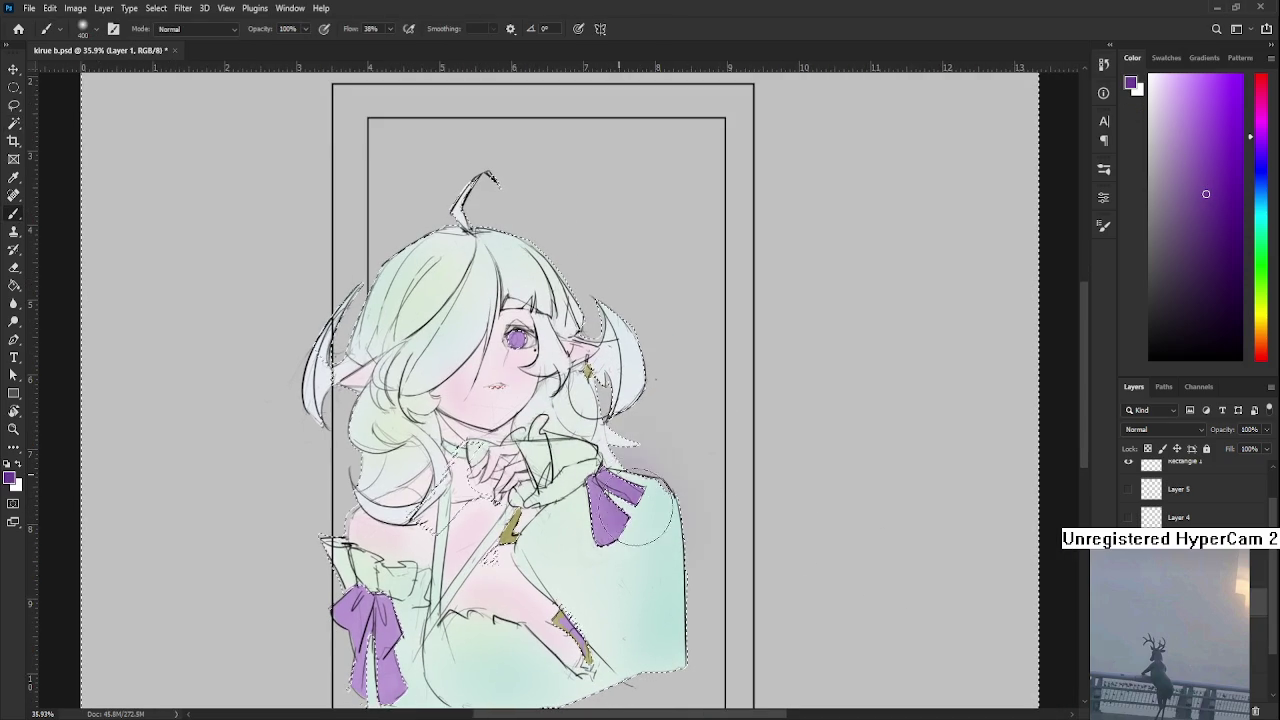
{"action": "left_click_drag", "start_coordinate": [655, 462], "coordinate": [634, 438]}
{"action": "key", "text": "ctrl+z"}
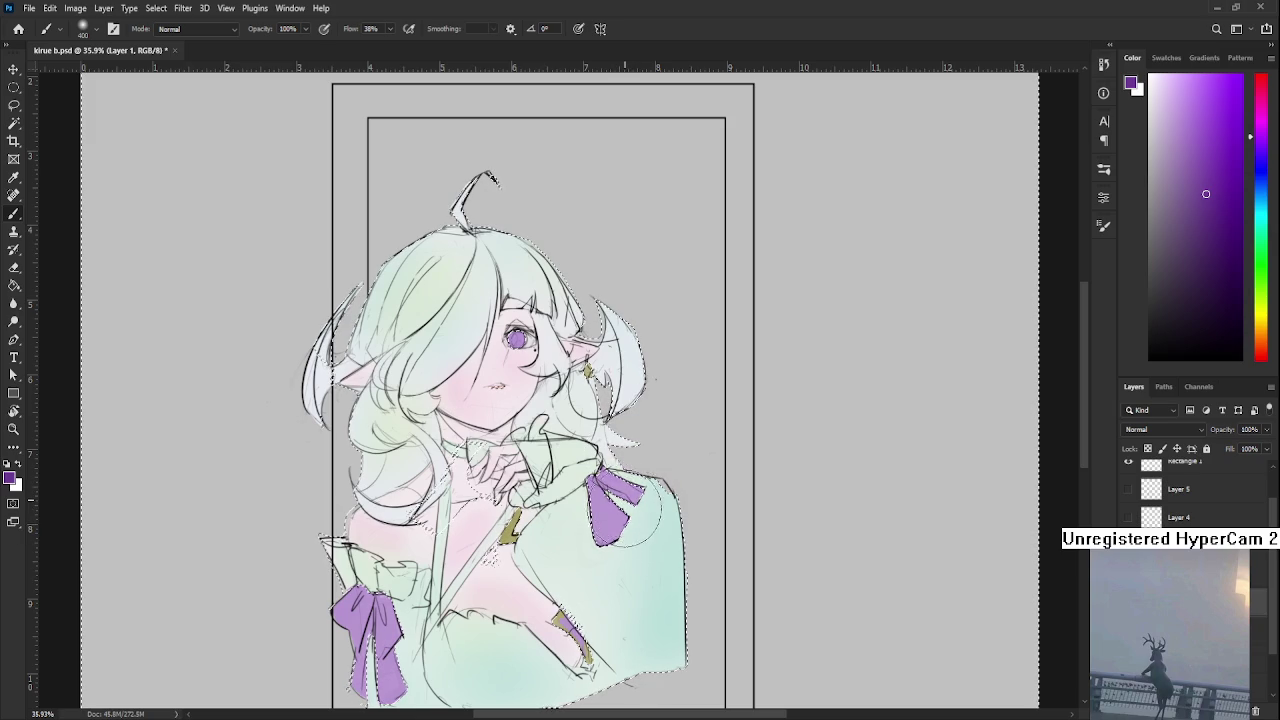
{"action": "mouse_move", "coordinate": [630, 470]}
{"action": "left_mouse_down"}
{"action": "mouse_move", "coordinate": [672, 500]}
{"action": "mouse_move", "coordinate": [628, 488]}
{"action": "left_mouse_up"}
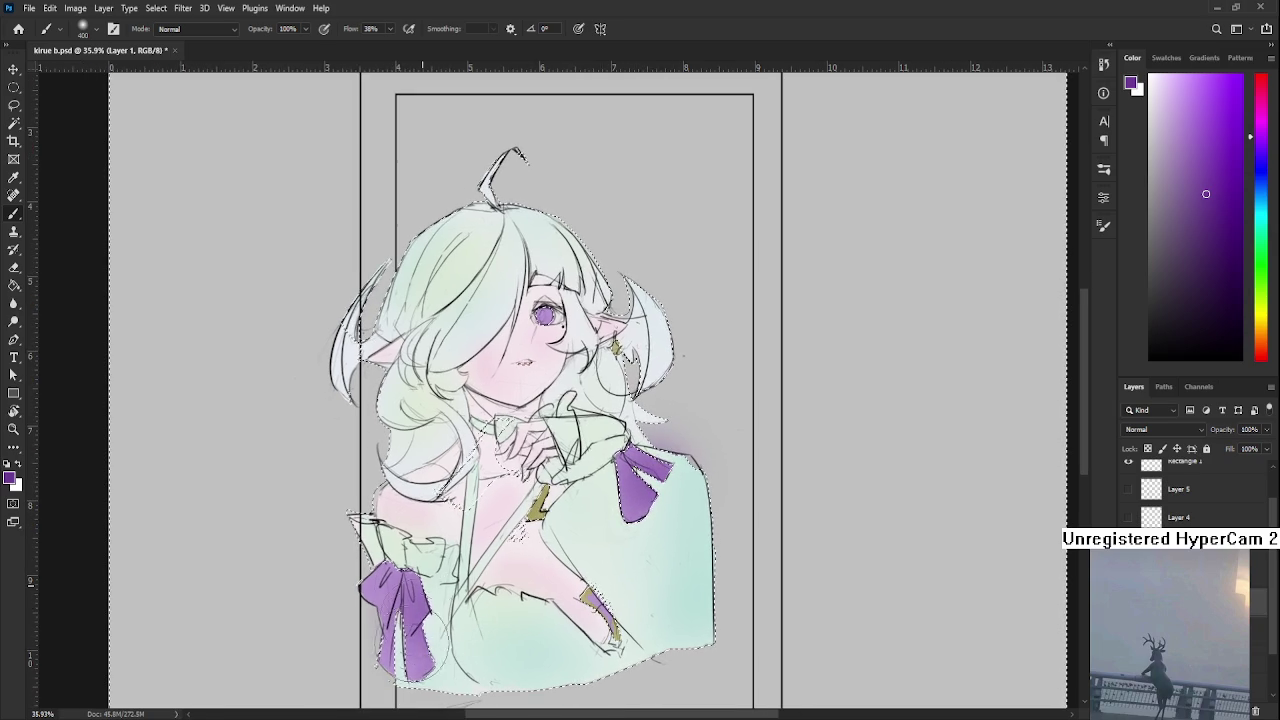
{"action": "mouse_move", "coordinate": [420, 610]}
{"action": "left_mouse_down"}
{"action": "mouse_move", "coordinate": [405, 625]}
{"action": "mouse_move", "coordinate": [435, 543]}
{"action": "left_mouse_up"}
Load the figure's outline as a selection and erase the purple haze outside the right shoulder
{"action": "key", "text": "ctrl+d"}
{"action": "key", "text": "e"}
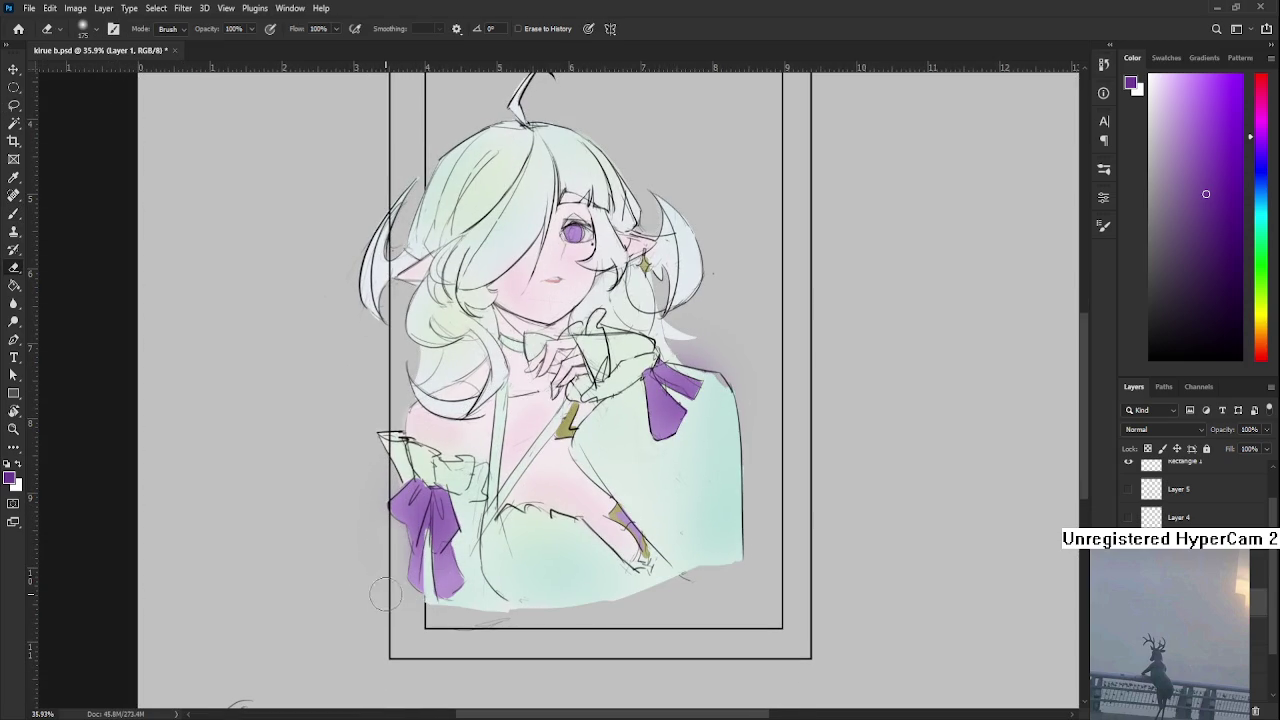
{"action": "left_click", "coordinate": [1151, 489], "text": "ctrl"}
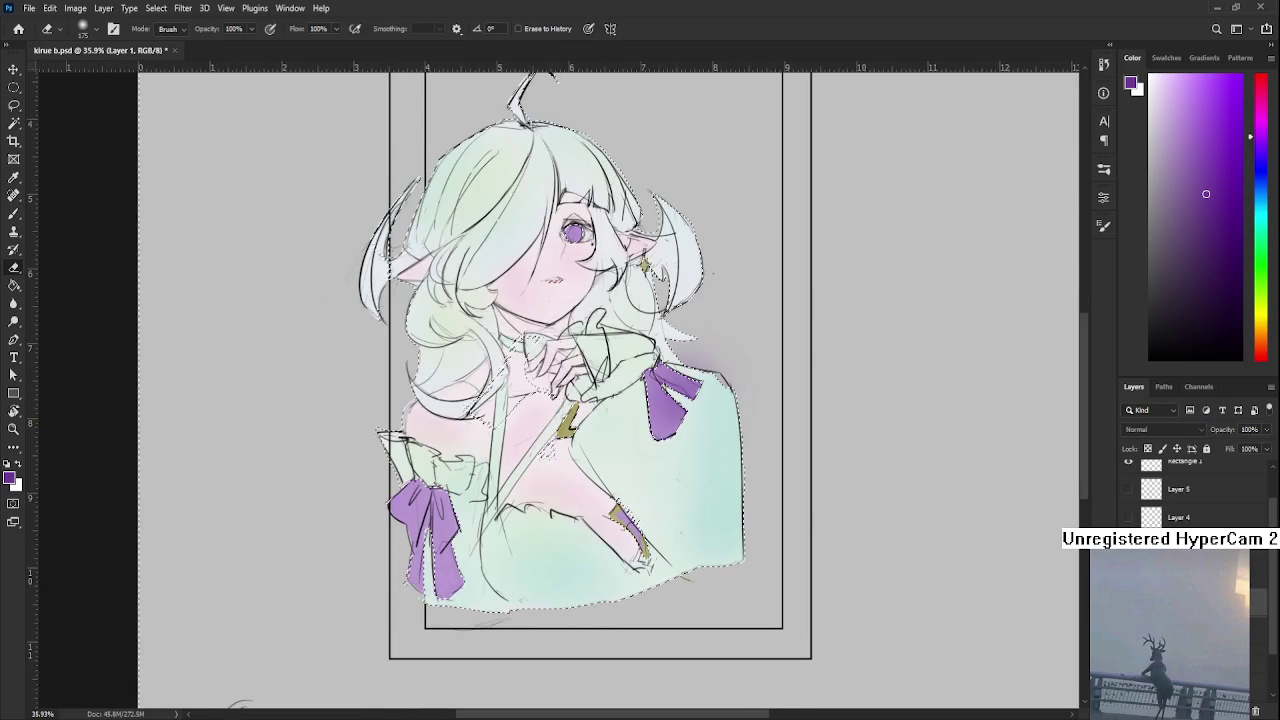
{"action": "left_click_drag", "start_coordinate": [710, 350], "coordinate": [690, 362]}
{"action": "key", "text": "ctrl+d"}
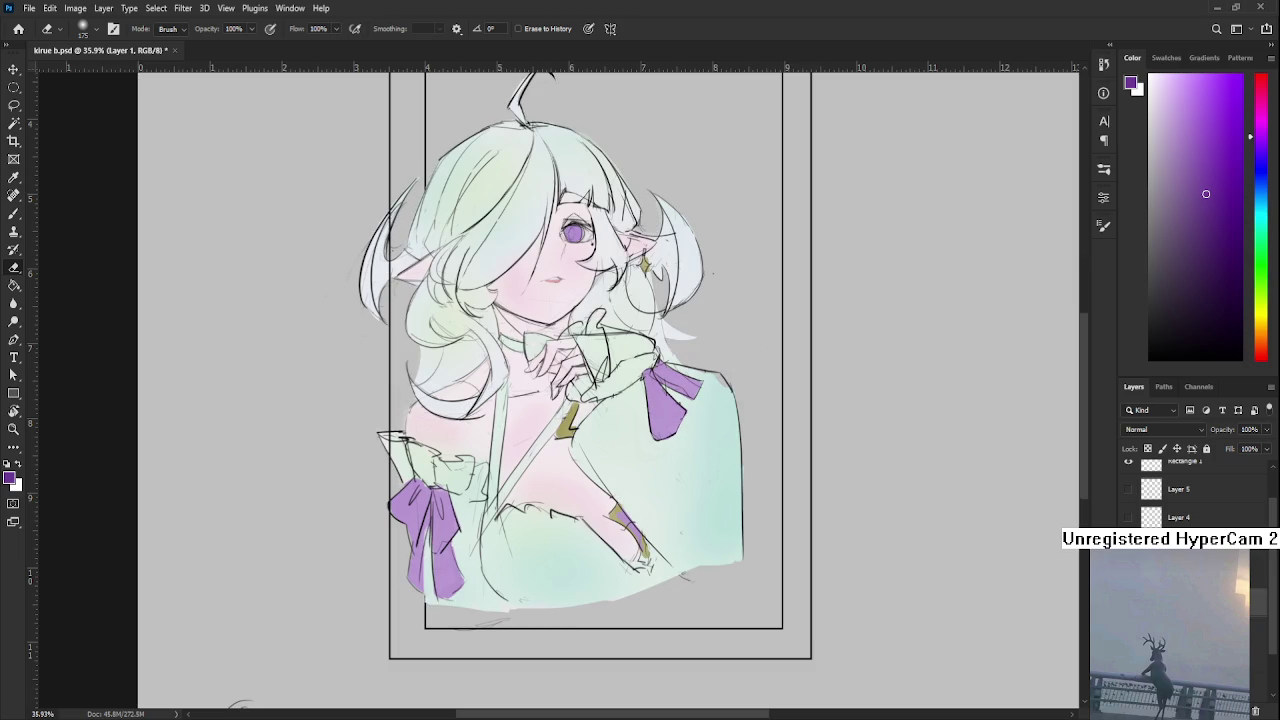
Select both purple ribbons by colour and shade the right and left ribbons darker
{"action": "key", "text": "w"}
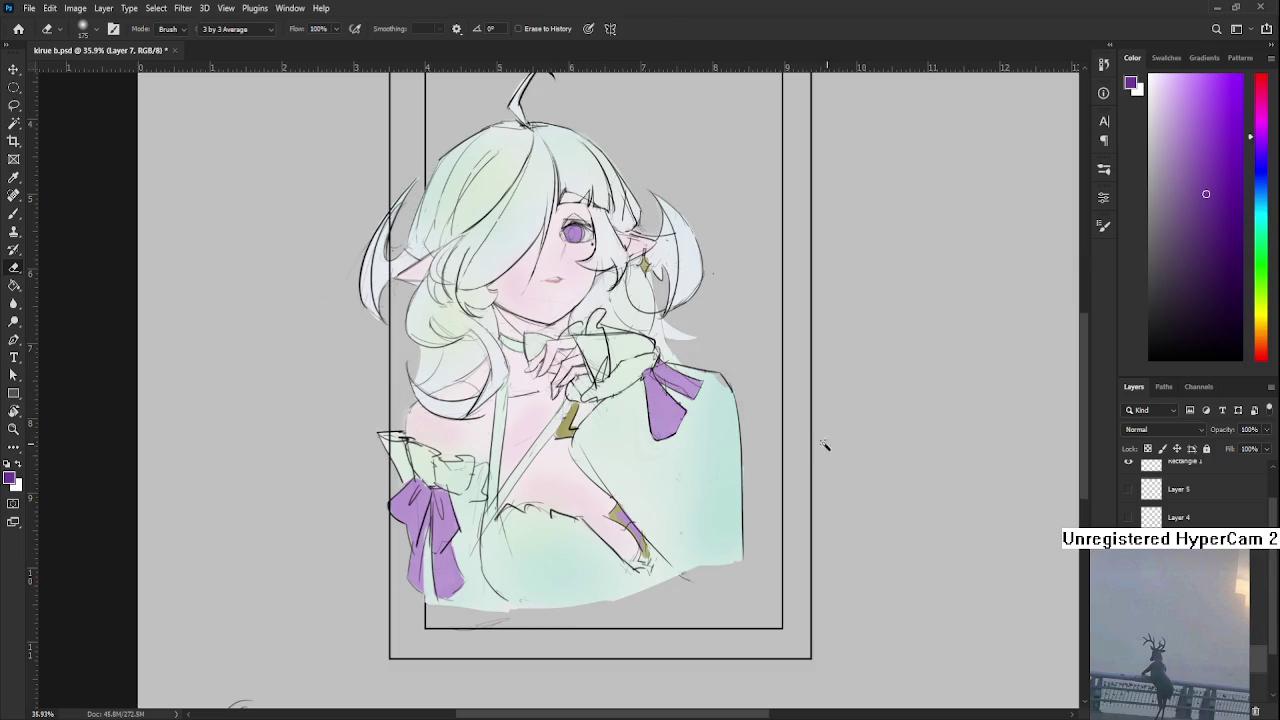
{"action": "left_click", "coordinate": [690, 405]}
{"action": "key", "text": "b"}
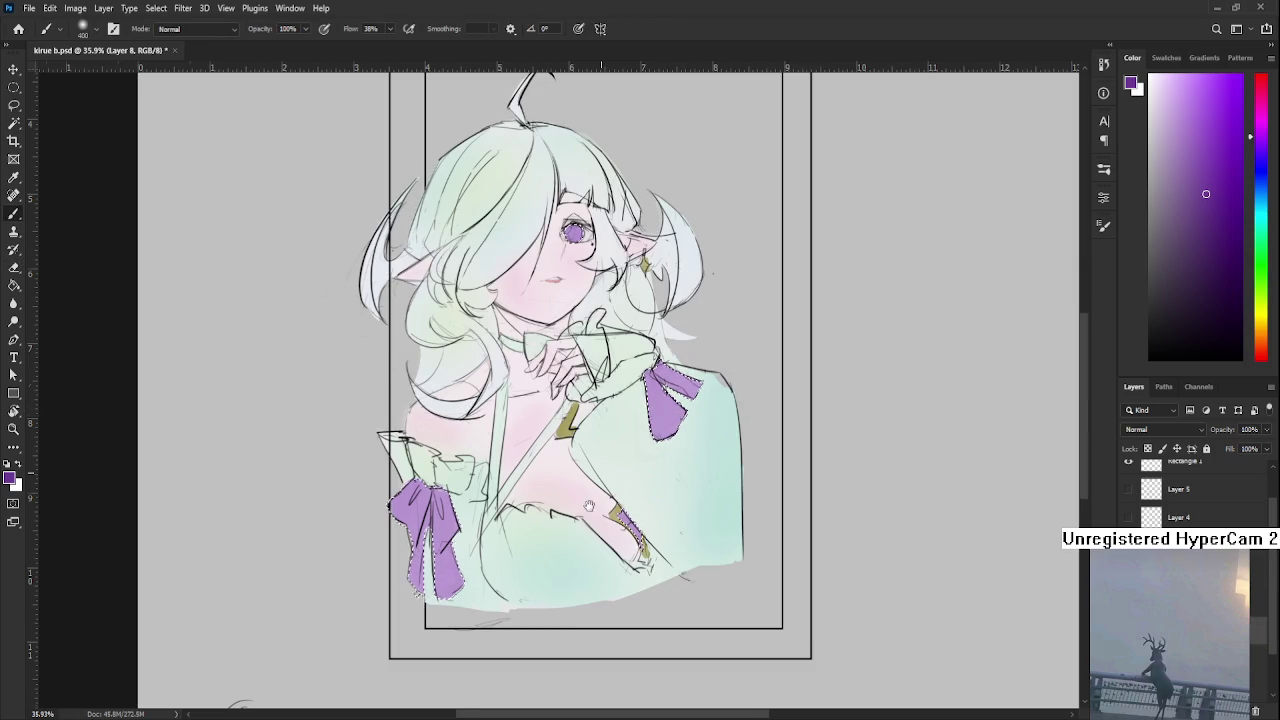
{"action": "left_click_drag", "start_coordinate": [695, 395], "coordinate": [650, 470]}
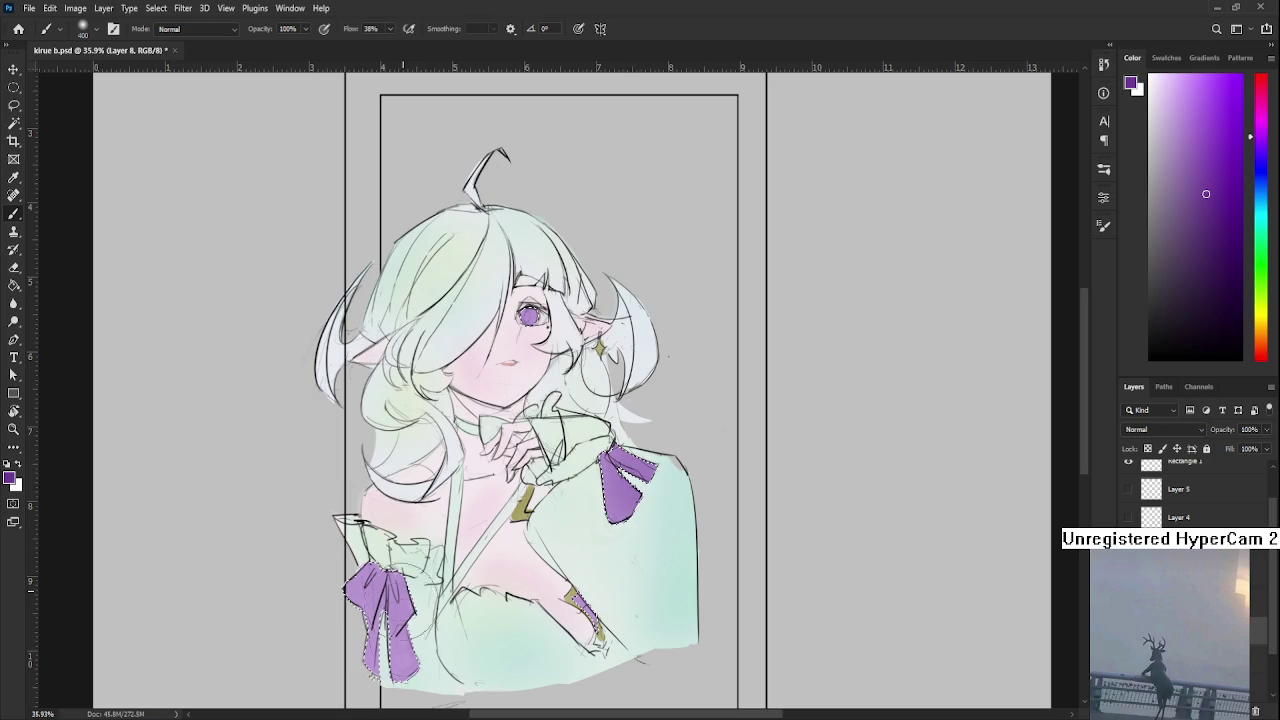
{"action": "left_click_drag", "start_coordinate": [405, 660], "coordinate": [382, 597]}
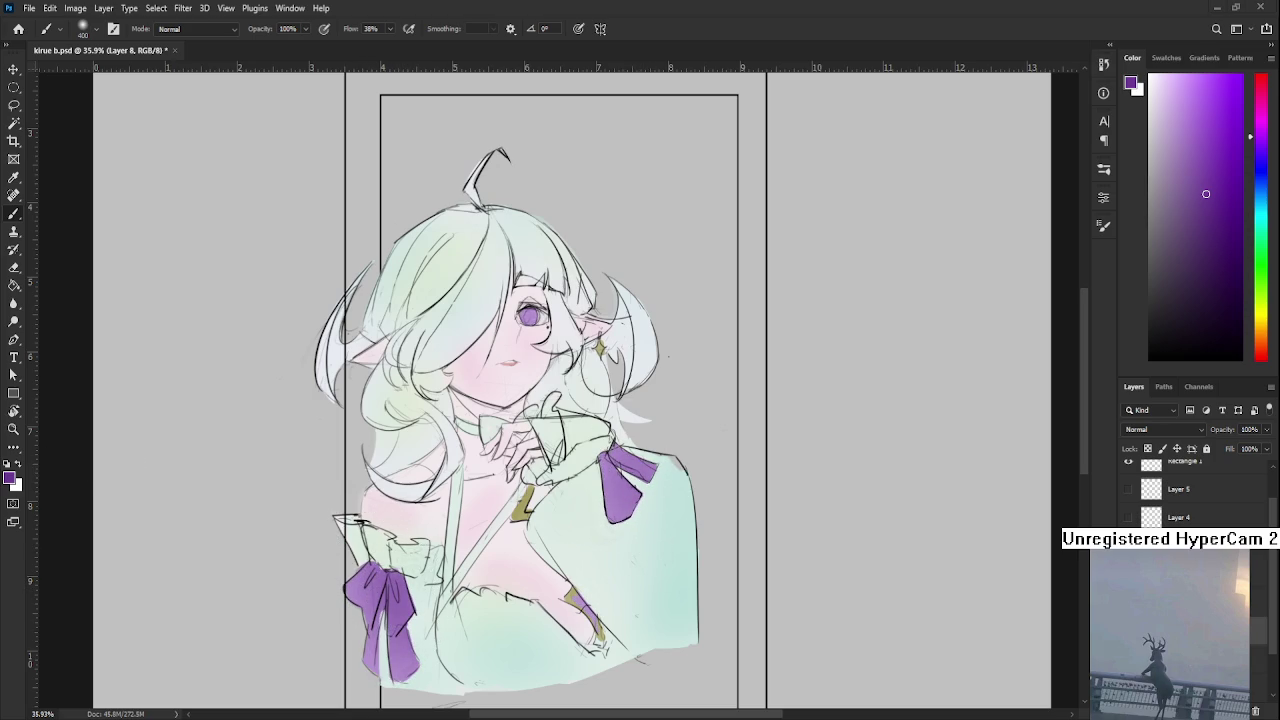
{"action": "key", "text": "ctrl+h"}
Pick a blue, zoom in on the face, and shrink the brush from 400 to about 70
{"action": "left_click", "coordinate": [1250, 162]}
{"action": "left_click", "coordinate": [1216, 193]}
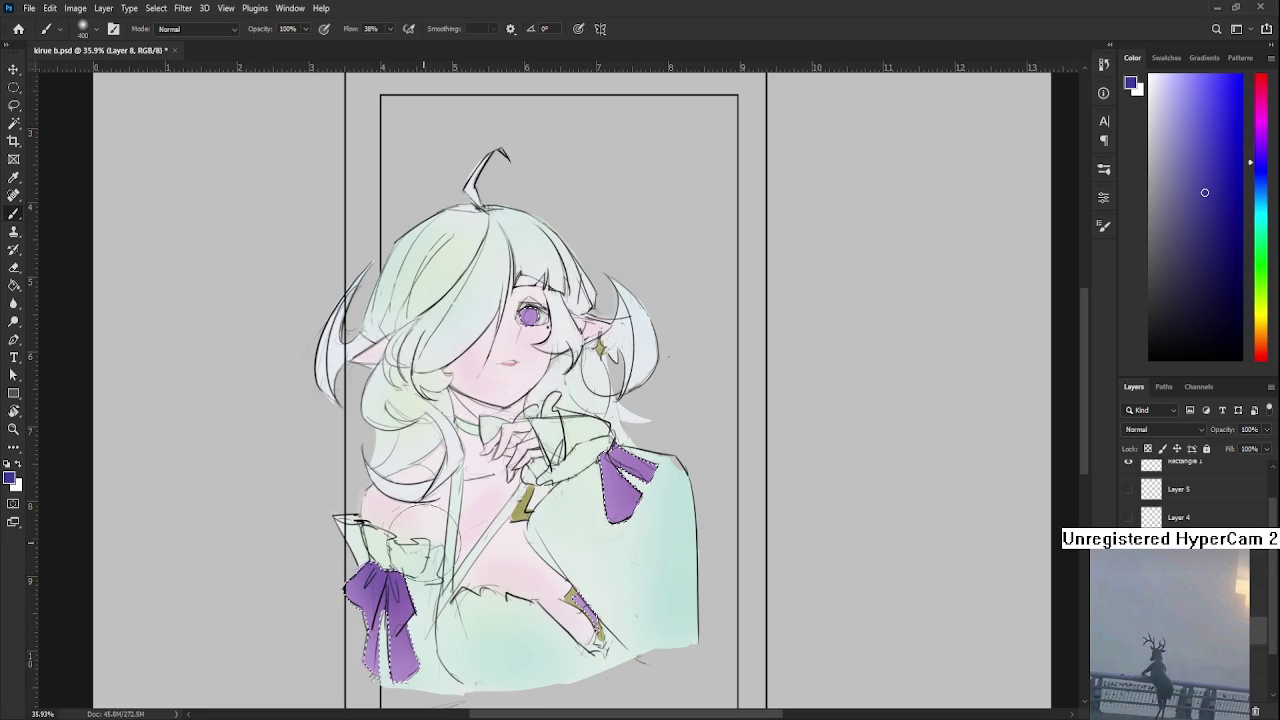
{"action": "mouse_move", "coordinate": [589, 447]}
{"action": "left_mouse_down"}
{"action": "mouse_move", "coordinate": [594, 529]}
{"action": "mouse_move", "coordinate": [648, 651]}
{"action": "left_mouse_up"}
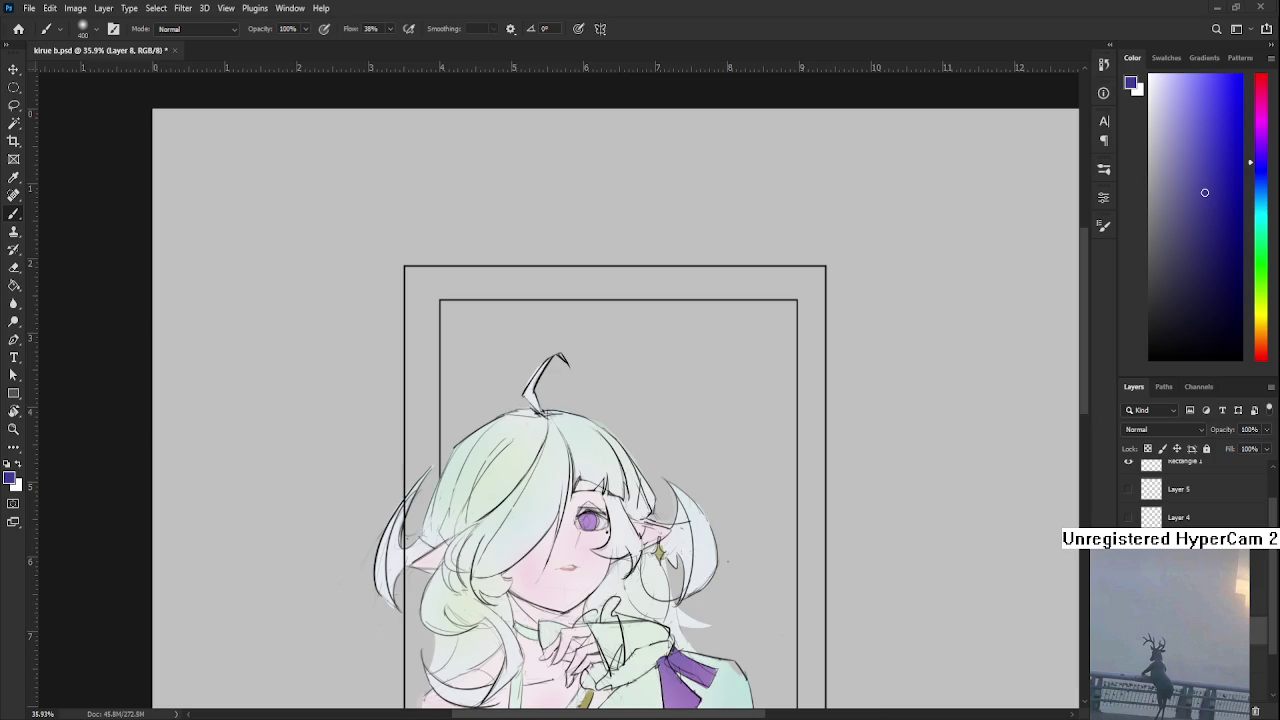
{"action": "scroll", "coordinate": [579, 439], "scroll_direction": "up", "scroll_amount": 5}
{"action": "key", "text": "bracketleft"}
{"action": "key", "text": "bracketleft"}
{"action": "key", "text": "bracketleft"}
{"action": "key", "text": "bracketleft"}
{"action": "key", "text": "bracketleft"}
{"action": "key", "text": "bracketleft"}
{"action": "key", "text": "bracketleft"}
{"action": "key", "text": "bracketleft"}
{"action": "key", "text": "bracketleft"}
{"action": "key", "text": "bracketleft"}
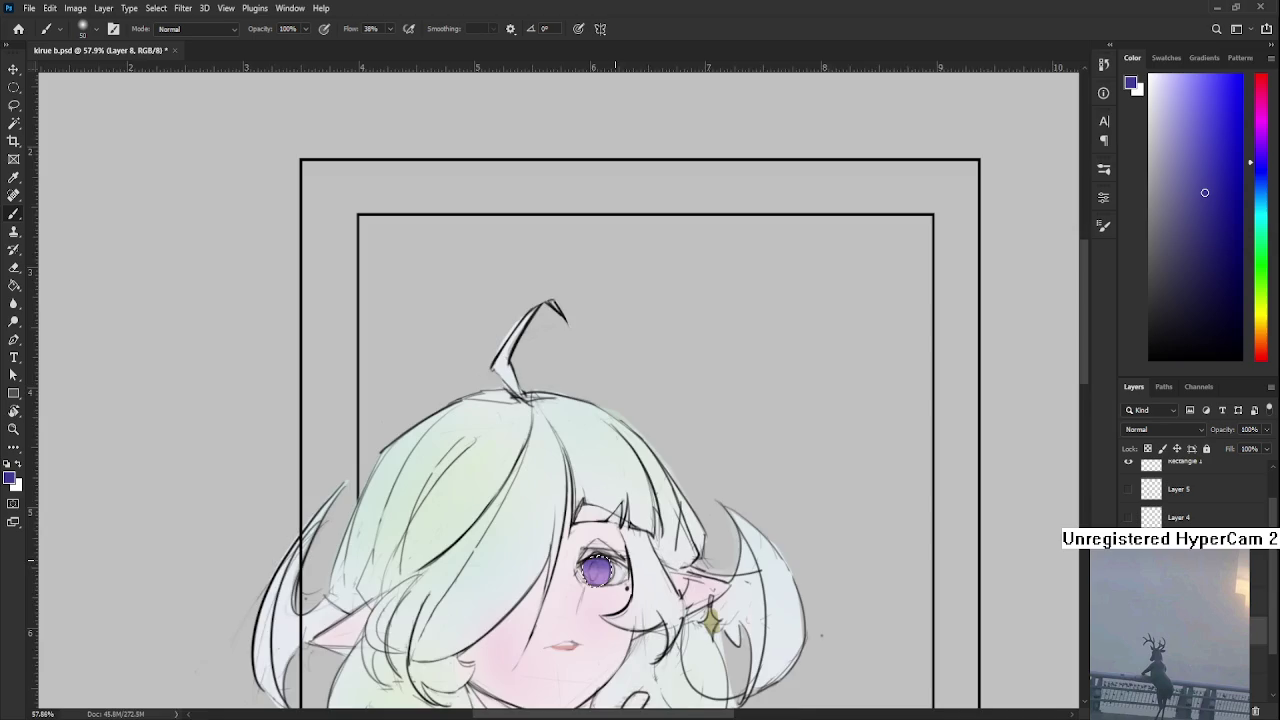
Brush a lighter pink tint into the lower half of the purple iris
{"action": "scroll", "coordinate": [615, 560], "scroll_direction": "up", "scroll_amount": 5}
{"action": "left_click", "coordinate": [1185, 110]}
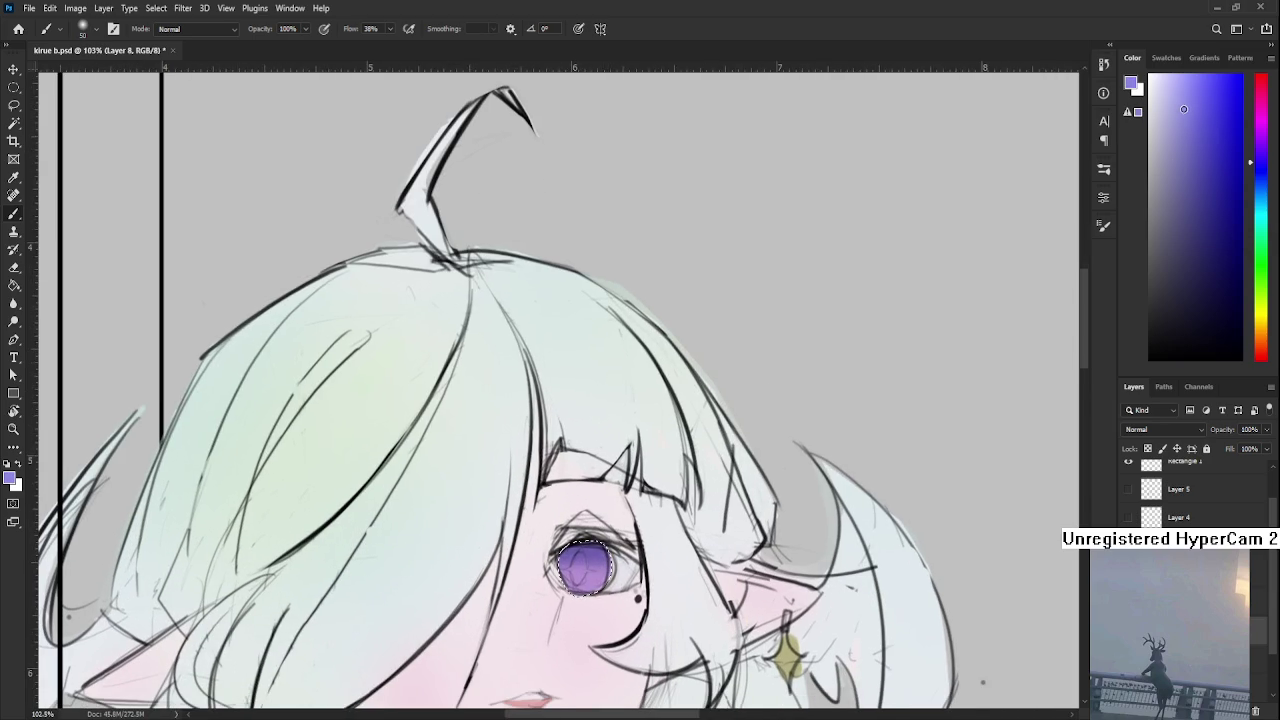
{"action": "left_click_drag", "start_coordinate": [1253, 145], "coordinate": [1259, 104]}
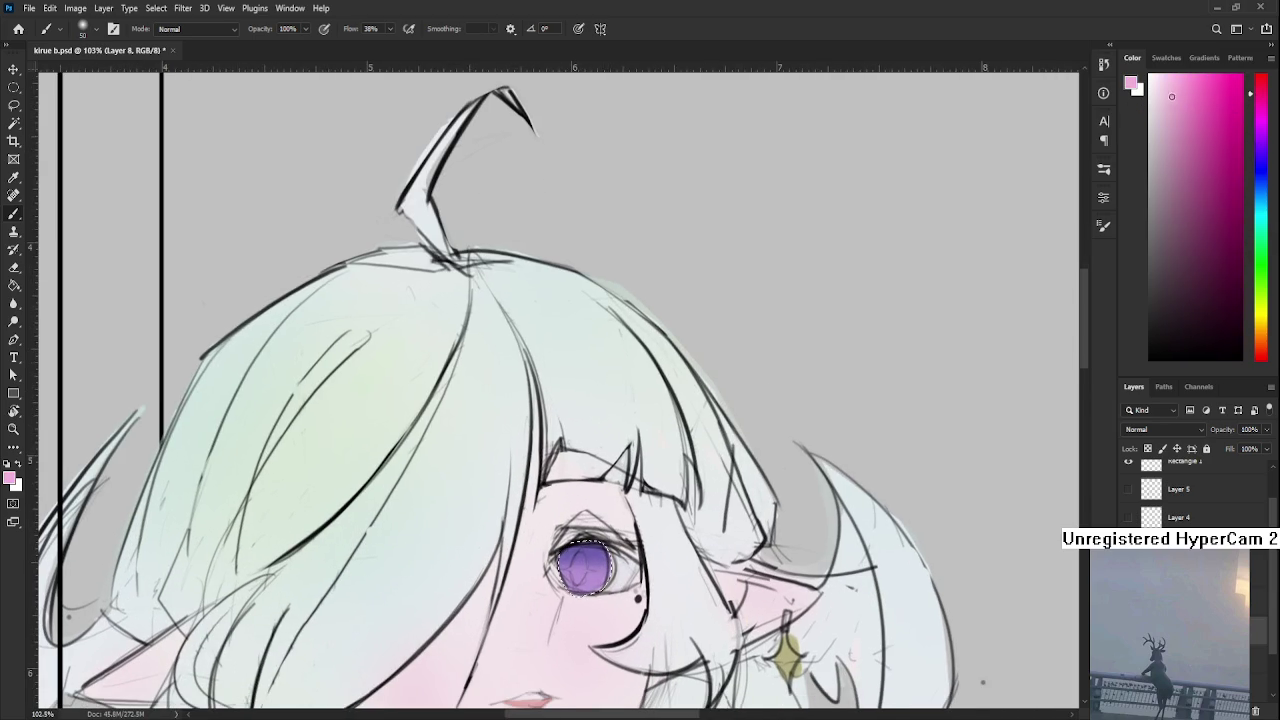
{"action": "mouse_move", "coordinate": [583, 590]}
{"action": "left_mouse_down"}
{"action": "mouse_move", "coordinate": [572, 596]}
{"action": "mouse_move", "coordinate": [590, 557]}
{"action": "left_mouse_up"}
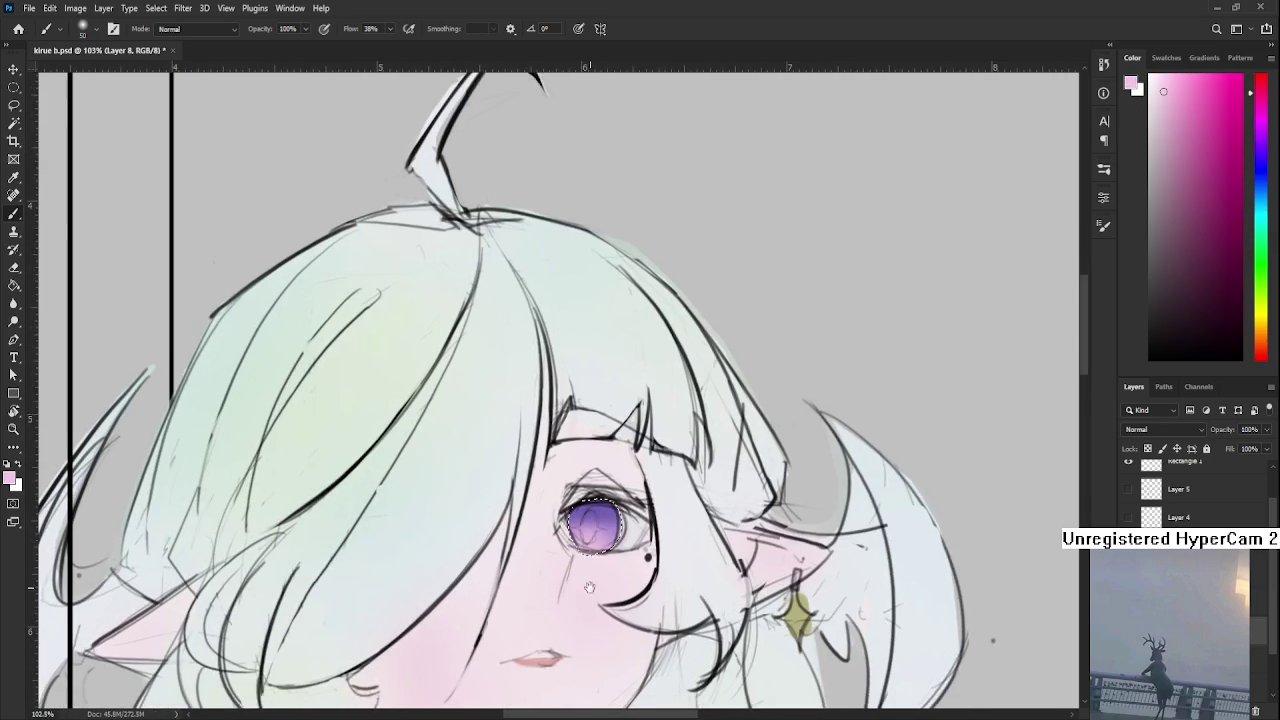
Magic Wand the lips area on Layer 7, restoring the previous selection
{"action": "key", "text": "w"}
{"action": "left_click", "coordinate": [600, 590], "text": "shift"}
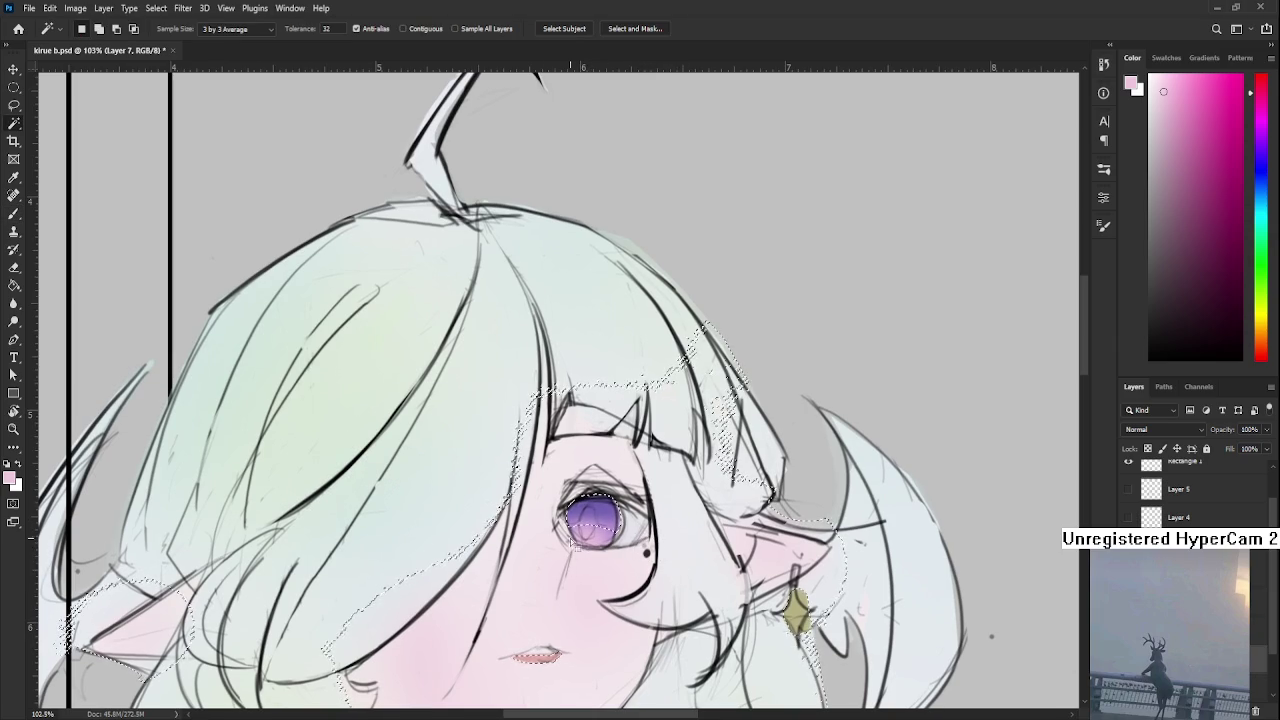
{"action": "key", "text": "alt+bracketleft"}
{"action": "key", "text": "ctrl+d"}
{"action": "key", "text": "ctrl+shift+d"}
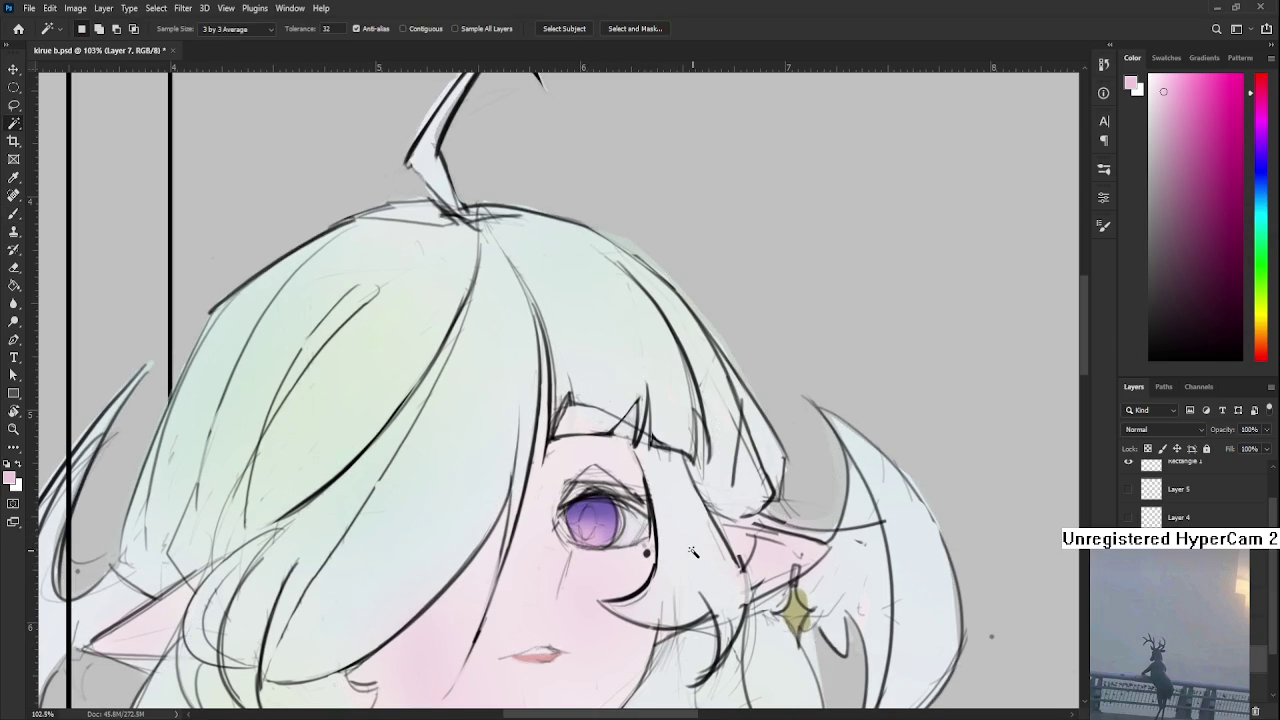
{"action": "scroll", "coordinate": [642, 548], "scroll_direction": "up", "scroll_amount": 2}
{"action": "scroll", "coordinate": [642, 548], "scroll_direction": "up", "scroll_amount": 1}
{"action": "key", "text": "b"}
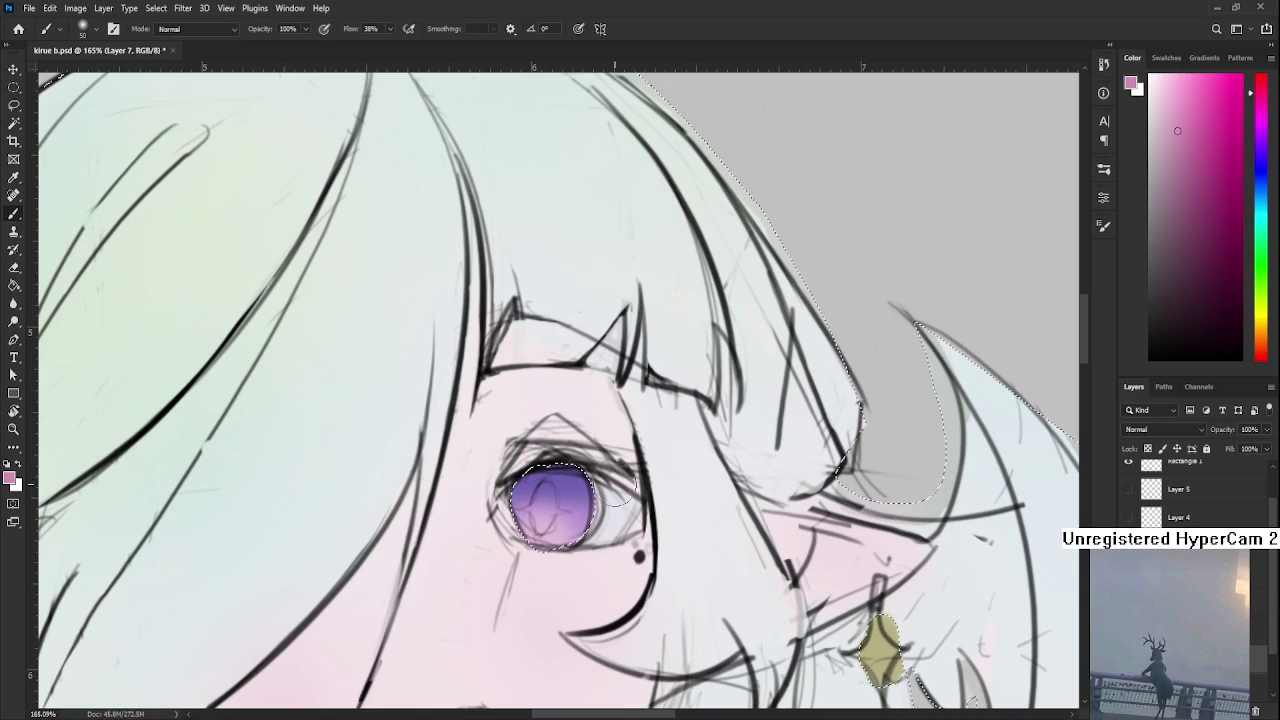
Paint the lips a saturated pink-red, then deselect
{"action": "scroll", "coordinate": [630, 510], "scroll_direction": "down", "scroll_amount": 2}
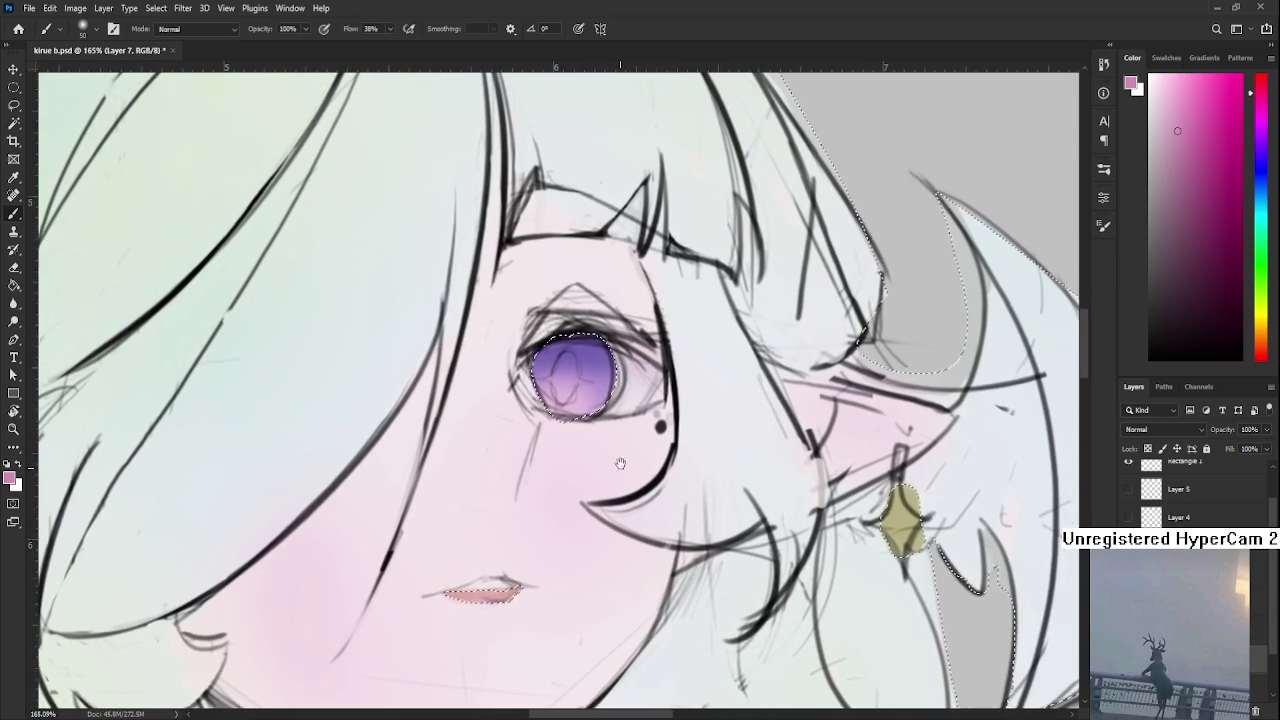
{"action": "scroll", "coordinate": [591, 529], "scroll_direction": "up", "scroll_amount": 2}
{"action": "scroll", "coordinate": [591, 529], "scroll_direction": "down", "scroll_amount": 2}
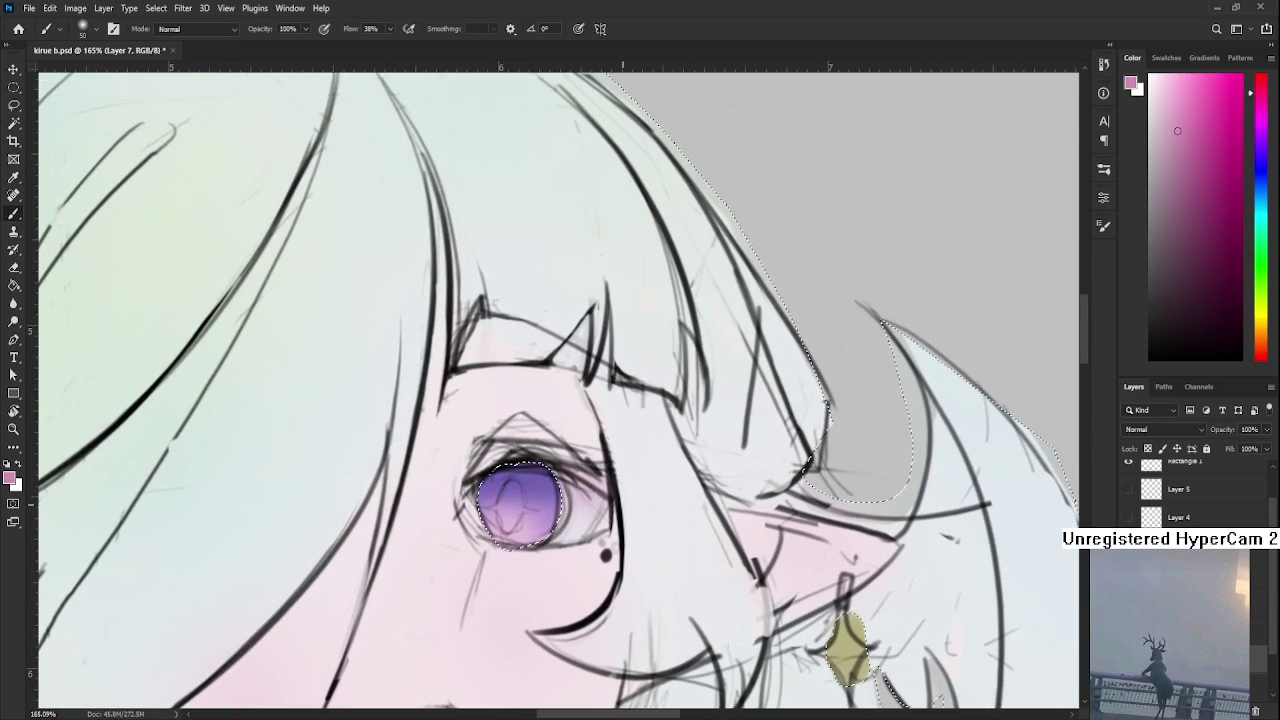
{"action": "scroll", "coordinate": [595, 525], "scroll_direction": "down", "scroll_amount": 1}
{"action": "scroll", "coordinate": [600, 520], "scroll_direction": "down", "scroll_amount": 1}
{"action": "scroll", "coordinate": [612, 495], "scroll_direction": "down", "scroll_amount": 1}
{"action": "scroll", "coordinate": [620, 510], "scroll_direction": "up", "scroll_amount": 1}
{"action": "key", "text": "l"}
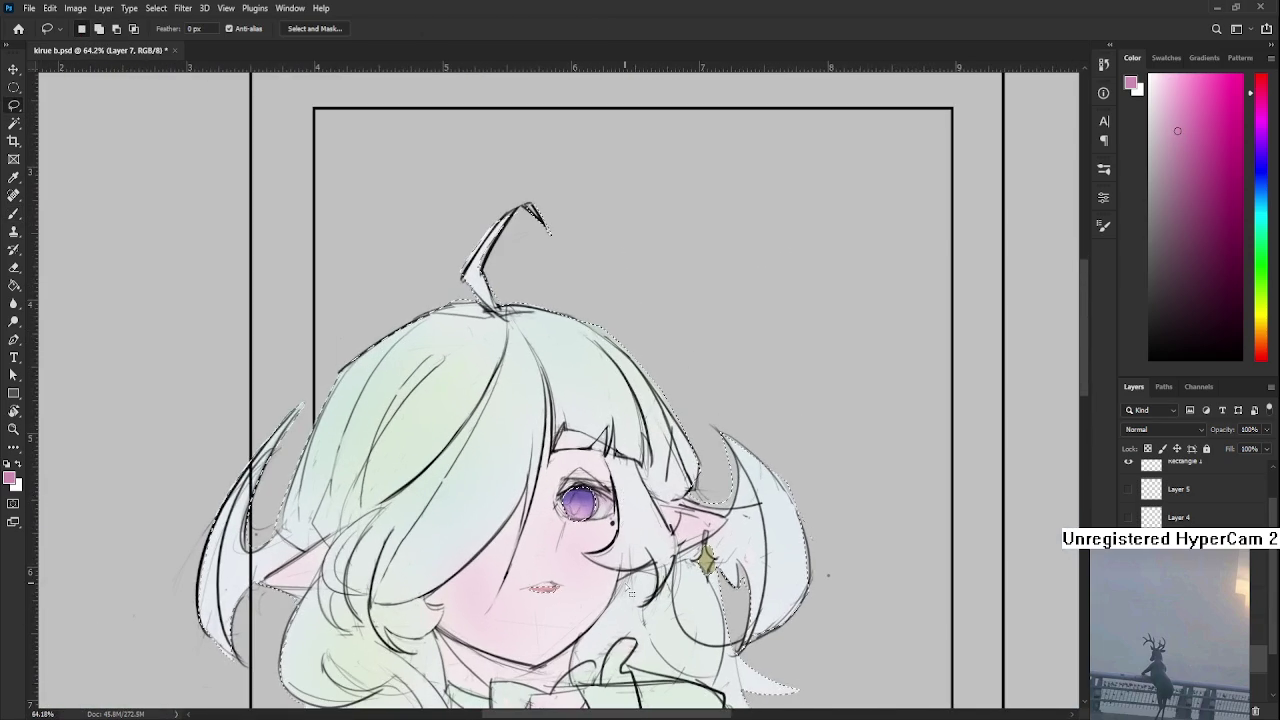
{"action": "scroll", "coordinate": [642, 550], "scroll_direction": "down", "scroll_amount": 2}
{"action": "scroll", "coordinate": [642, 550], "scroll_direction": "up", "scroll_amount": 1}
{"action": "scroll", "coordinate": [610, 555], "scroll_direction": "up", "scroll_amount": 3}
{"action": "key", "text": "w"}
{"action": "scroll", "coordinate": [597, 558], "scroll_direction": "up", "scroll_amount": 1}
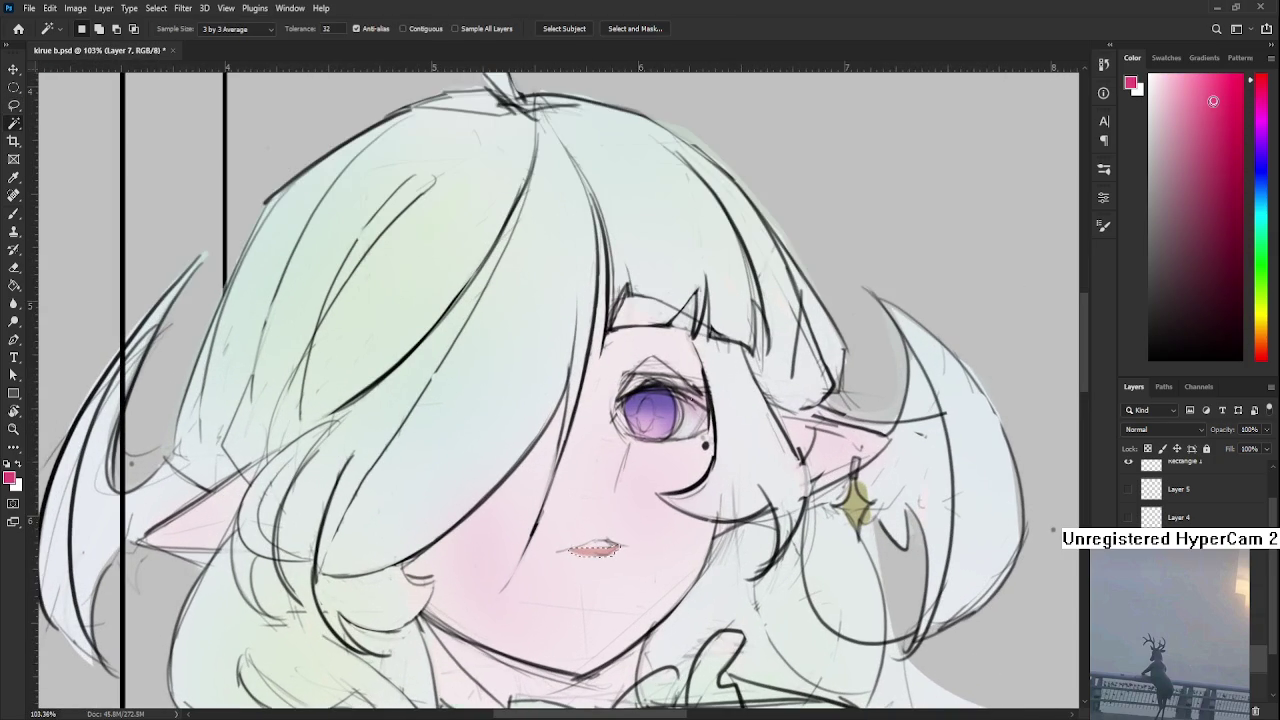
{"action": "key", "text": "b"}
{"action": "left_click_drag", "start_coordinate": [643, 547], "coordinate": [598, 552]}
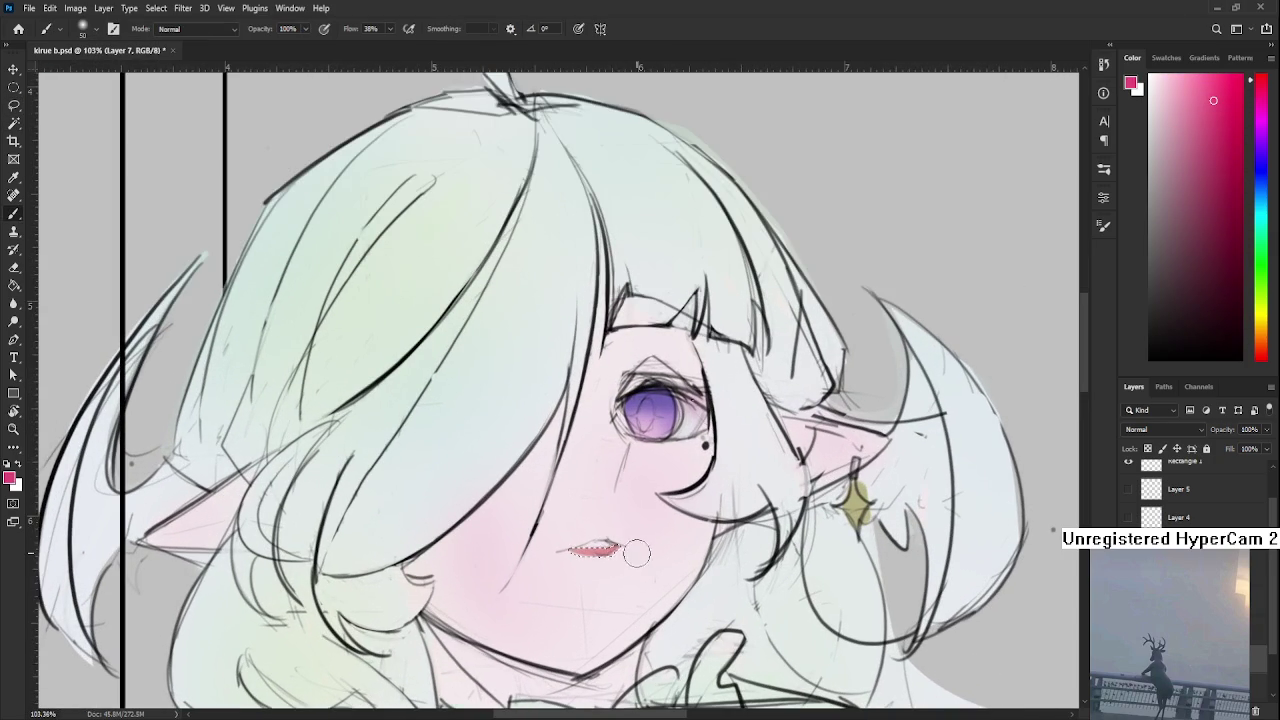
{"action": "key", "text": "l"}
{"action": "key", "text": "ctrl+d"}
{"action": "scroll", "coordinate": [636, 594], "scroll_direction": "down", "scroll_amount": 3}
{"action": "scroll", "coordinate": [625, 540], "scroll_direction": "down", "scroll_amount": 3}
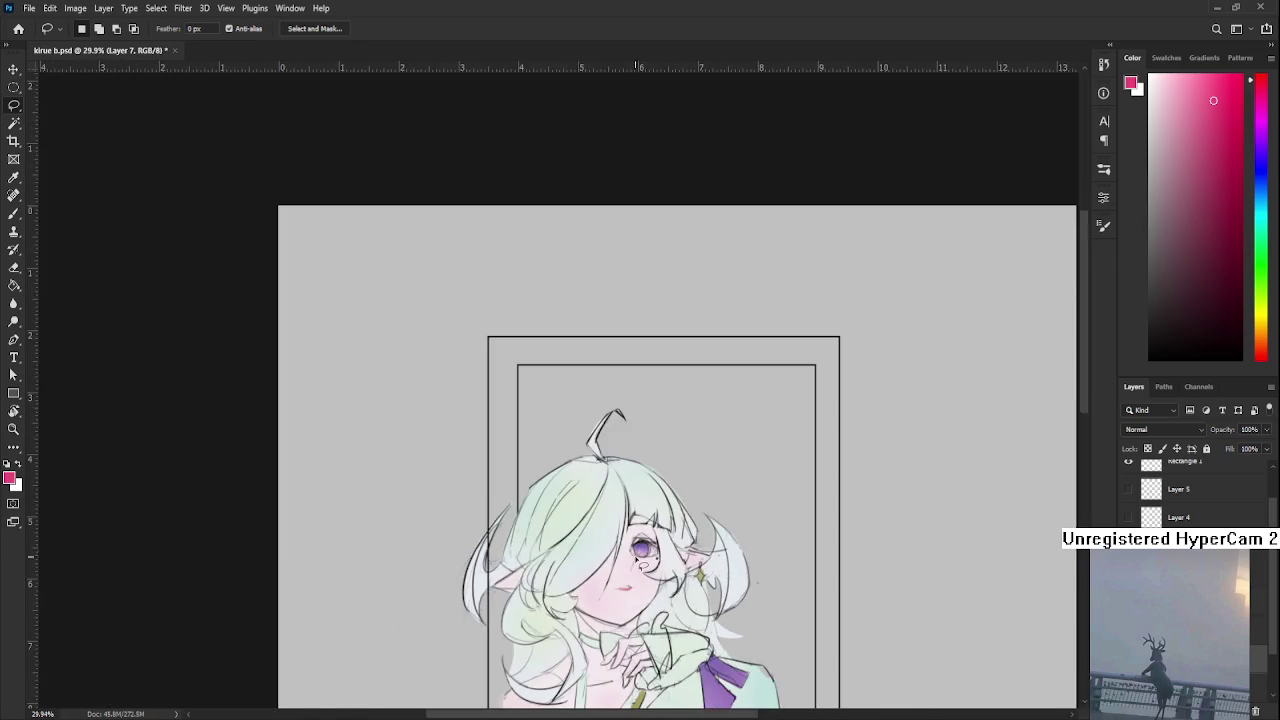
{"action": "scroll", "coordinate": [619, 497], "scroll_direction": "down", "scroll_amount": 2}
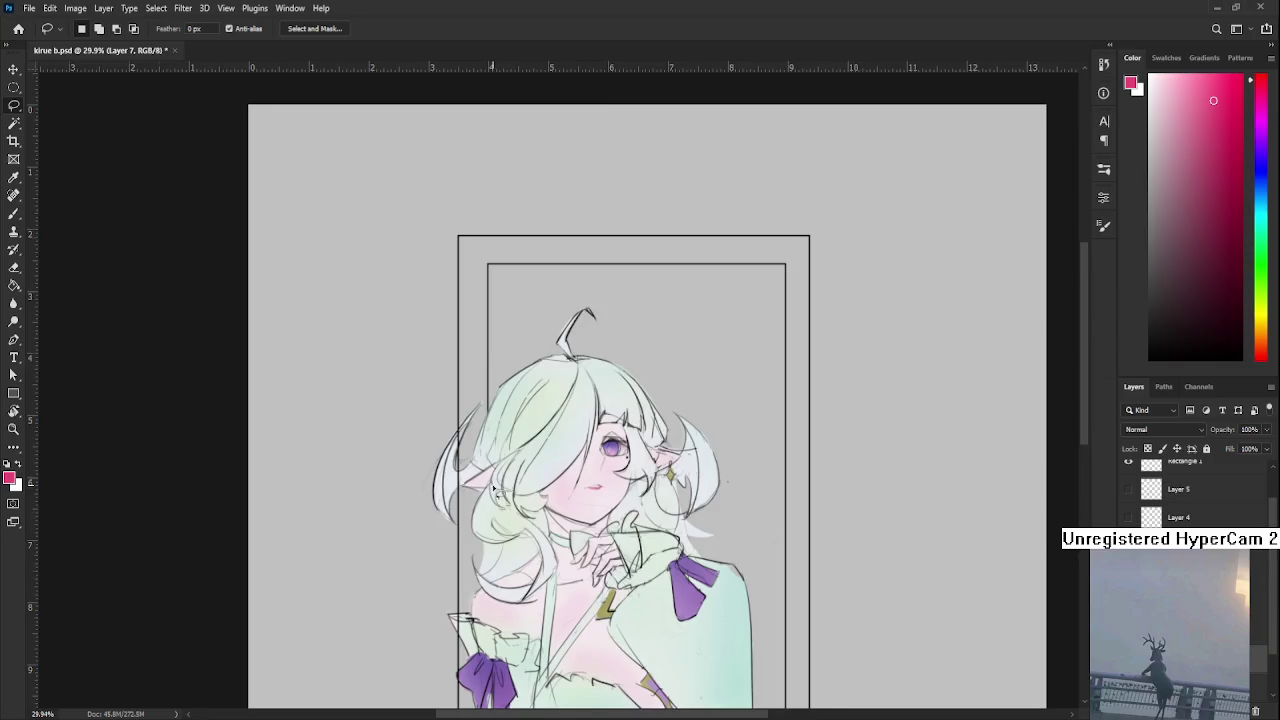
{"action": "scroll", "coordinate": [546, 597], "scroll_direction": "up", "scroll_amount": 2}
{"action": "scroll", "coordinate": [546, 597], "scroll_direction": "down", "scroll_amount": 1}
{"action": "scroll", "coordinate": [547, 595], "scroll_direction": "down", "scroll_amount": 1}
{"action": "scroll", "coordinate": [547, 595], "scroll_direction": "down", "scroll_amount": 1}
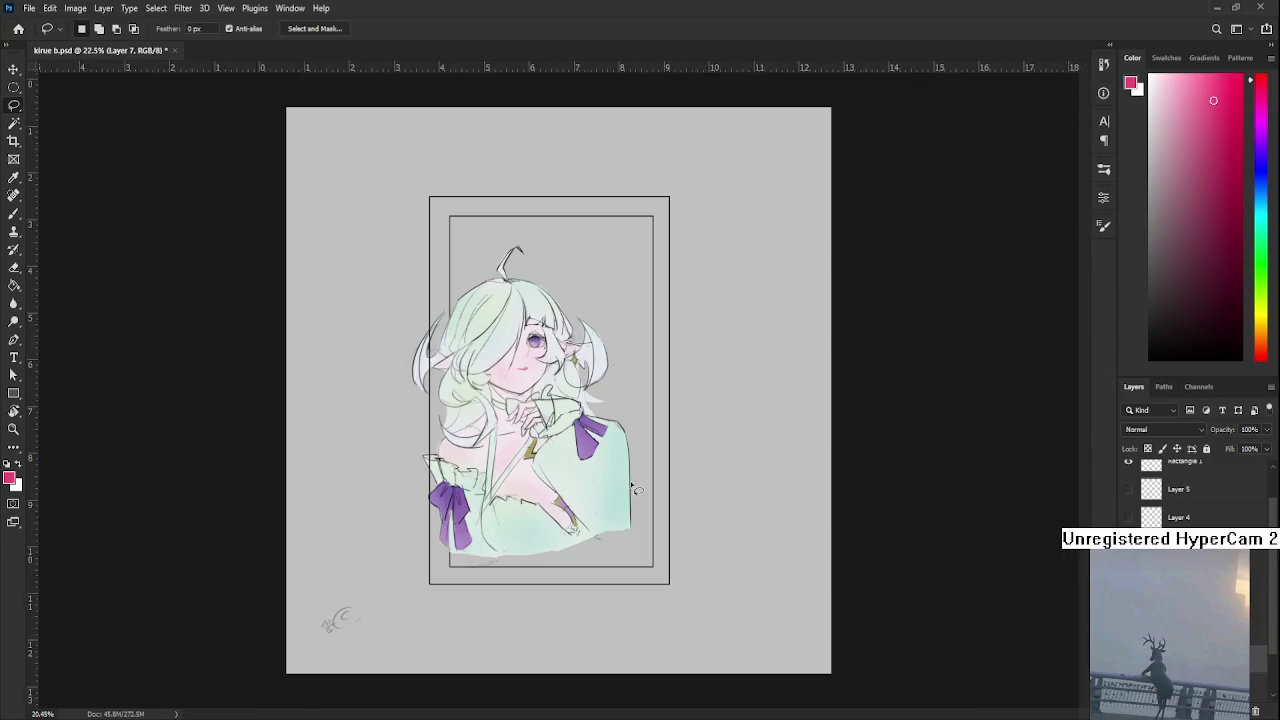
{"action": "scroll", "coordinate": [580, 540], "scroll_direction": "up", "scroll_amount": 2}
{"action": "scroll", "coordinate": [604, 509], "scroll_direction": "up", "scroll_amount": 1}
{"action": "left_click_drag", "start_coordinate": [604, 509], "coordinate": [636, 625]}
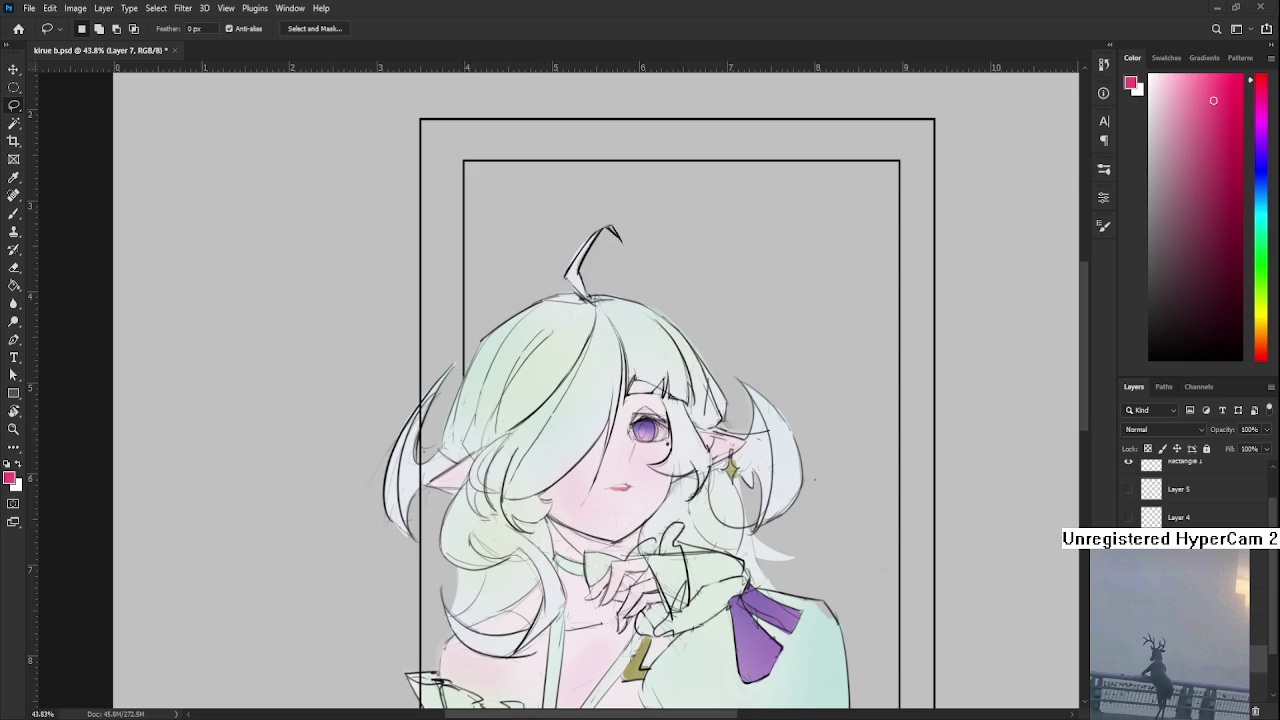
Zoom and pan around the canvas to review the whole figure and the frame above the head
{"action": "scroll", "coordinate": [630, 492], "scroll_direction": "down", "scroll_amount": 2}
{"action": "scroll", "coordinate": [610, 470], "scroll_direction": "up", "scroll_amount": 2}
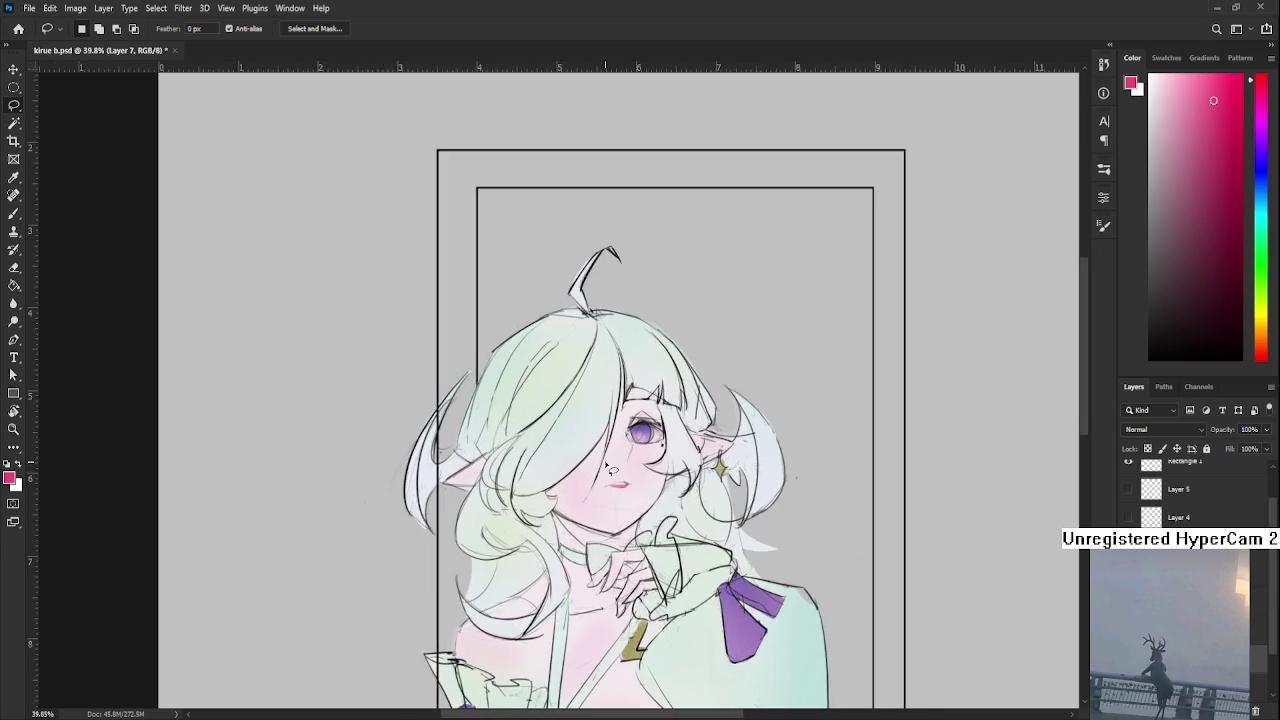
{"action": "left_click_drag", "start_coordinate": [598, 450], "coordinate": [583, 556]}
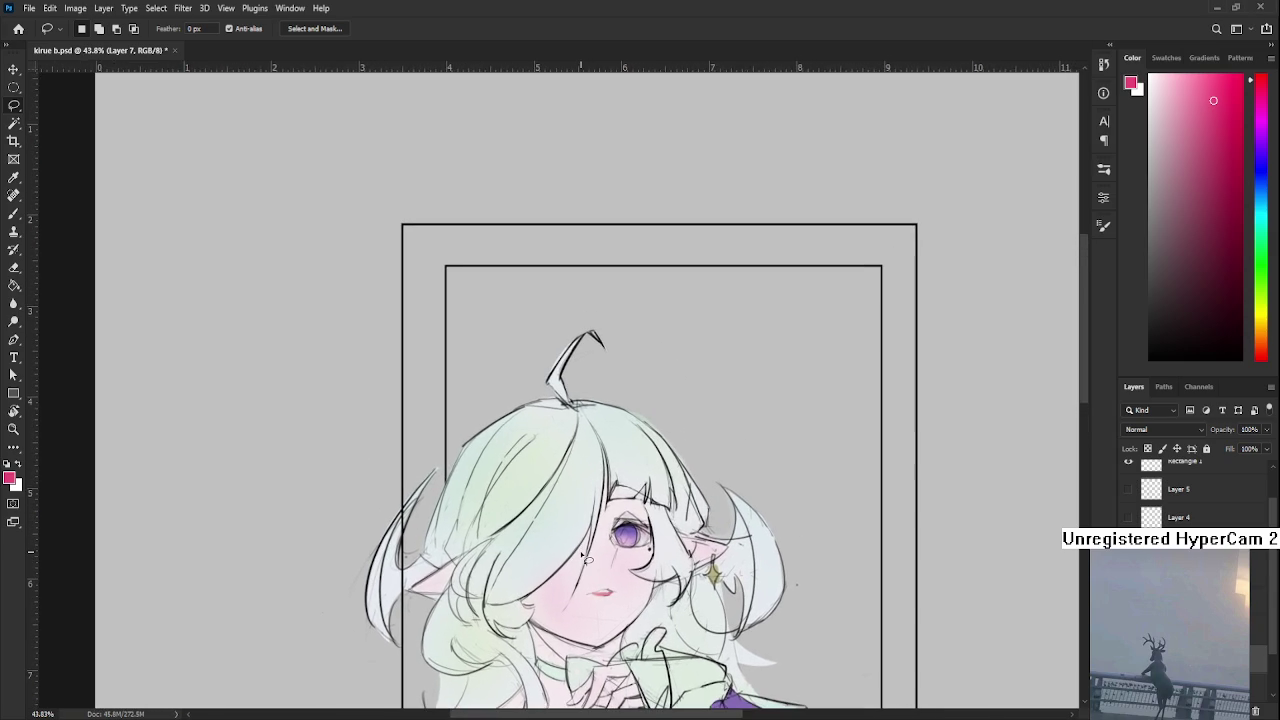
{"action": "scroll", "coordinate": [585, 500], "scroll_direction": "down", "scroll_amount": 2}
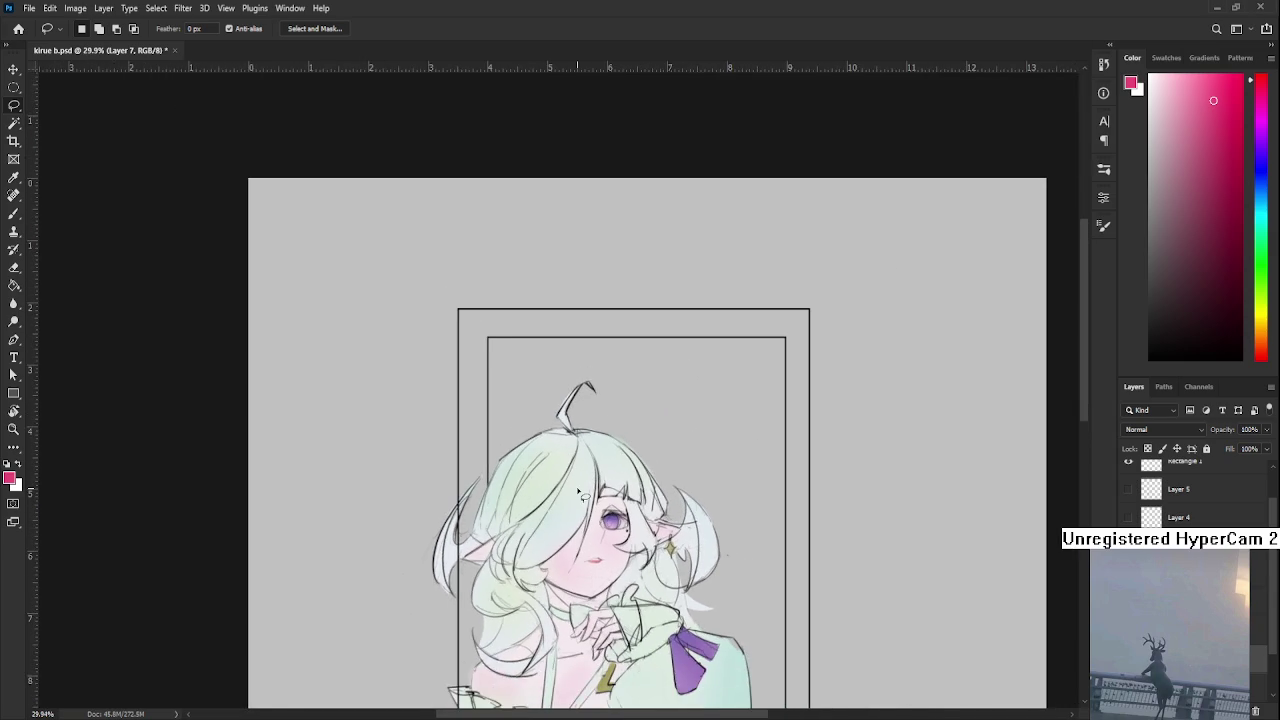
{"action": "scroll", "coordinate": [585, 500], "scroll_direction": "down", "scroll_amount": 1}
{"action": "left_click_drag", "start_coordinate": [593, 535], "coordinate": [593, 404]}
{"action": "scroll", "coordinate": [600, 410], "scroll_direction": "down", "scroll_amount": 1}
{"action": "scroll", "coordinate": [545, 415], "scroll_direction": "down", "scroll_amount": 1}
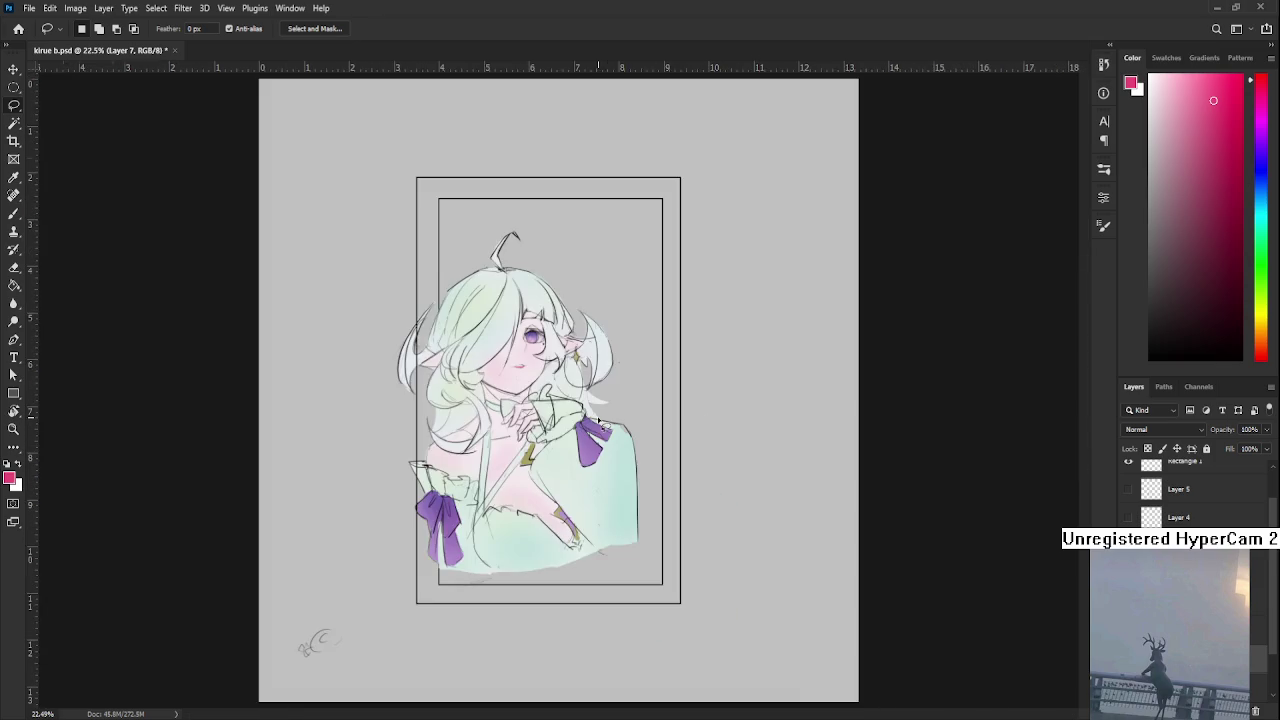
{"action": "scroll", "coordinate": [545, 415], "scroll_direction": "up", "scroll_amount": 3}
{"action": "scroll", "coordinate": [545, 415], "scroll_direction": "up", "scroll_amount": 1}
{"action": "left_click_drag", "start_coordinate": [839, 164], "coordinate": [946, 272]}
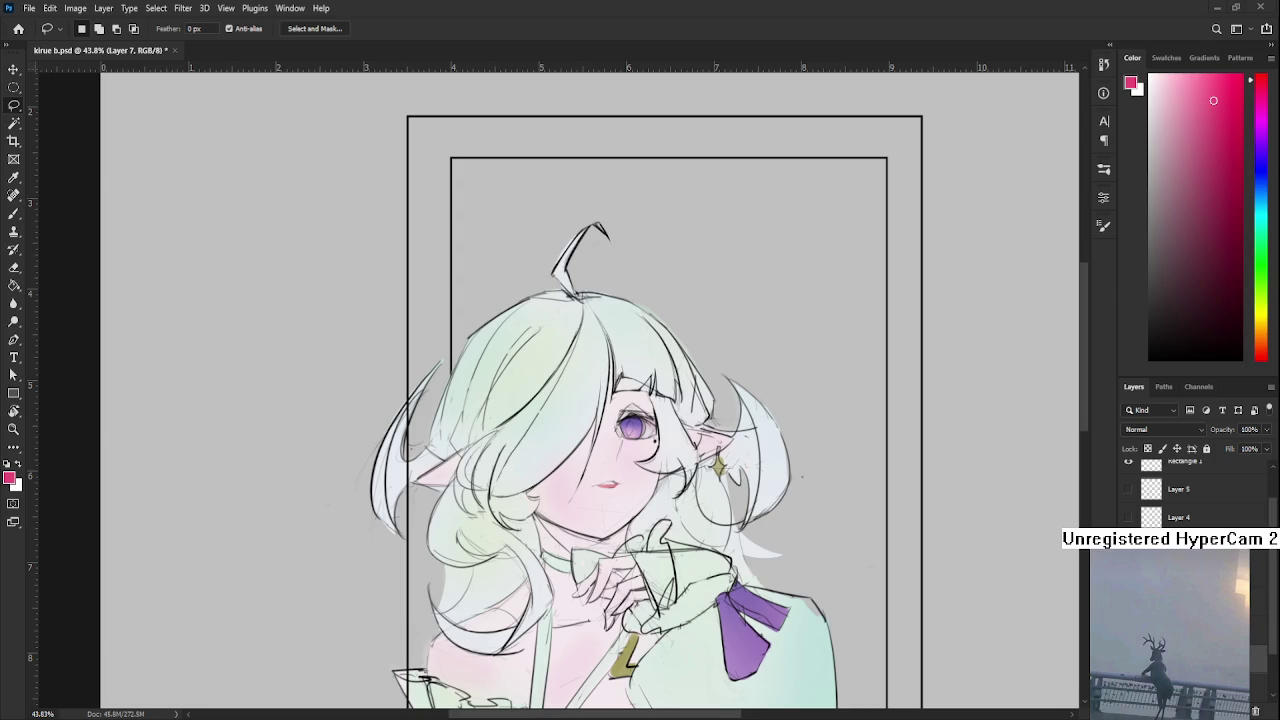
{"action": "scroll", "coordinate": [634, 386], "scroll_direction": "down", "scroll_amount": 2}
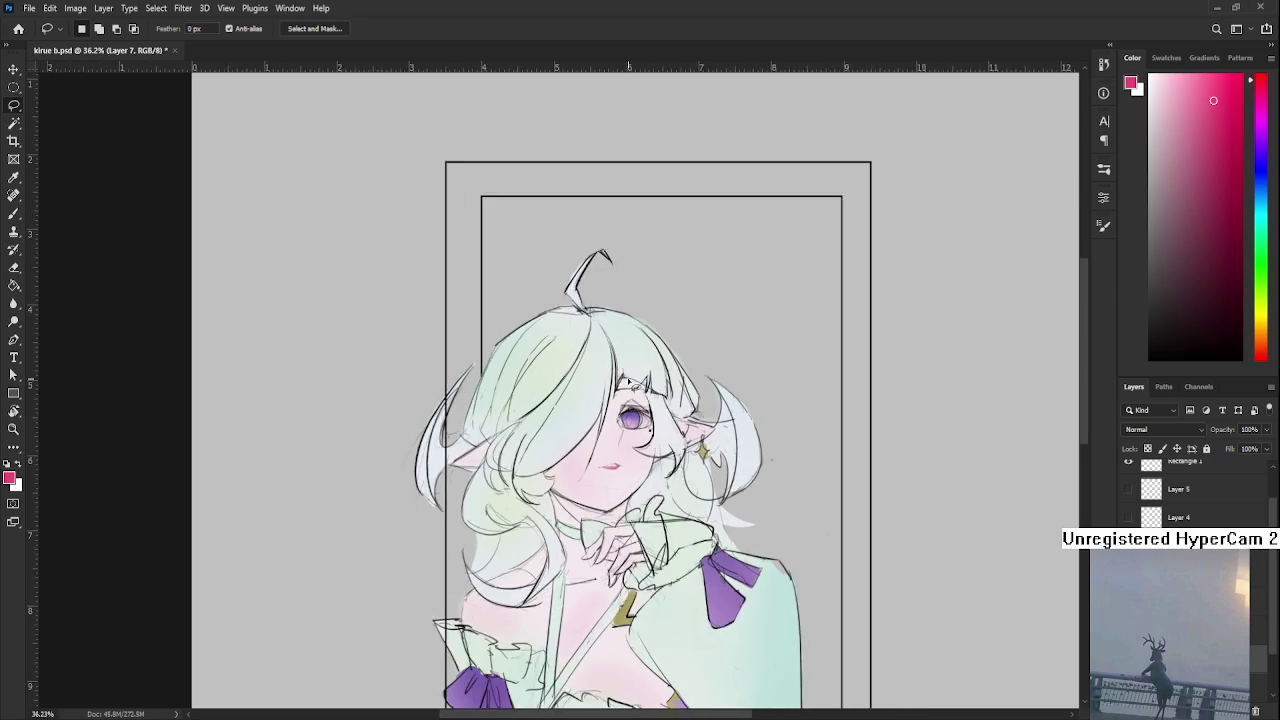
{"action": "scroll", "coordinate": [634, 400], "scroll_direction": "down", "scroll_amount": 1}
{"action": "scroll", "coordinate": [636, 440], "scroll_direction": "down", "scroll_amount": 2}
{"action": "scroll", "coordinate": [639, 485], "scroll_direction": "up", "scroll_amount": 2}
{"action": "scroll", "coordinate": [640, 486], "scroll_direction": "up", "scroll_amount": 1}
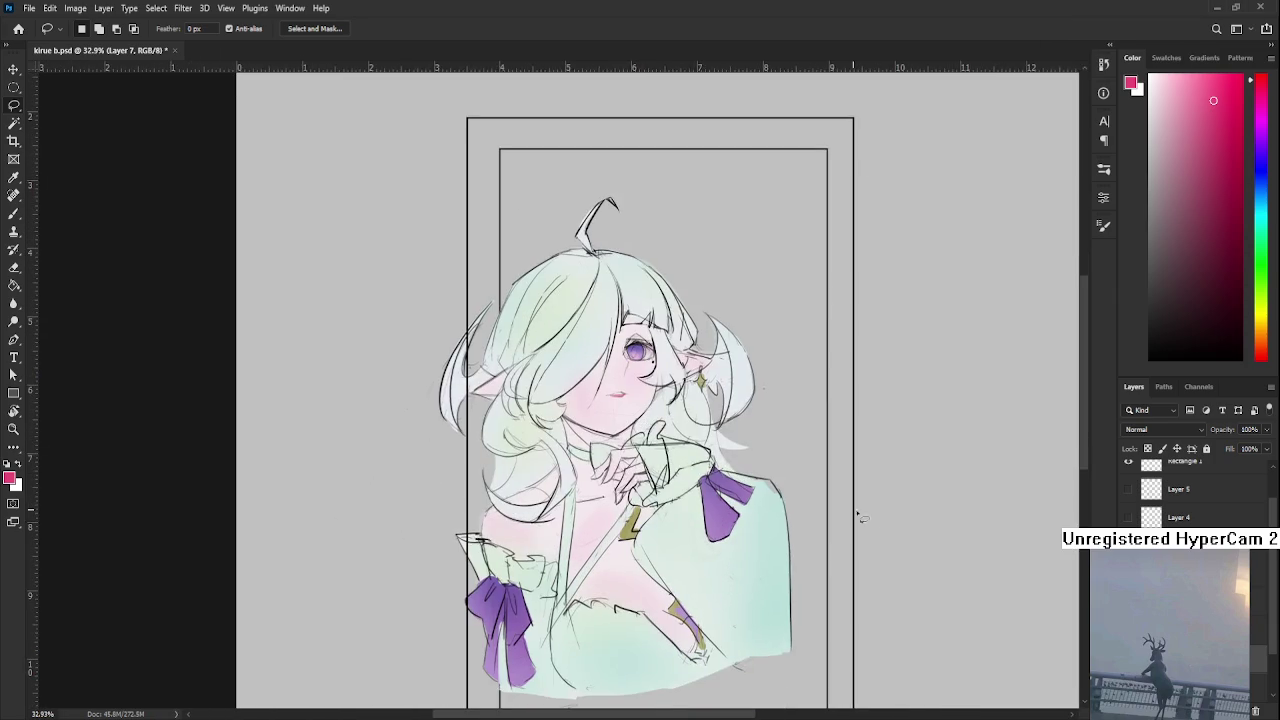
{"action": "scroll", "coordinate": [800, 503], "scroll_direction": "up", "scroll_amount": 1}
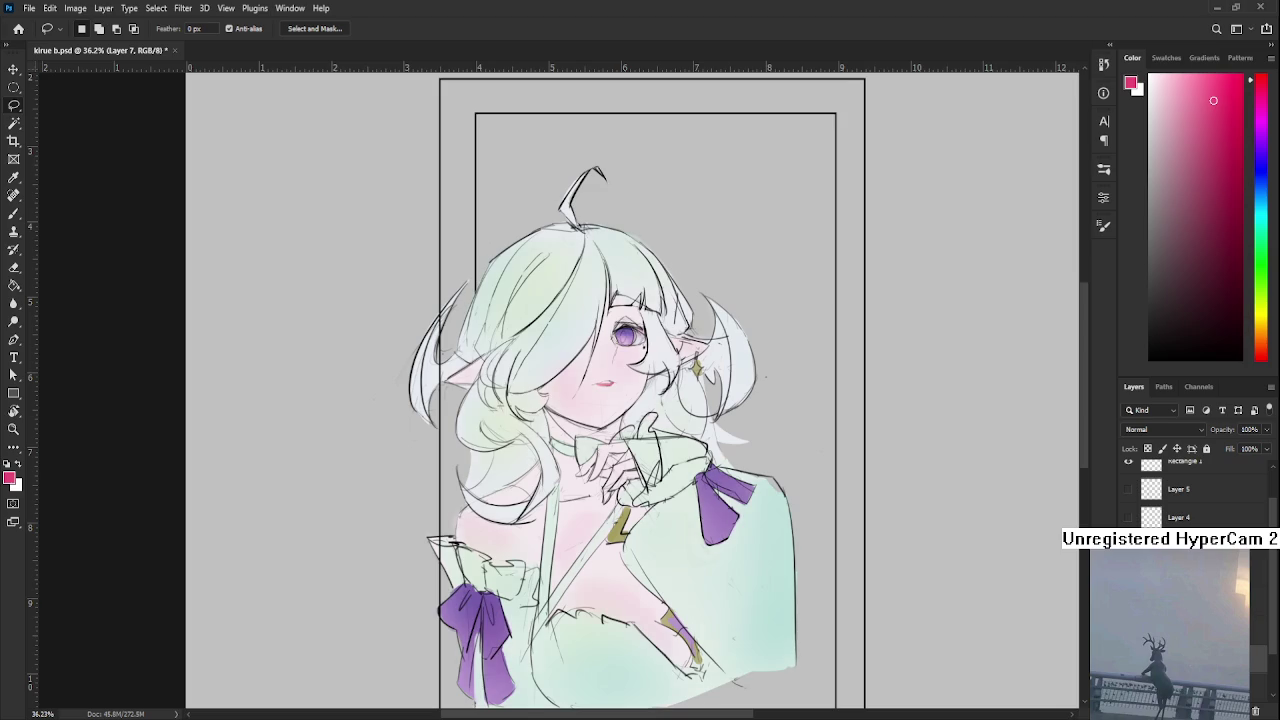
Make Layer 9 the active layer and zoom back out over the canvas
{"action": "key", "text": "alt+bracketright"}
{"action": "key", "text": "alt+bracketright"}
{"action": "scroll", "coordinate": [1190, 490], "scroll_direction": "down", "scroll_amount": 2}
{"action": "scroll", "coordinate": [1190, 490], "scroll_direction": "down", "scroll_amount": 2}
{"action": "scroll", "coordinate": [1190, 490], "scroll_direction": "down", "scroll_amount": 2}
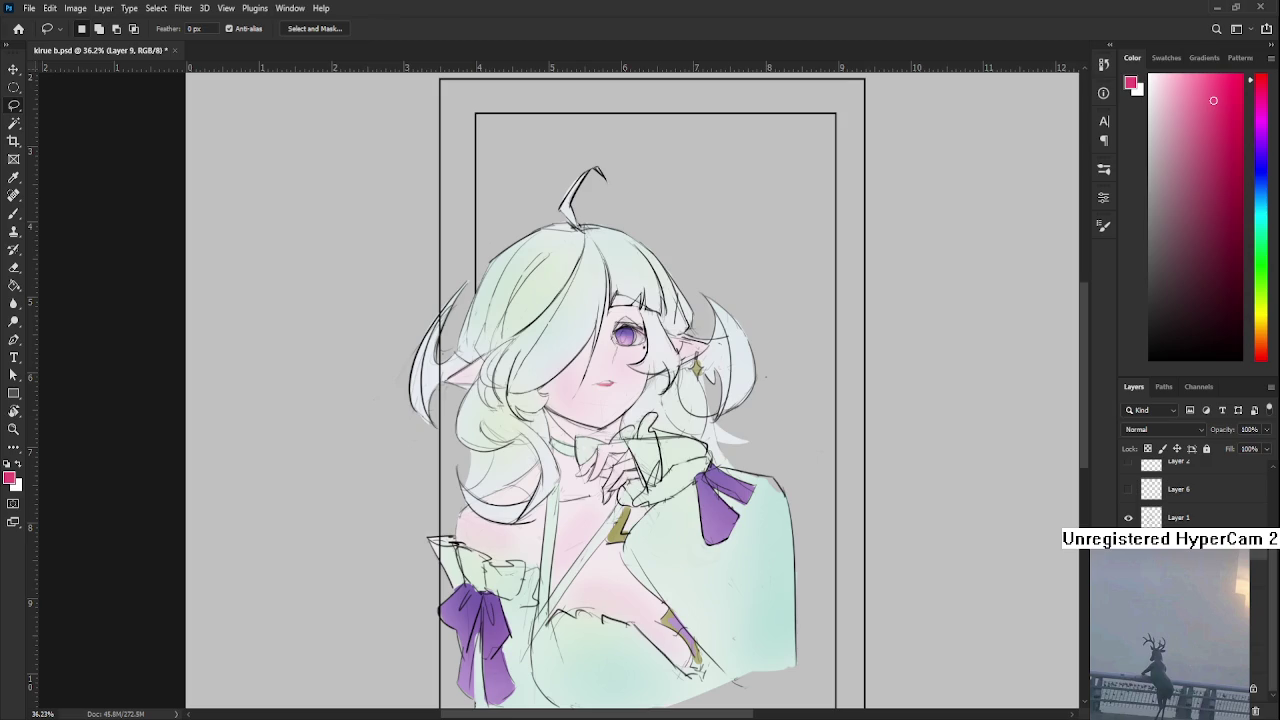
{"action": "left_click_drag", "start_coordinate": [571, 418], "coordinate": [593, 470]}
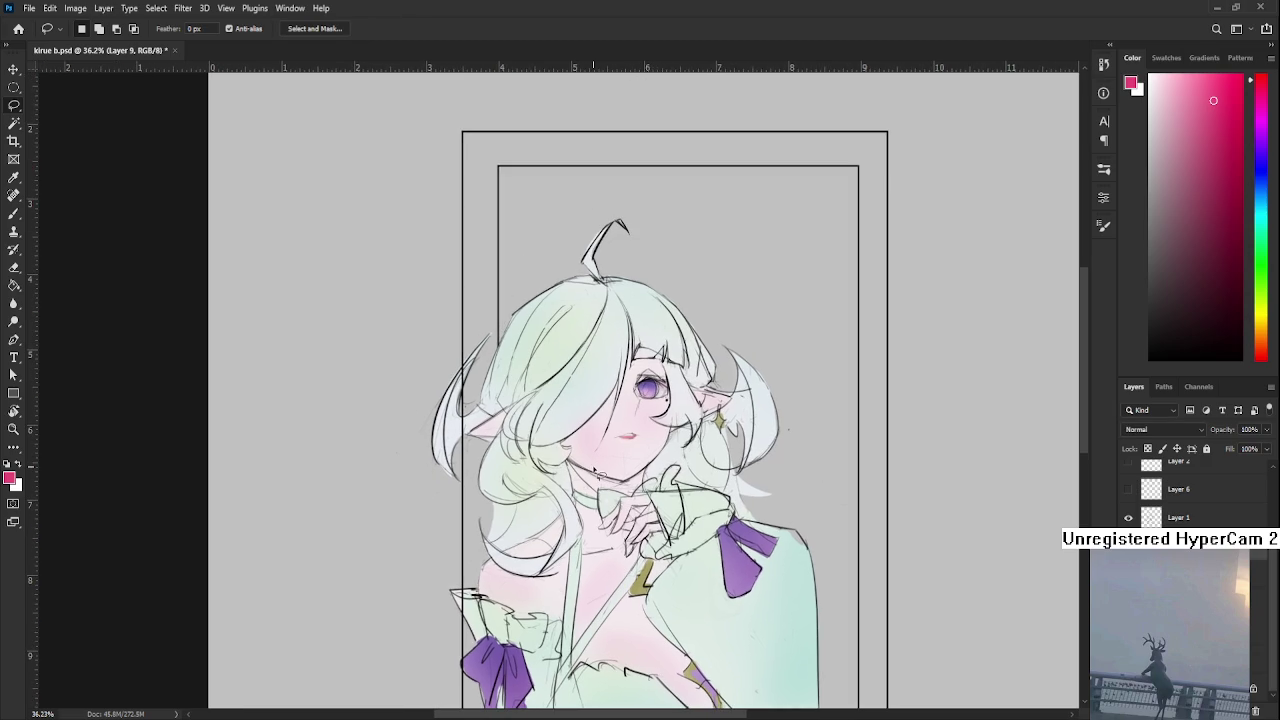
{"action": "scroll", "coordinate": [580, 445], "scroll_direction": "down", "scroll_amount": 1}
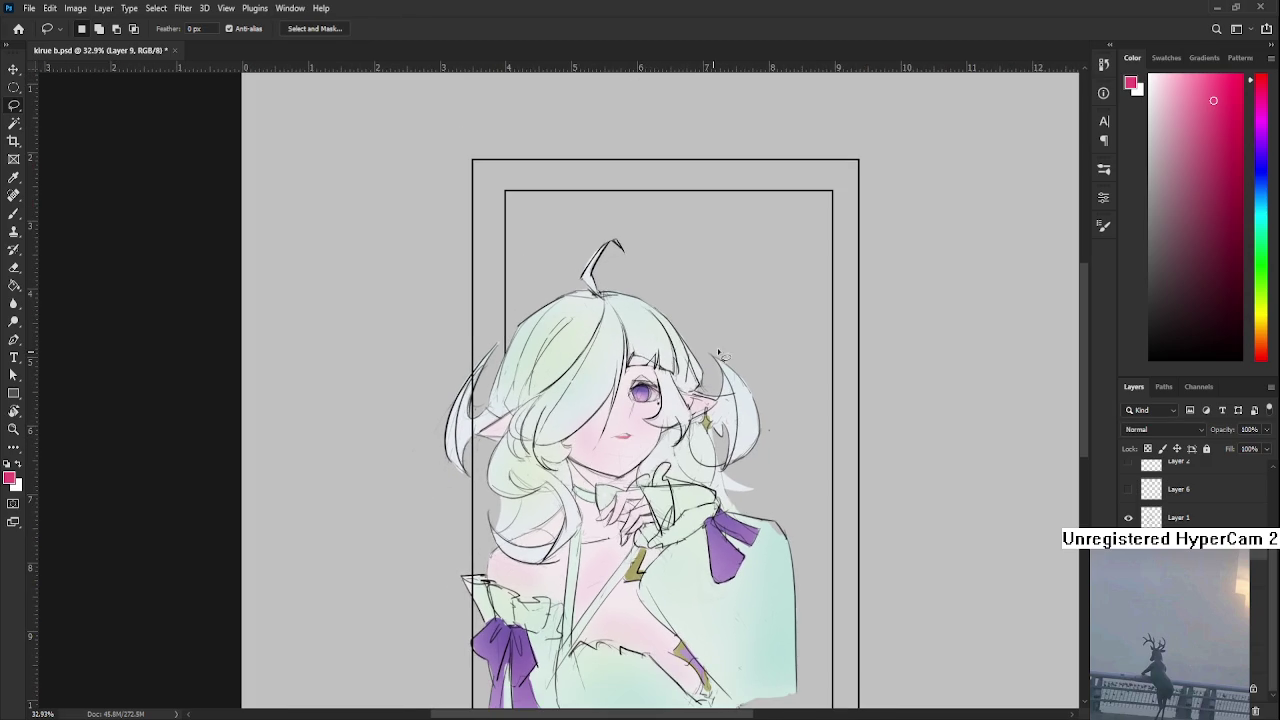
Sample the pale green from the artwork, test a Paint Bucket fill on the figure, and undo it
{"action": "key", "text": "b"}
{"action": "left_click", "coordinate": [706, 600], "text": "alt"}
{"action": "scroll", "coordinate": [1150, 430], "scroll_direction": "down", "scroll_amount": 1}
{"action": "scroll", "coordinate": [1148, 440], "scroll_direction": "down", "scroll_amount": 1}
{"action": "scroll", "coordinate": [1145, 445], "scroll_direction": "down", "scroll_amount": 1}
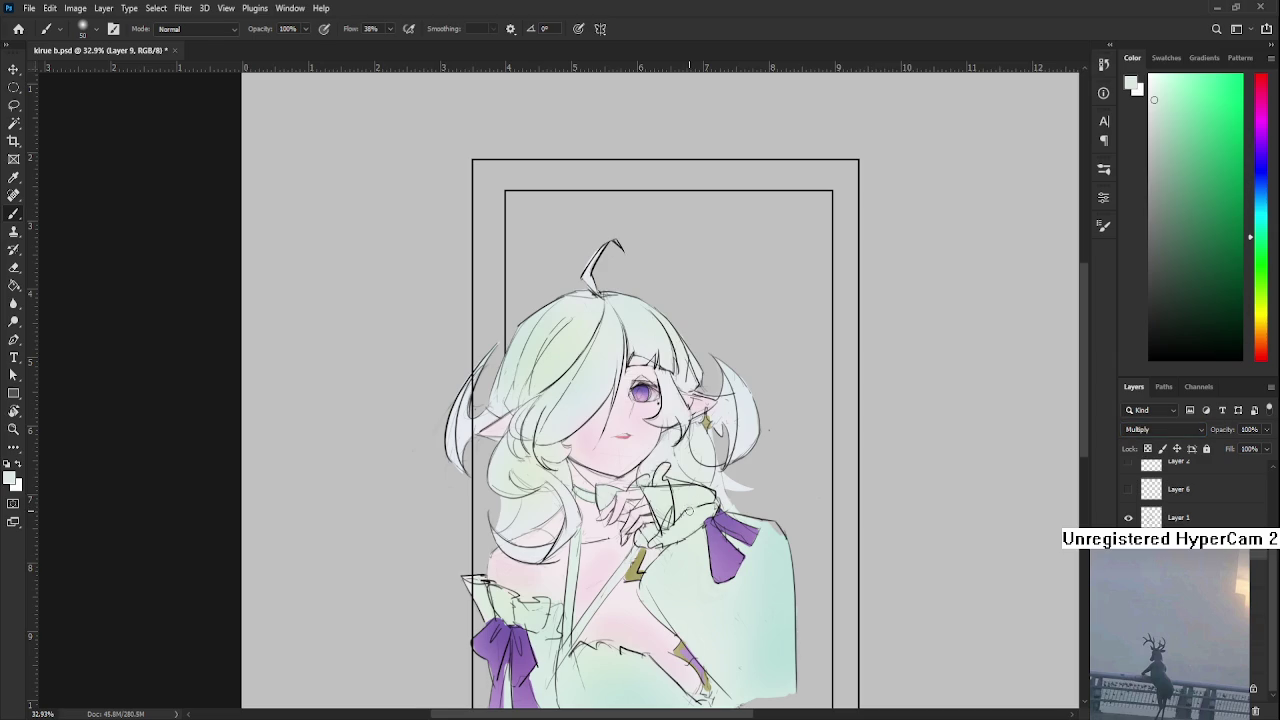
{"action": "key", "text": "g"}
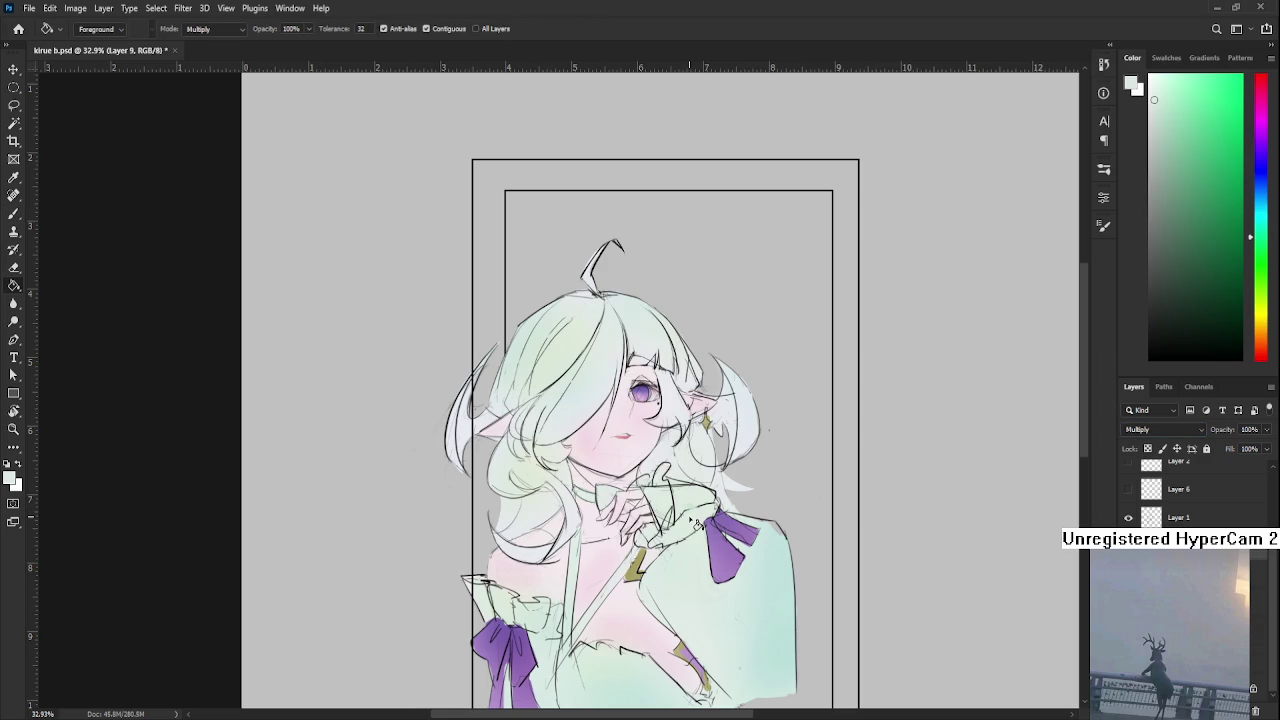
{"action": "left_click", "coordinate": [697, 523]}
{"action": "key", "text": "ctrl+z"}
Try a blue Multiply fill over the figure, then undo it
{"action": "scroll", "coordinate": [697, 523], "scroll_direction": "down", "scroll_amount": 2}
{"action": "scroll", "coordinate": [694, 520], "scroll_direction": "down", "scroll_amount": 2}
{"action": "scroll", "coordinate": [694, 520], "scroll_direction": "up", "scroll_amount": 3}
{"action": "mouse_move", "coordinate": [620, 480]}
{"action": "left_mouse_down"}
{"action": "mouse_move", "coordinate": [603, 477]}
{"action": "mouse_move", "coordinate": [656, 515]}
{"action": "left_mouse_up"}
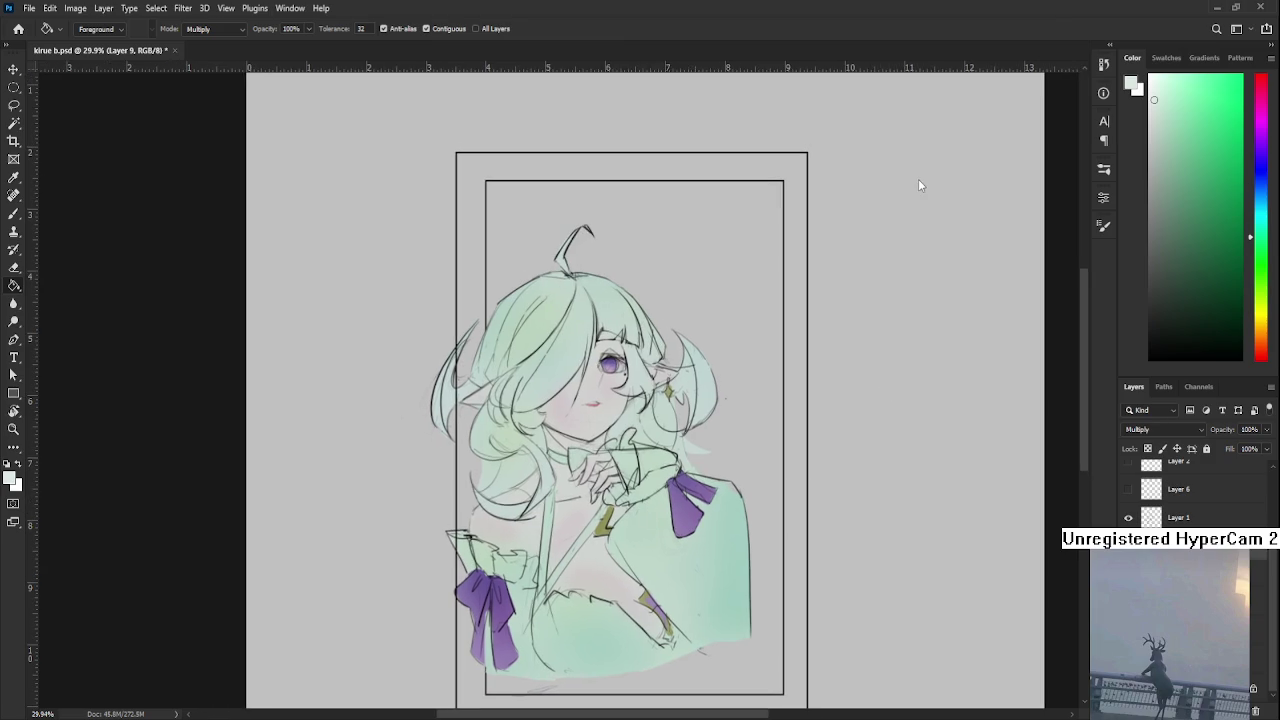
{"action": "scroll", "coordinate": [605, 432], "scroll_direction": "up", "scroll_amount": 1}
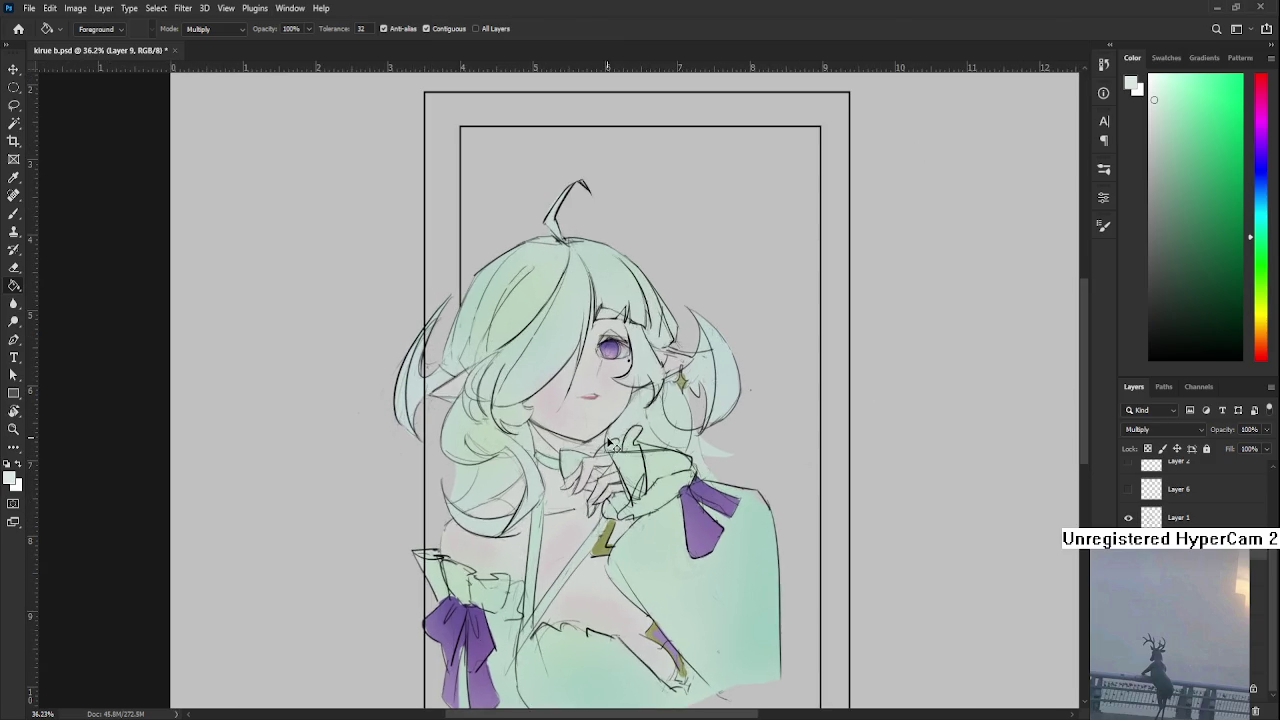
{"action": "left_click_drag", "start_coordinate": [1260, 237], "coordinate": [1260, 192]}
{"action": "left_click_drag", "start_coordinate": [1178, 143], "coordinate": [1182, 149]}
{"action": "left_click", "coordinate": [586, 499]}
{"action": "scroll", "coordinate": [586, 499], "scroll_direction": "down", "scroll_amount": 1}
{"action": "scroll", "coordinate": [586, 499], "scroll_direction": "down", "scroll_amount": 1}
{"action": "scroll", "coordinate": [586, 499], "scroll_direction": "up", "scroll_amount": 1}
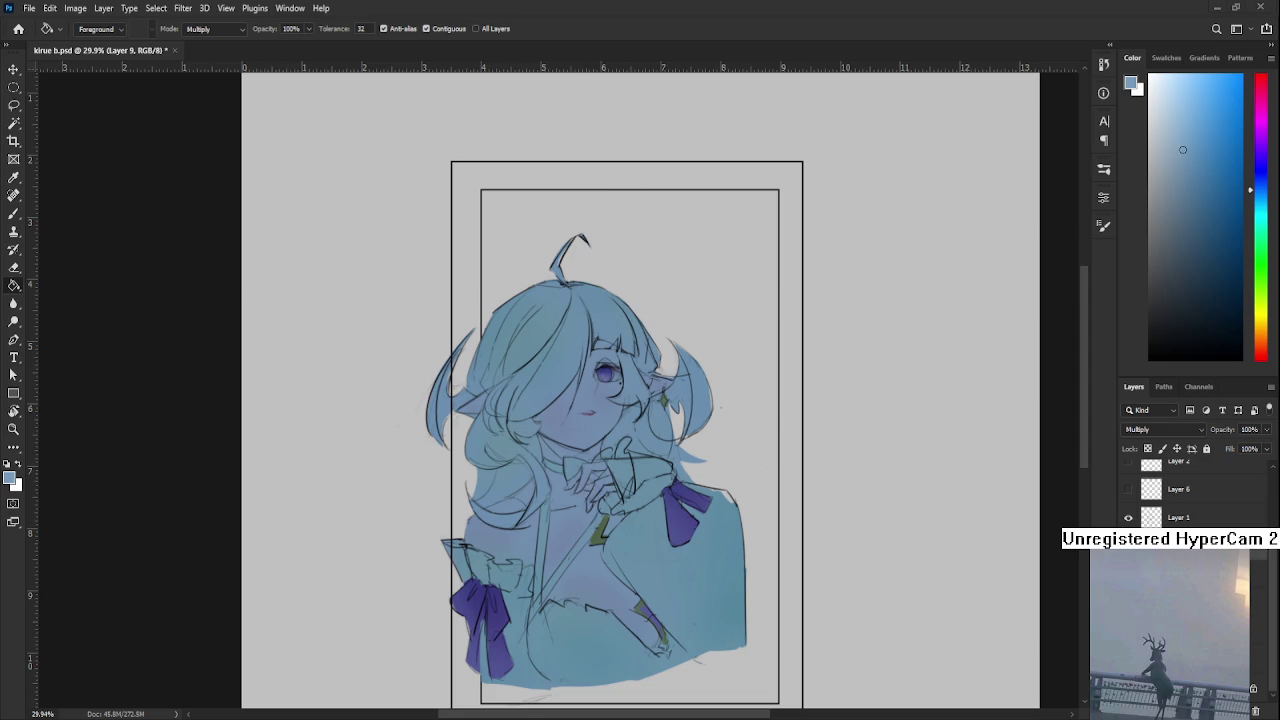
{"action": "scroll", "coordinate": [655, 405], "scroll_direction": "up", "scroll_amount": 1}
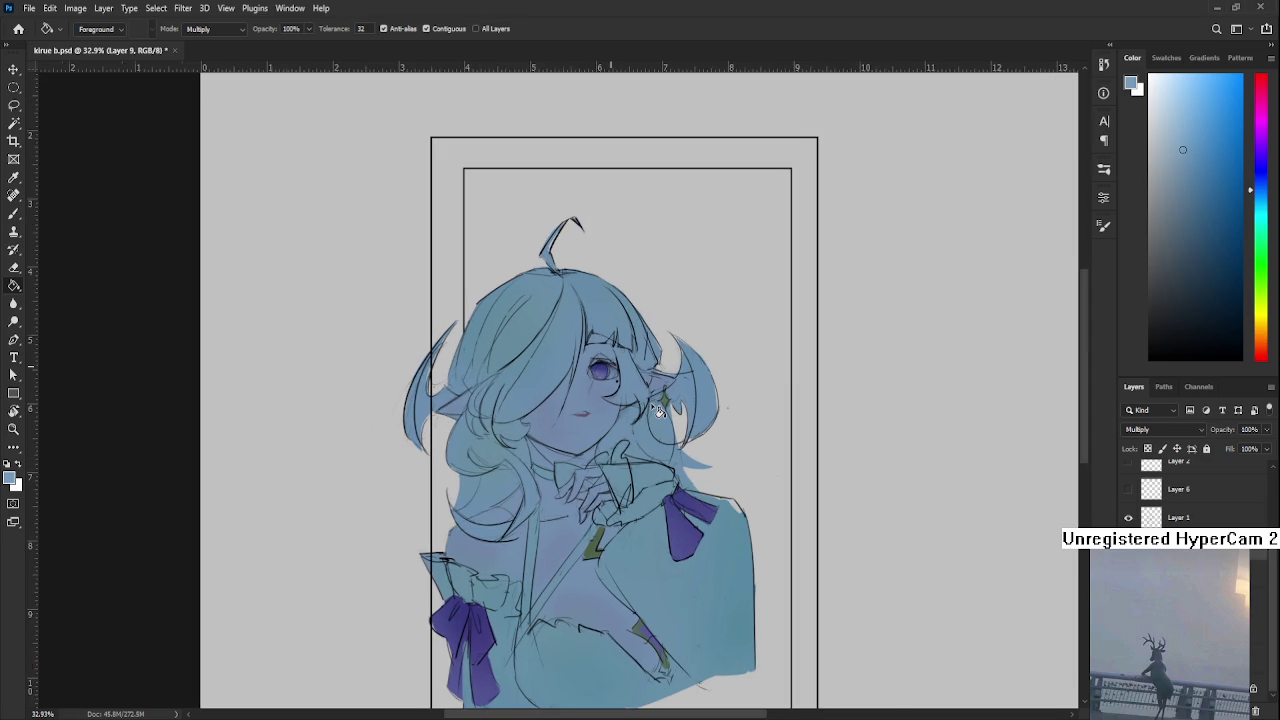
{"action": "key", "text": "ctrl+z"}
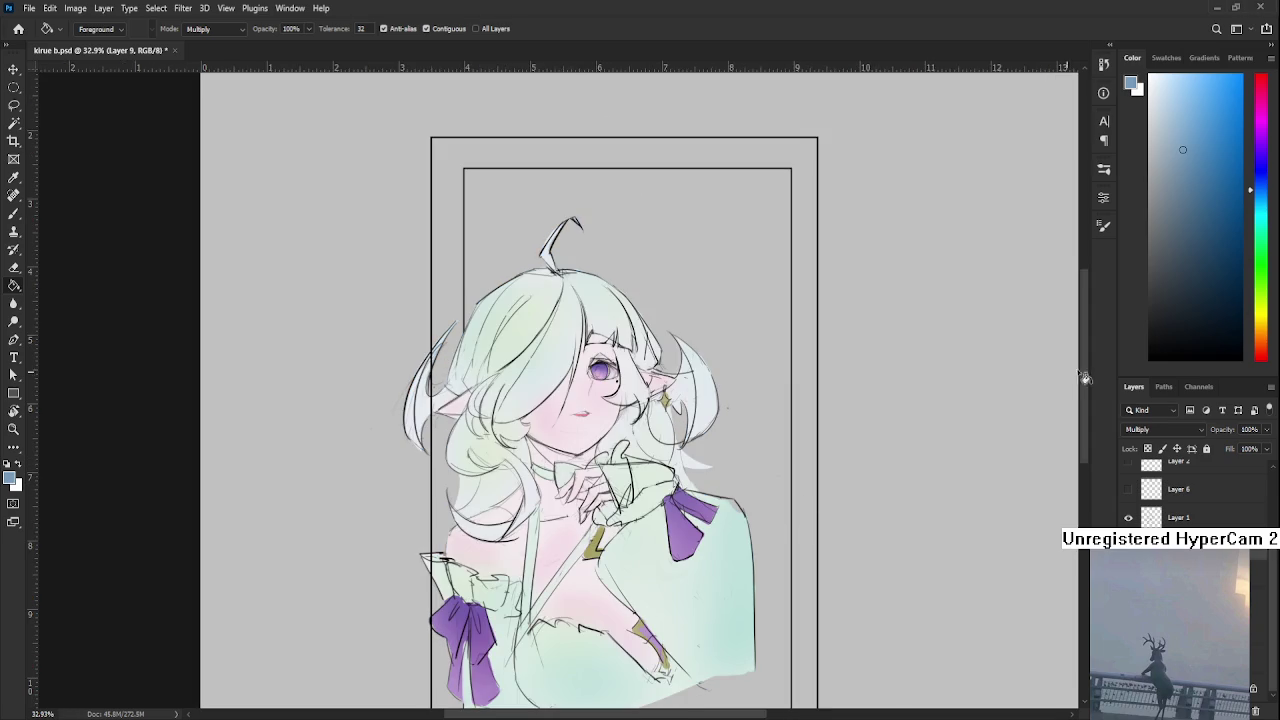
Test pink-purple and blue fills on the figure, rejecting both with undo
{"action": "left_click_drag", "start_coordinate": [1255, 155], "coordinate": [1255, 101]}
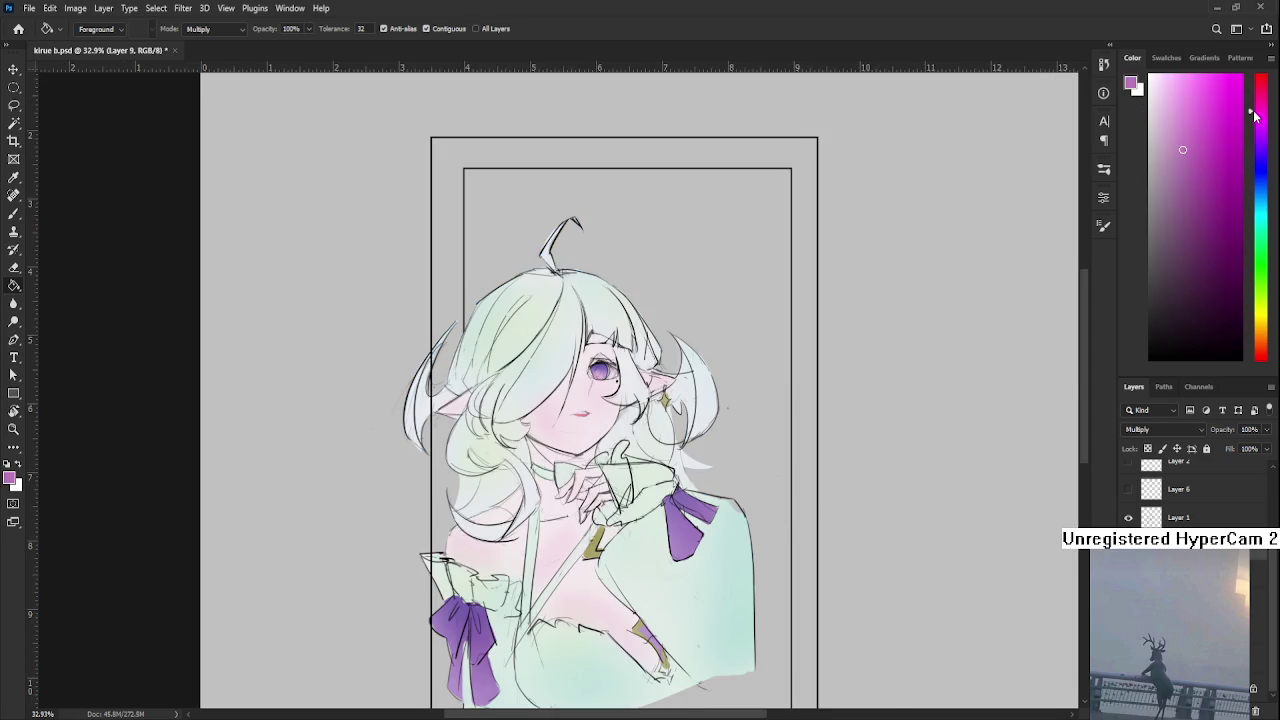
{"action": "left_click", "coordinate": [660, 510]}
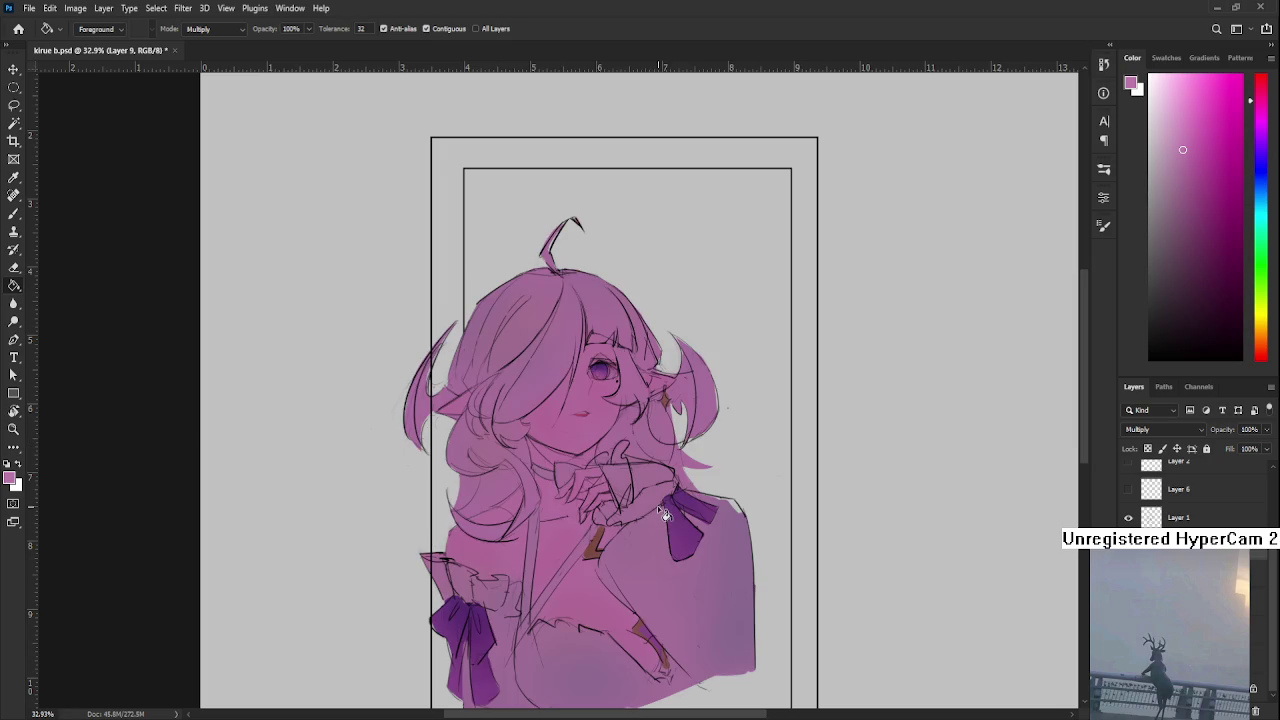
{"action": "key", "text": "ctrl+z"}
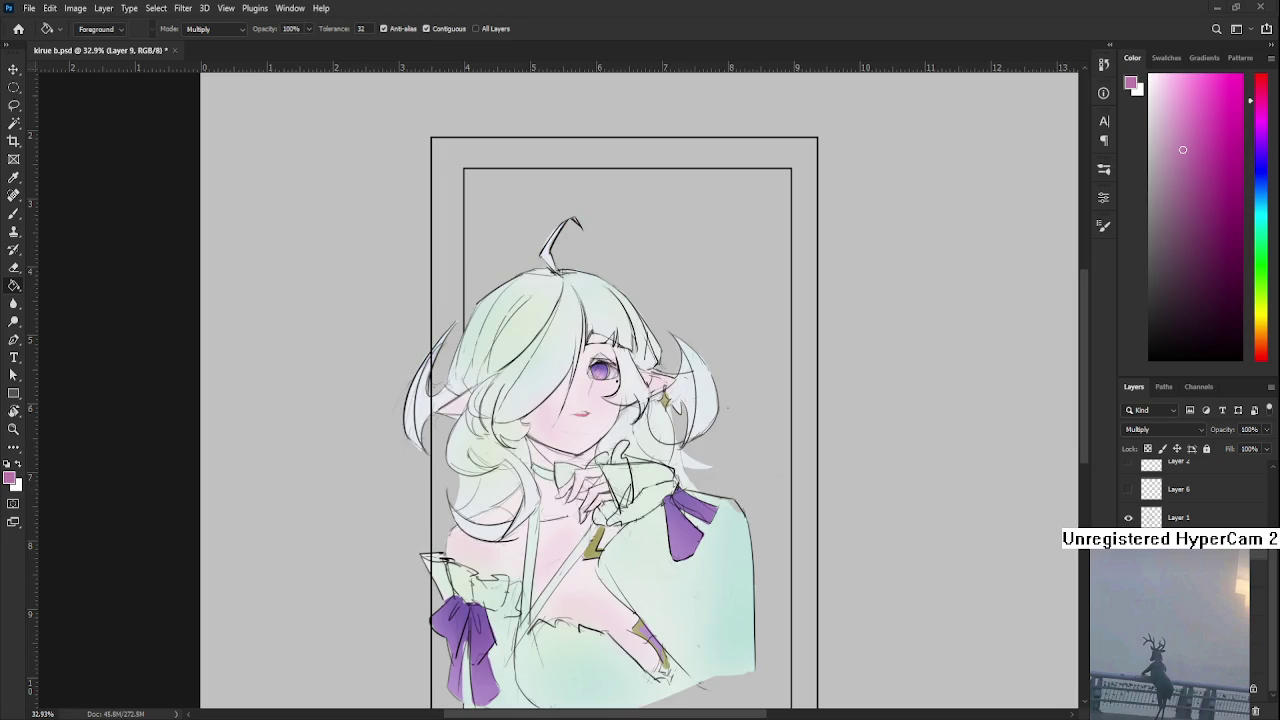
{"action": "left_click", "coordinate": [1261, 179]}
{"action": "left_click", "coordinate": [678, 550]}
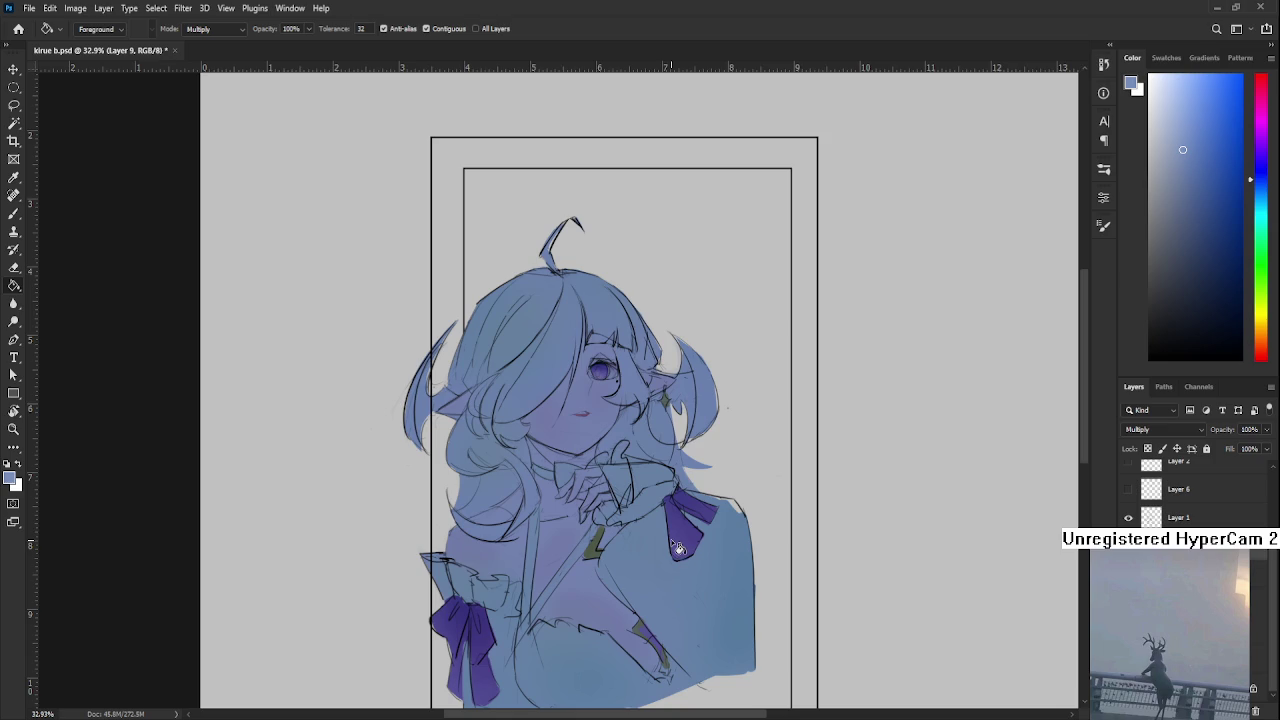
{"action": "key", "text": "ctrl+z"}
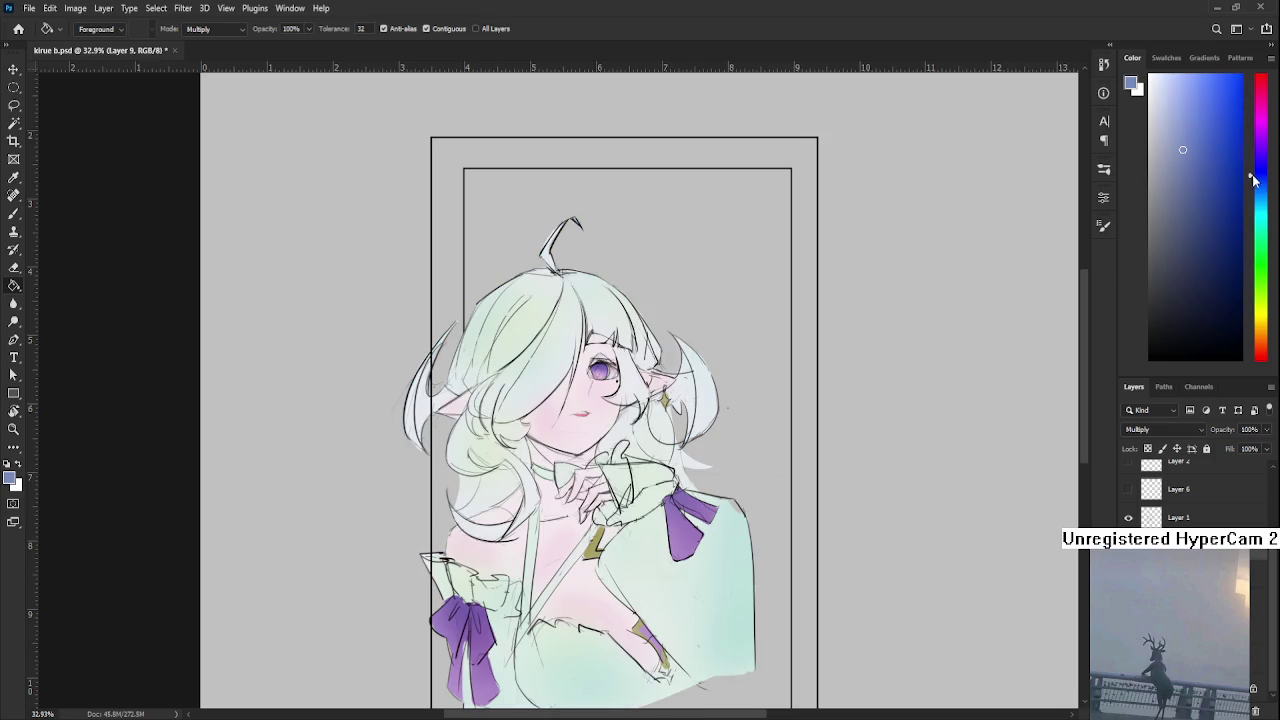
Fill the figure with a lighter blue-purple and set the layer opacity to 62%
{"action": "left_click_drag", "start_coordinate": [1255, 179], "coordinate": [1255, 170]}
{"action": "left_click", "coordinate": [1168, 144]}
{"action": "left_click", "coordinate": [450, 557]}
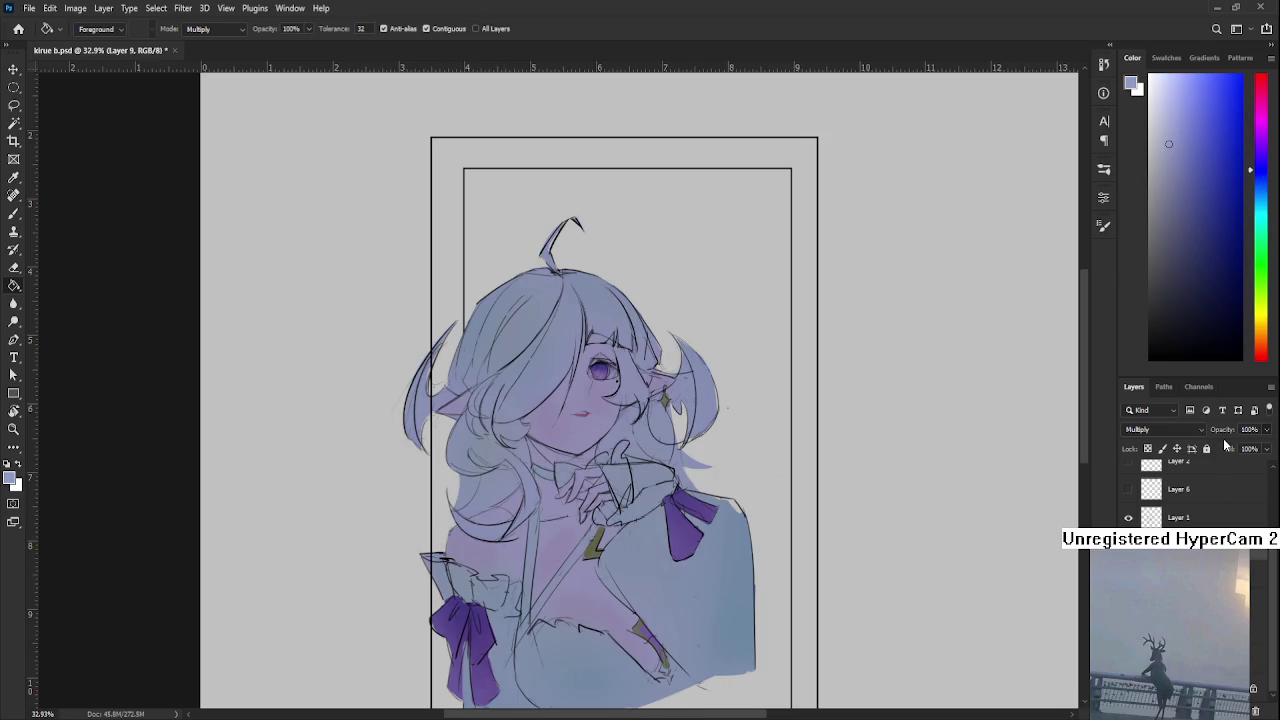
{"action": "left_click_drag", "start_coordinate": [1228, 448], "coordinate": [1246, 453]}
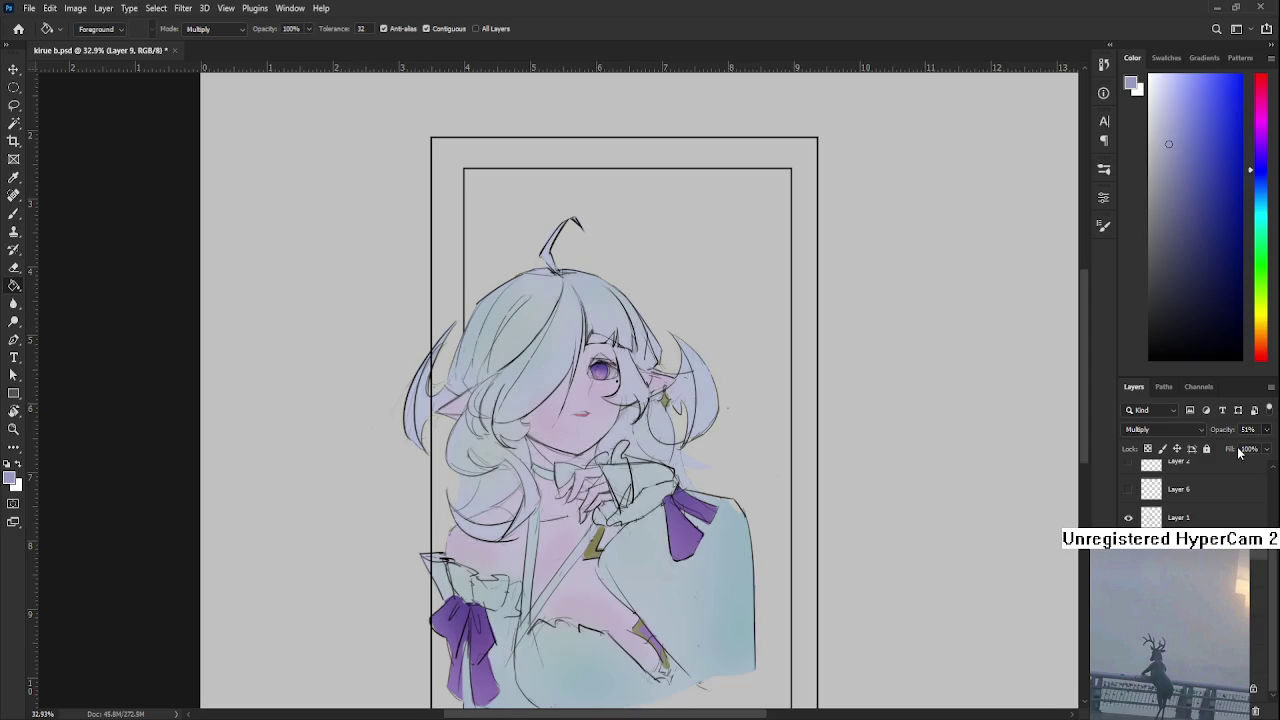
{"action": "scroll", "coordinate": [1190, 490], "scroll_direction": "up", "scroll_amount": 5}
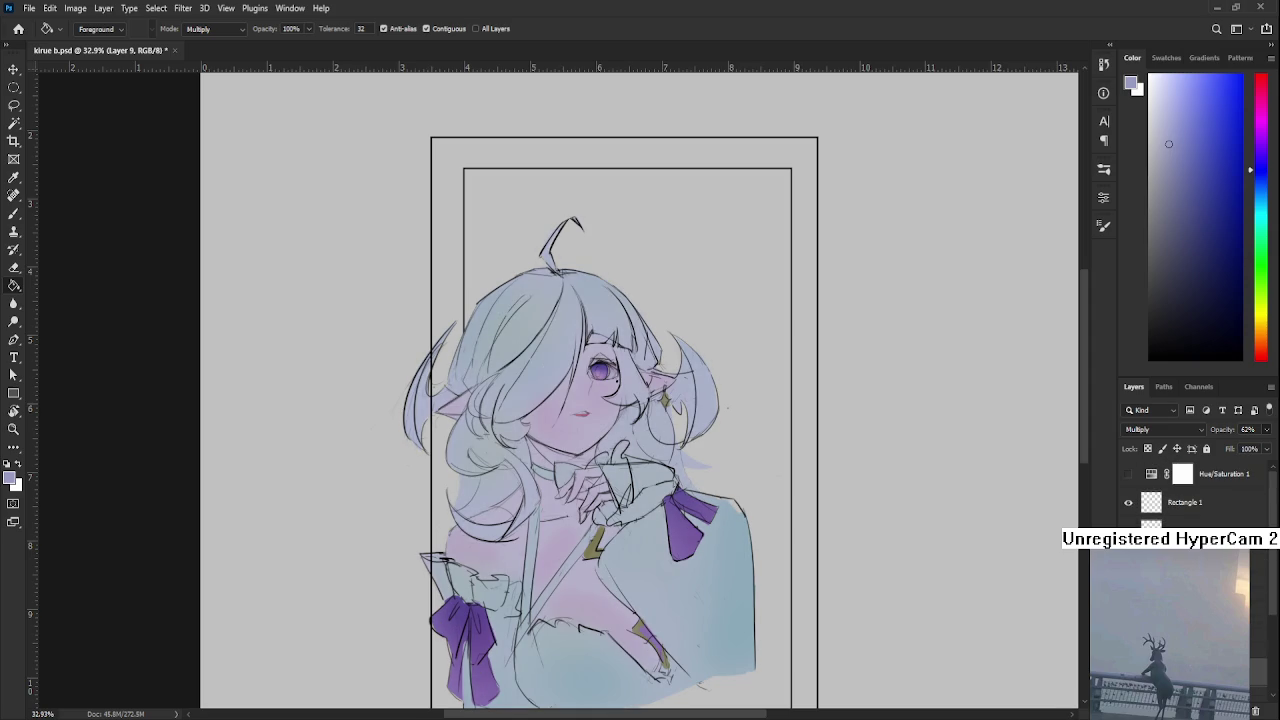
Check values in greyscale, then erase the blue tint from the upper hair with a 500 eraser
{"action": "left_click", "coordinate": [1127, 475]}
{"action": "left_click", "coordinate": [1127, 475]}
{"action": "key", "text": "e"}
{"action": "key", "text": "bracketright"}
{"action": "key", "text": "bracketright"}
{"action": "key", "text": "bracketright"}
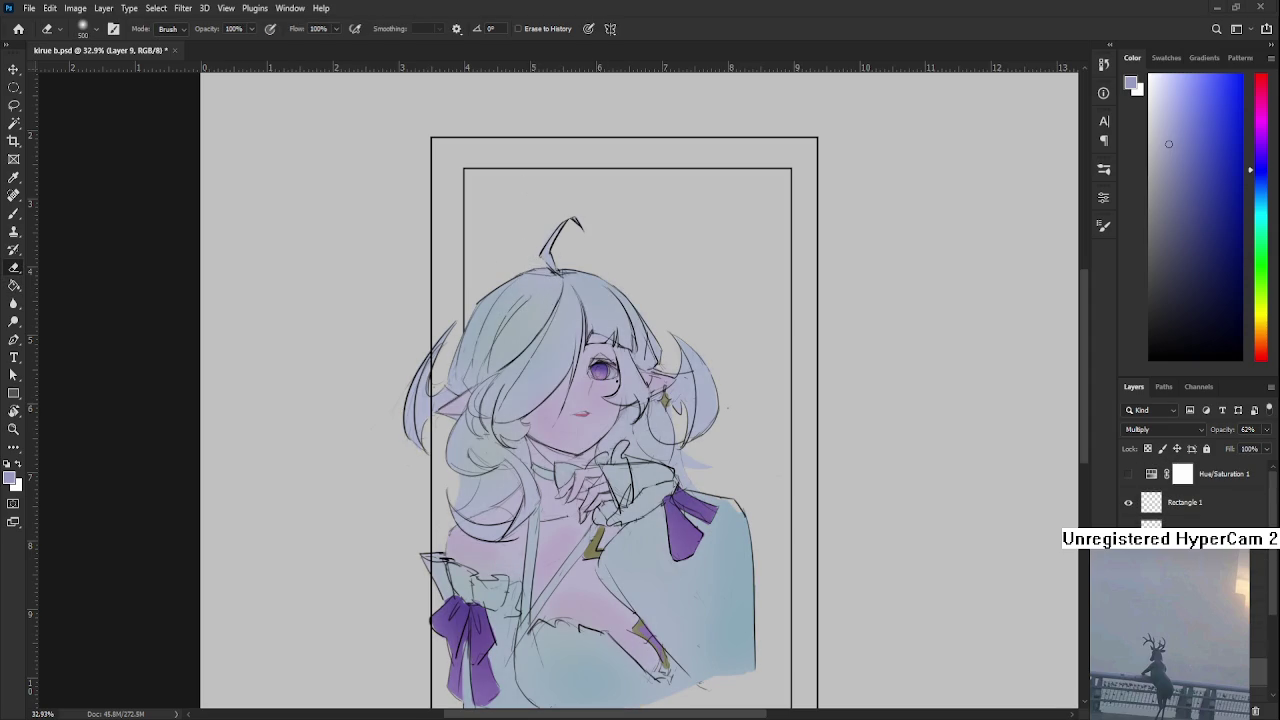
{"action": "scroll", "coordinate": [480, 320], "scroll_direction": "down", "scroll_amount": 3}
{"action": "scroll", "coordinate": [480, 320], "scroll_direction": "down", "scroll_amount": 2}
{"action": "scroll", "coordinate": [500, 295], "scroll_direction": "up", "scroll_amount": 1}
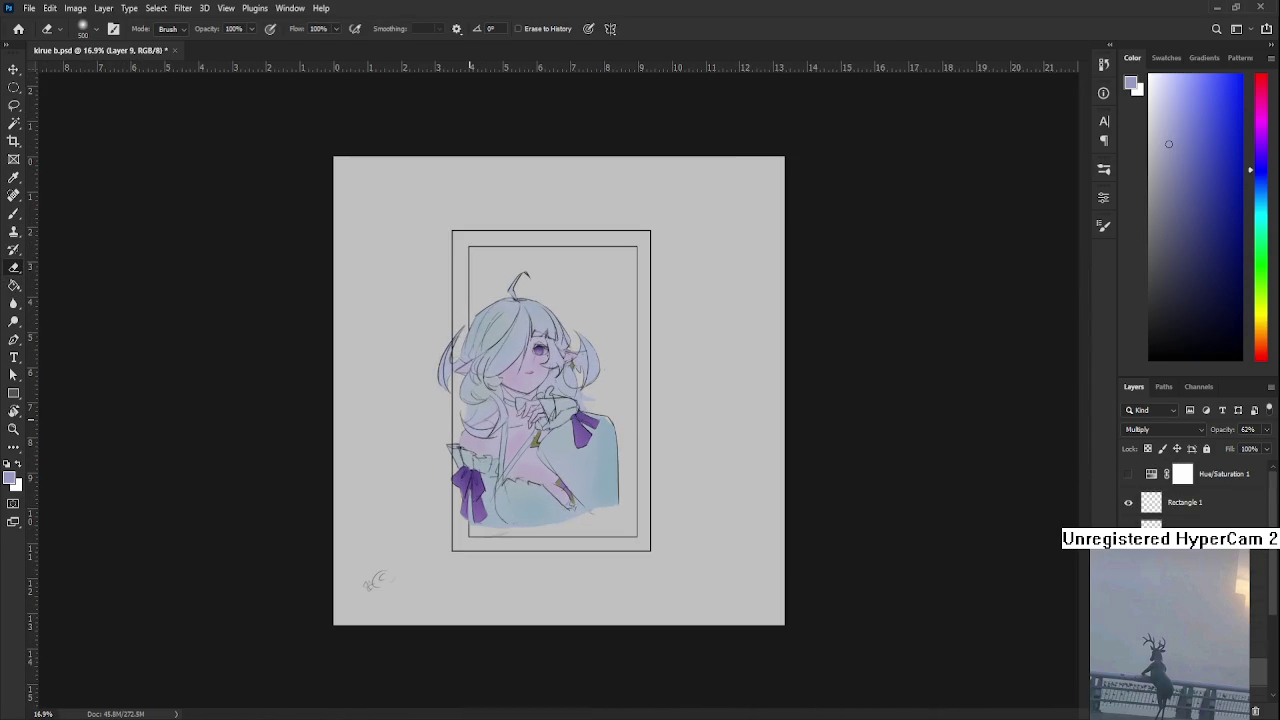
{"action": "mouse_move", "coordinate": [500, 290]}
{"action": "left_mouse_down"}
{"action": "mouse_move", "coordinate": [465, 510]}
{"action": "mouse_move", "coordinate": [495, 515]}
{"action": "left_mouse_up"}
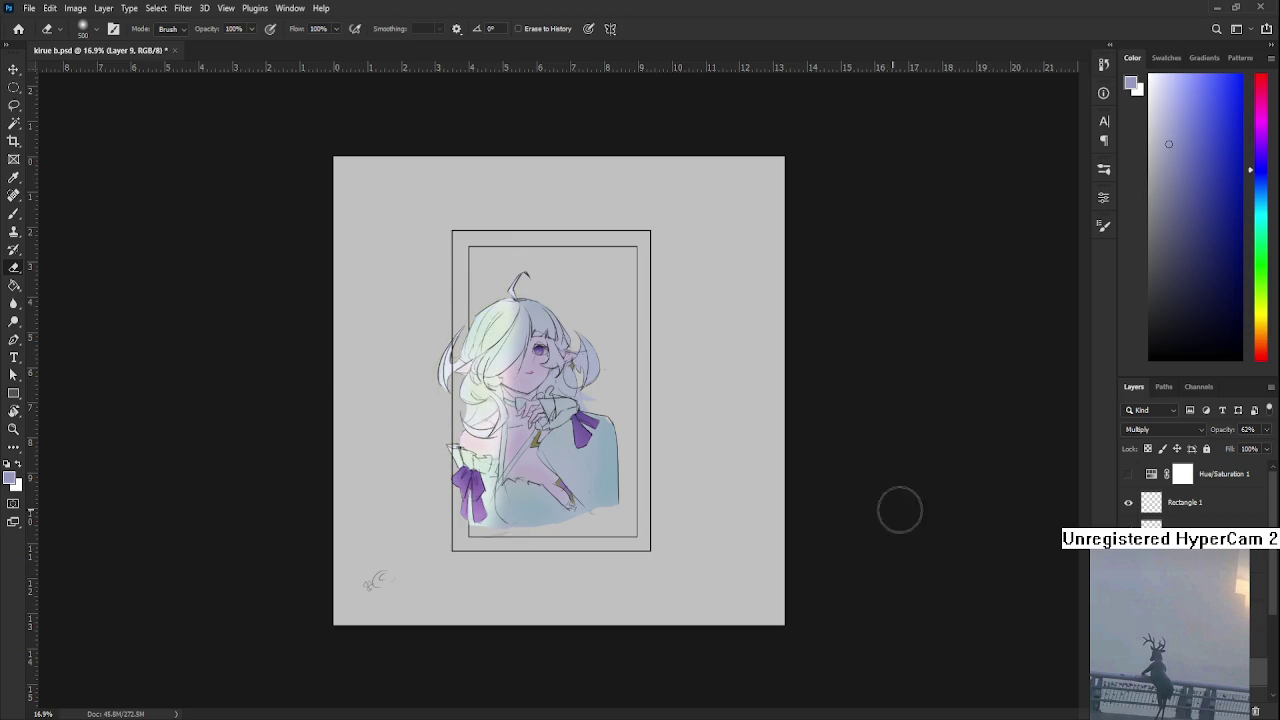
Recheck the greyscale preview, hide the Hue/Saturation 1 layer, and recentre the figure
{"action": "left_click", "coordinate": [1128, 474]}
{"action": "left_click", "coordinate": [1128, 474]}
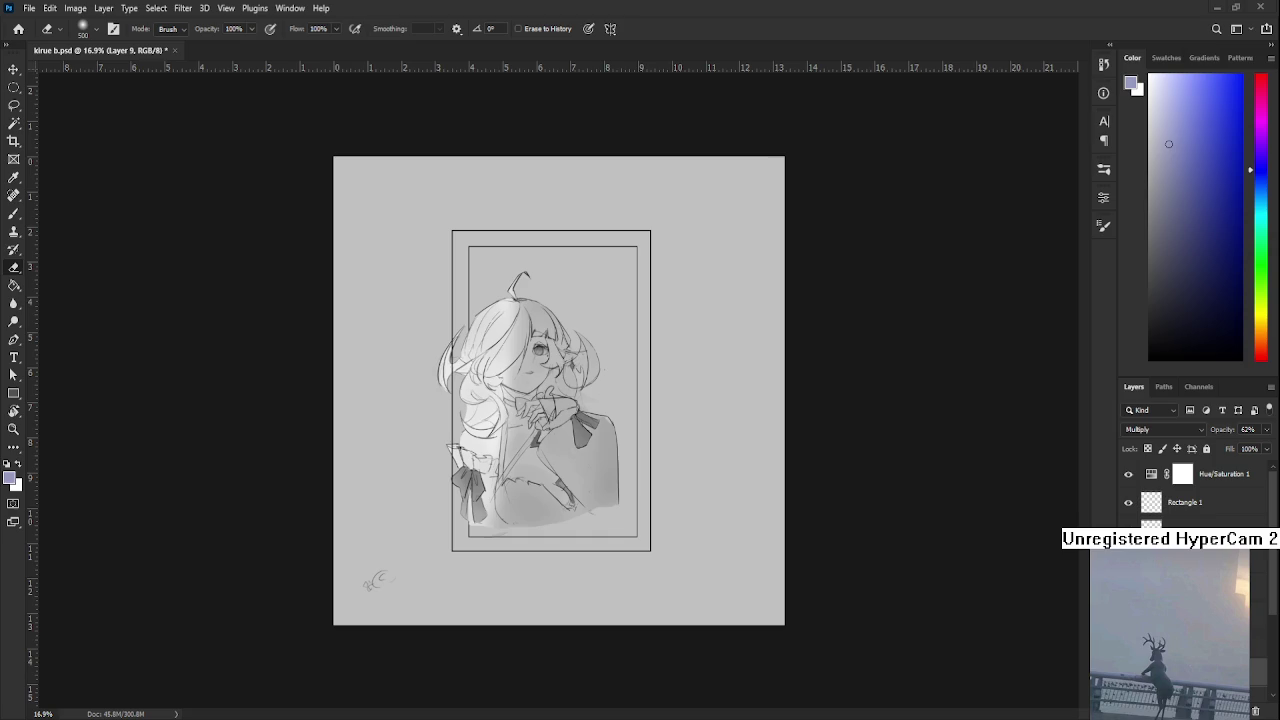
{"action": "scroll", "coordinate": [560, 390], "scroll_direction": "up", "scroll_amount": 3}
{"action": "left_click", "coordinate": [1128, 474]}
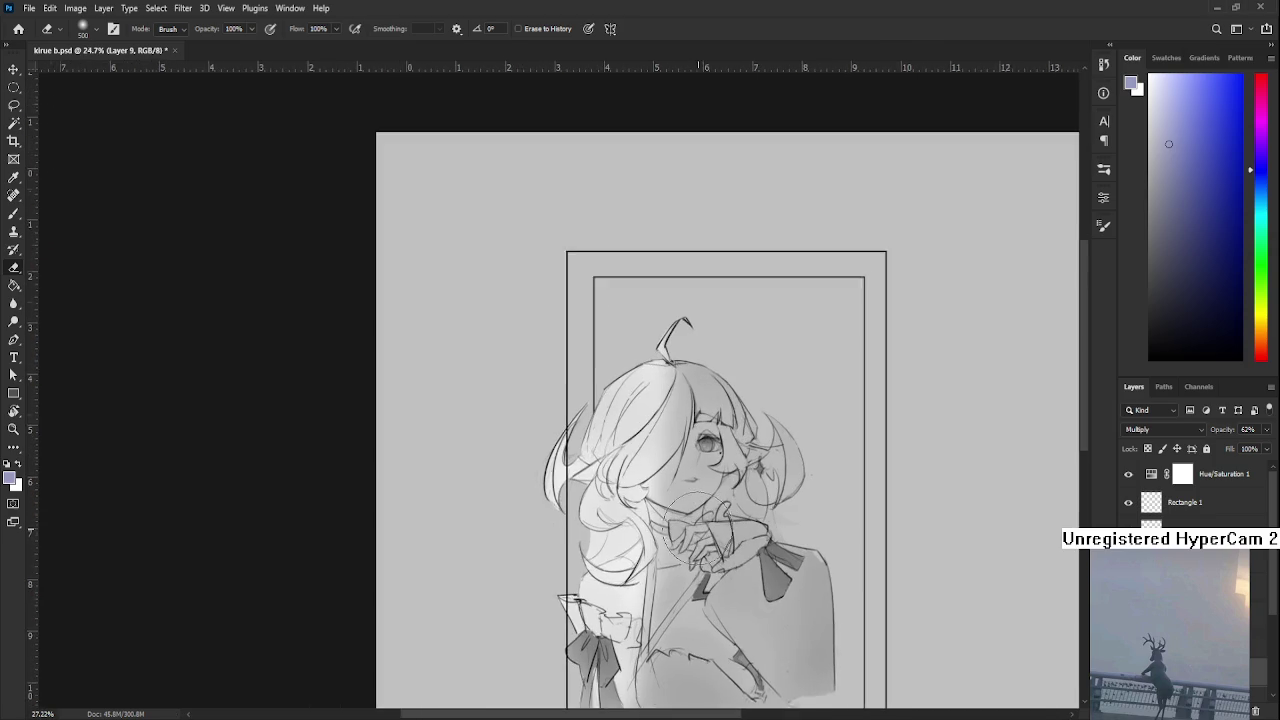
{"action": "left_click_drag", "start_coordinate": [705, 595], "coordinate": [620, 565]}
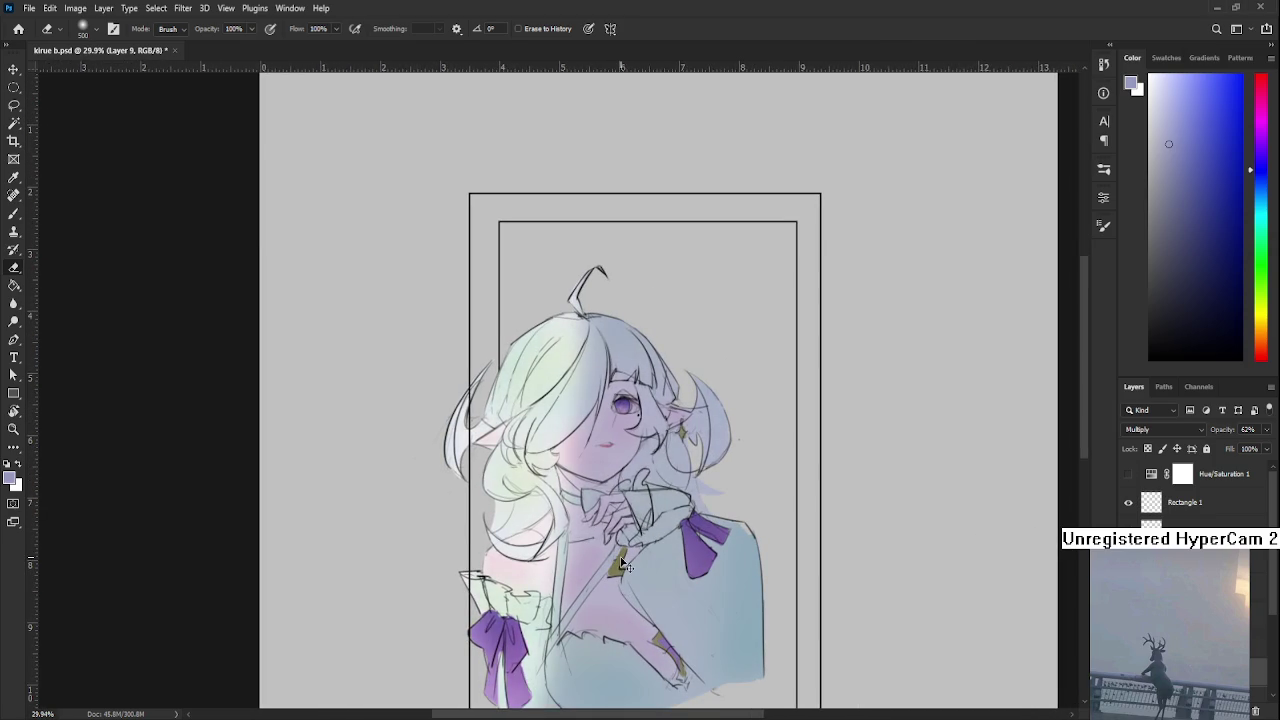
{"action": "scroll", "coordinate": [620, 565], "scroll_direction": "down", "scroll_amount": 1}
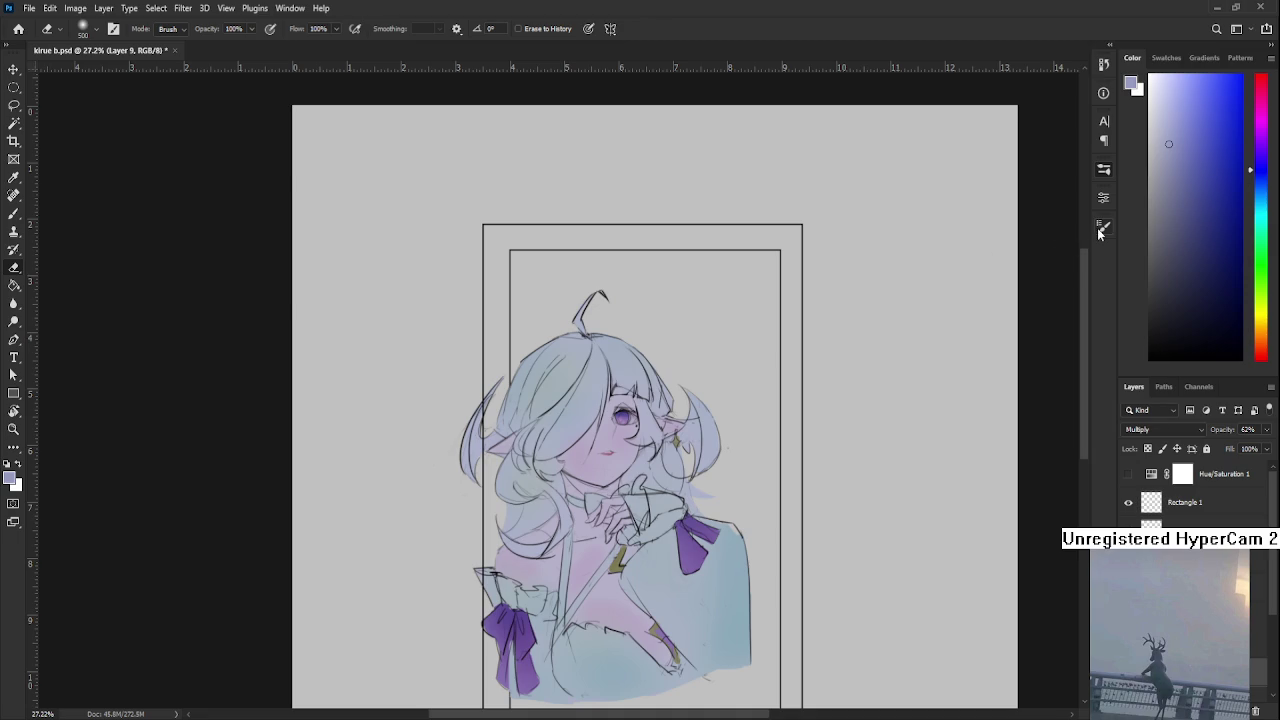
{"action": "key", "text": "bracketleft"}
{"action": "scroll", "coordinate": [629, 101], "scroll_direction": "down", "scroll_amount": 2}
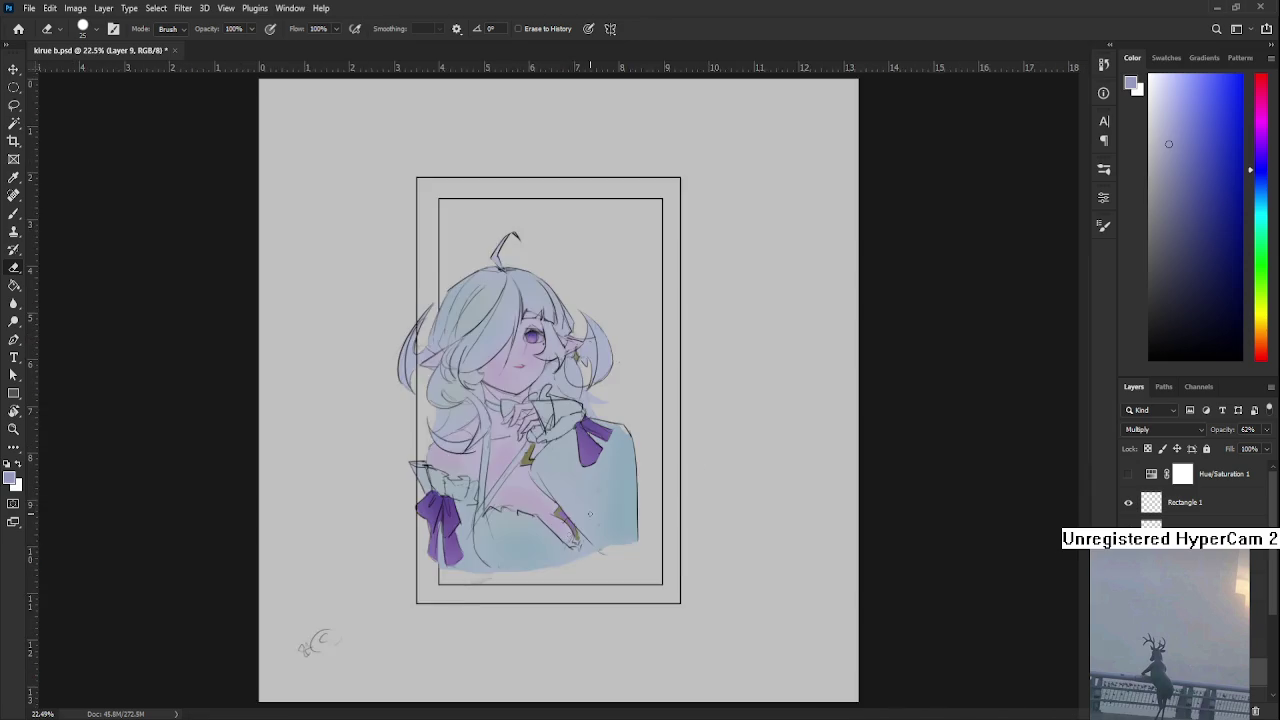
{"action": "scroll", "coordinate": [629, 101], "scroll_direction": "up", "scroll_amount": 3}
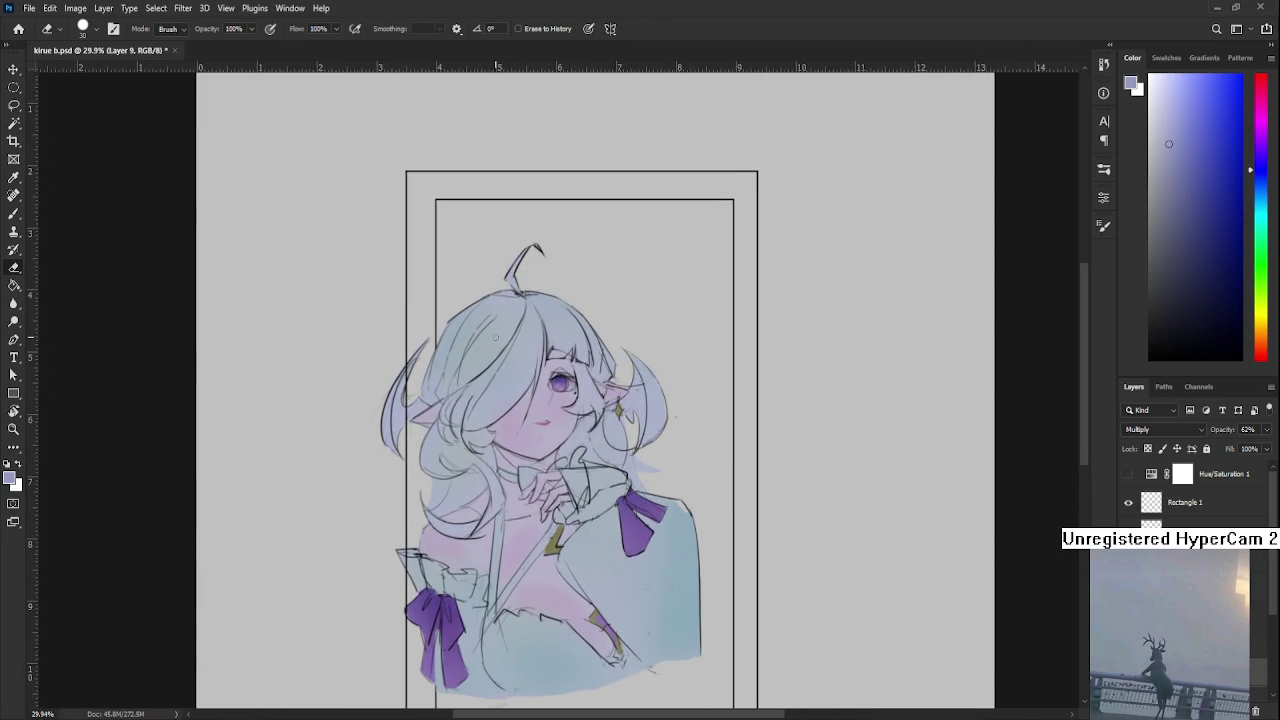
{"action": "mouse_move", "coordinate": [478, 305]}
{"action": "left_mouse_down"}
{"action": "mouse_move", "coordinate": [400, 380]}
{"action": "mouse_move", "coordinate": [463, 339]}
{"action": "mouse_move", "coordinate": [475, 422]}
{"action": "mouse_move", "coordinate": [488, 312]}
{"action": "mouse_move", "coordinate": [478, 353]}
{"action": "left_mouse_up"}
{"action": "key", "text": "ctrl+z"}
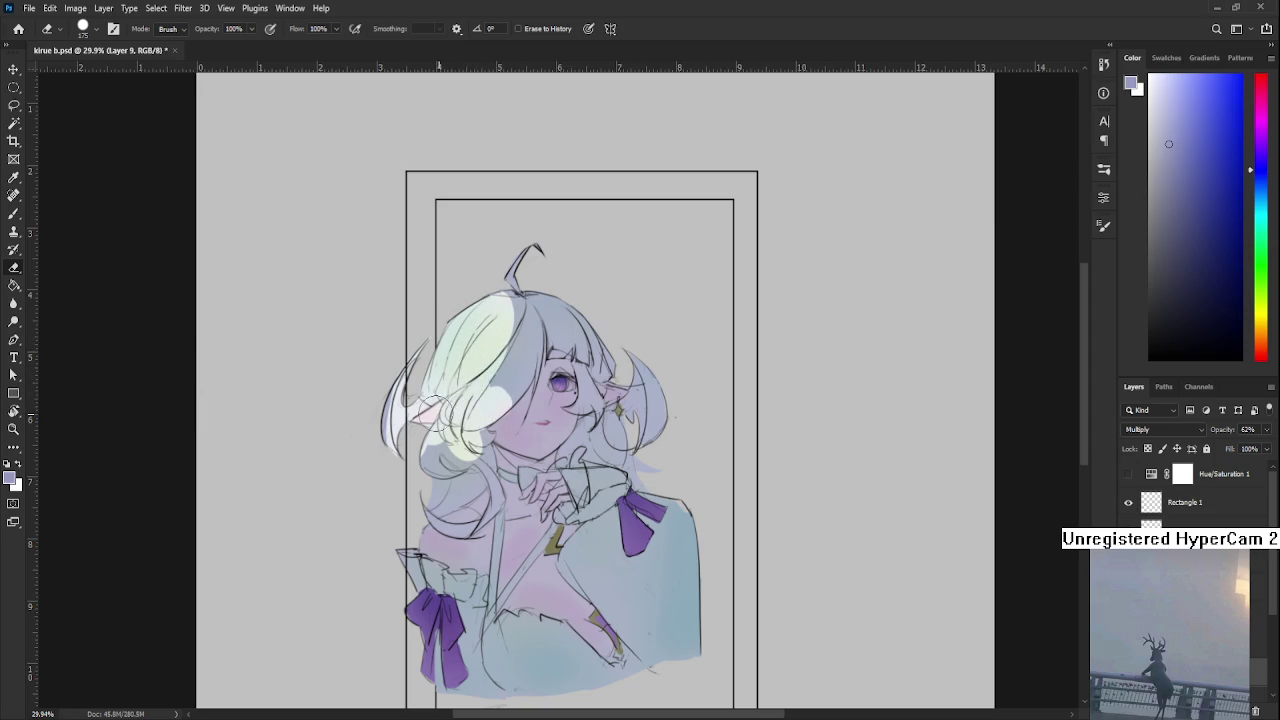
{"action": "scroll", "coordinate": [445, 418], "scroll_direction": "down", "scroll_amount": 2}
{"action": "mouse_move", "coordinate": [445, 418]}
{"action": "left_mouse_down"}
{"action": "mouse_move", "coordinate": [470, 425]}
{"action": "mouse_move", "coordinate": [465, 462]}
{"action": "left_mouse_up"}
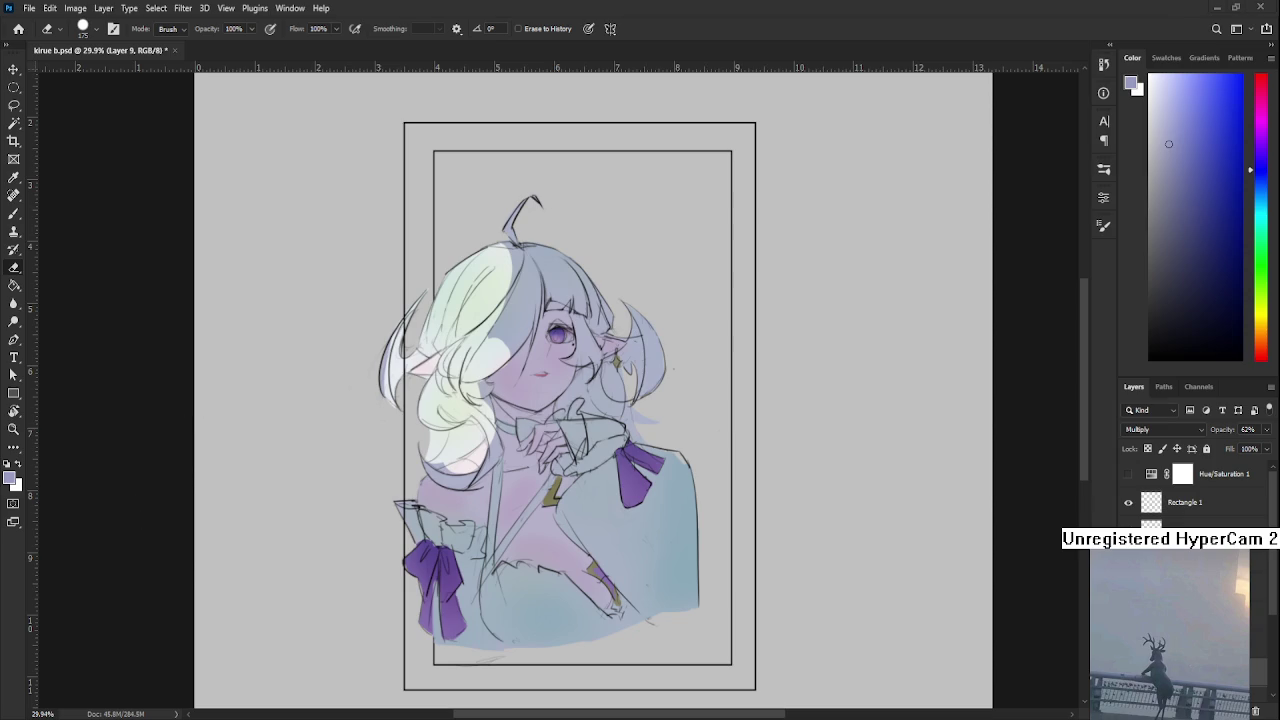
{"action": "mouse_move", "coordinate": [495, 360]}
{"action": "left_mouse_down"}
{"action": "mouse_move", "coordinate": [505, 385]}
{"action": "mouse_move", "coordinate": [522, 385]}
{"action": "left_mouse_up"}
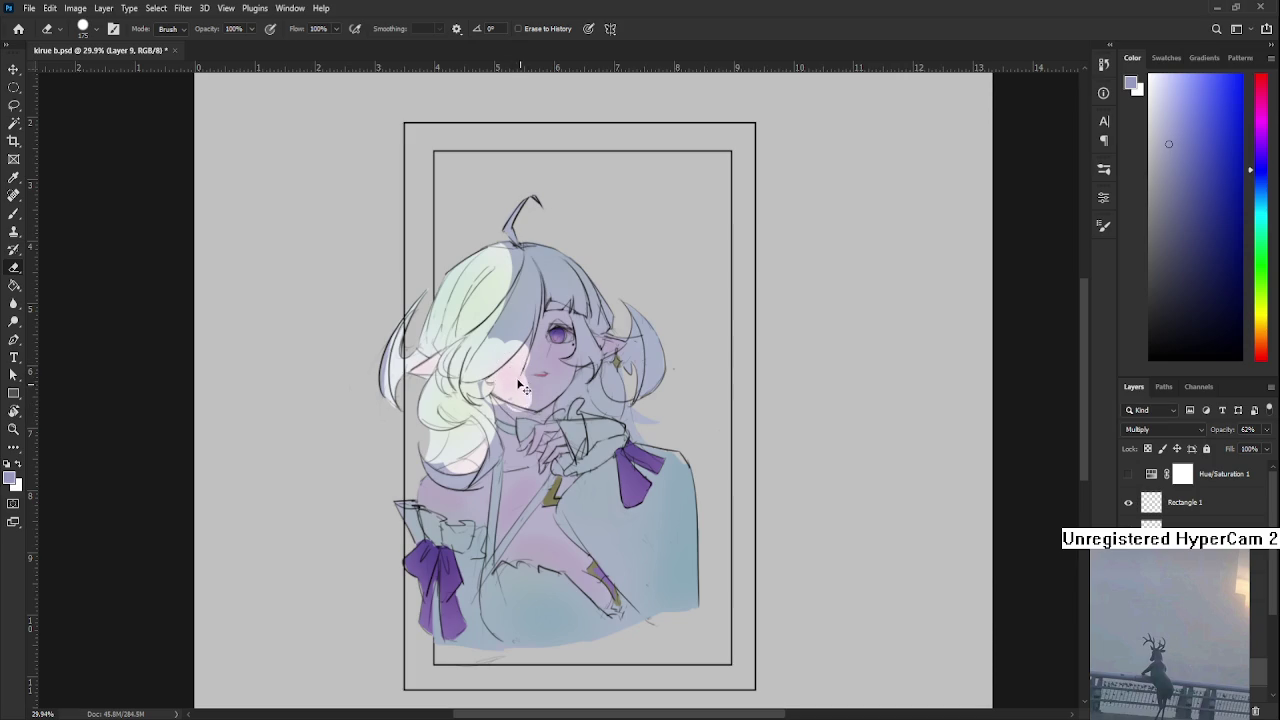
{"action": "key", "text": "b"}
{"action": "left_click_drag", "start_coordinate": [528, 346], "coordinate": [530, 405]}
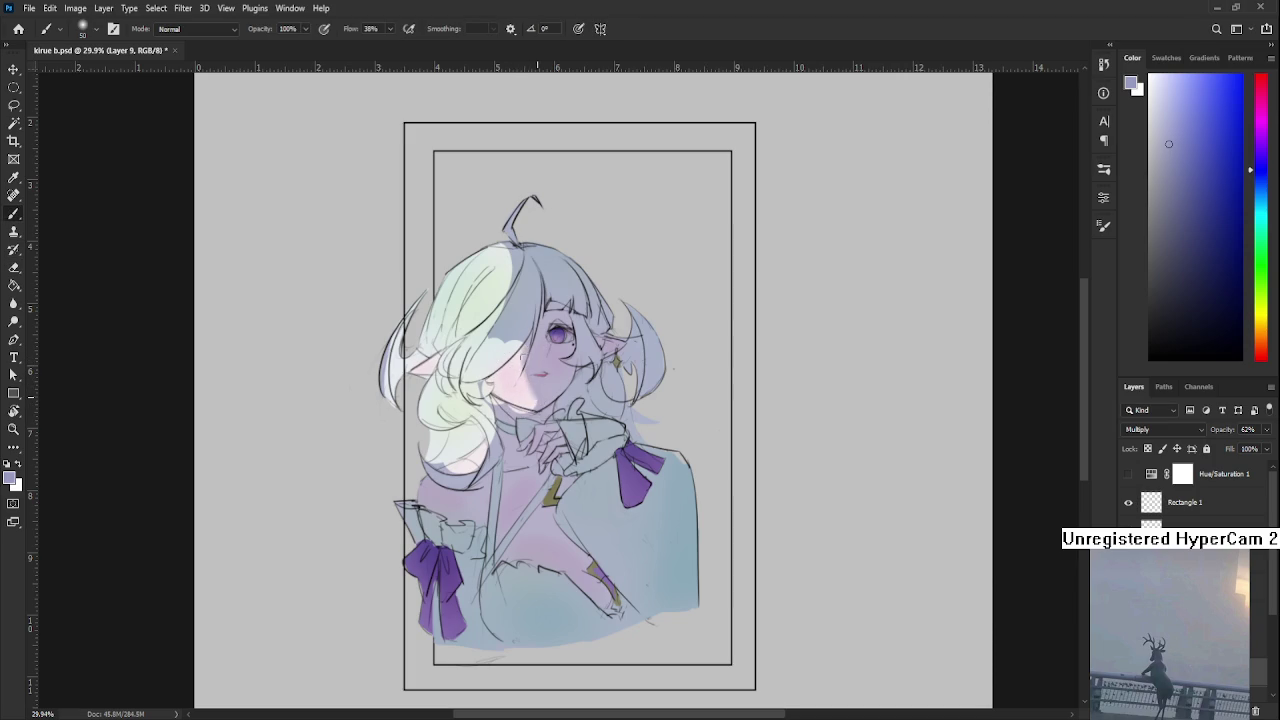
{"action": "left_click_drag", "start_coordinate": [528, 360], "coordinate": [530, 402]}
{"action": "key", "text": "e"}
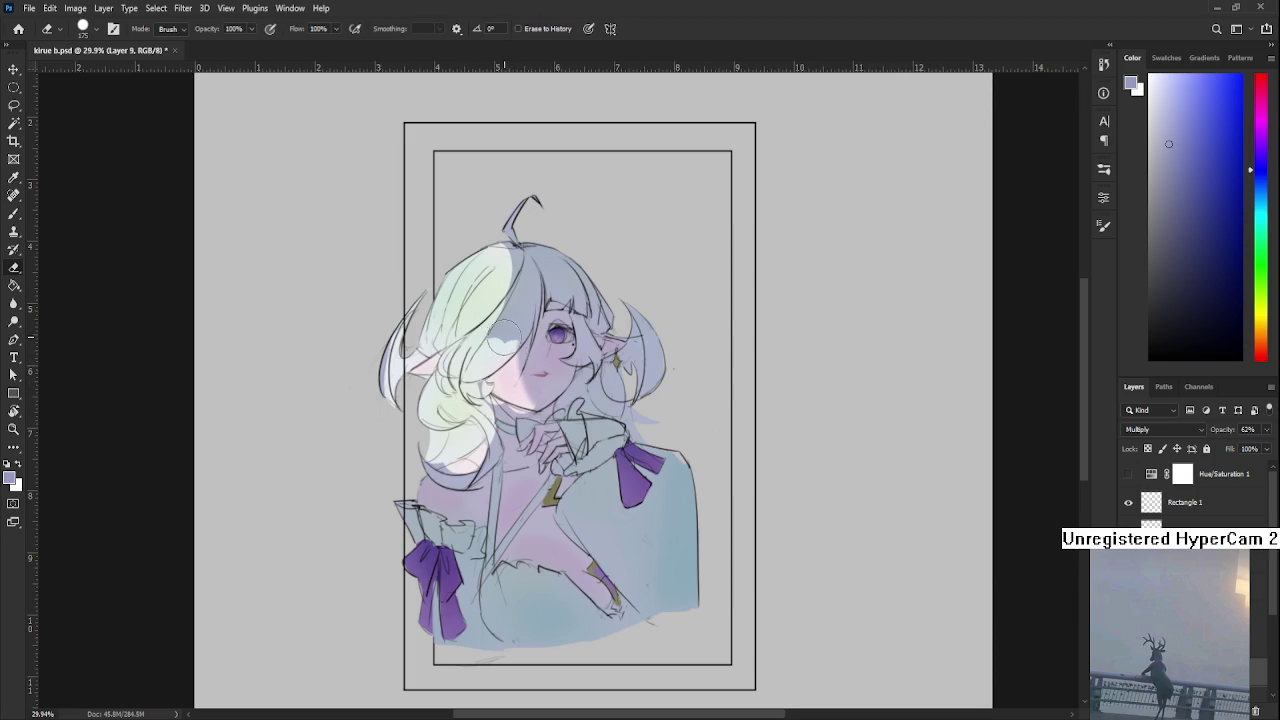
{"action": "mouse_move", "coordinate": [497, 340]}
{"action": "left_mouse_down"}
{"action": "mouse_move", "coordinate": [525, 284]}
{"action": "mouse_move", "coordinate": [494, 286]}
{"action": "mouse_move", "coordinate": [475, 311]}
{"action": "left_mouse_up"}
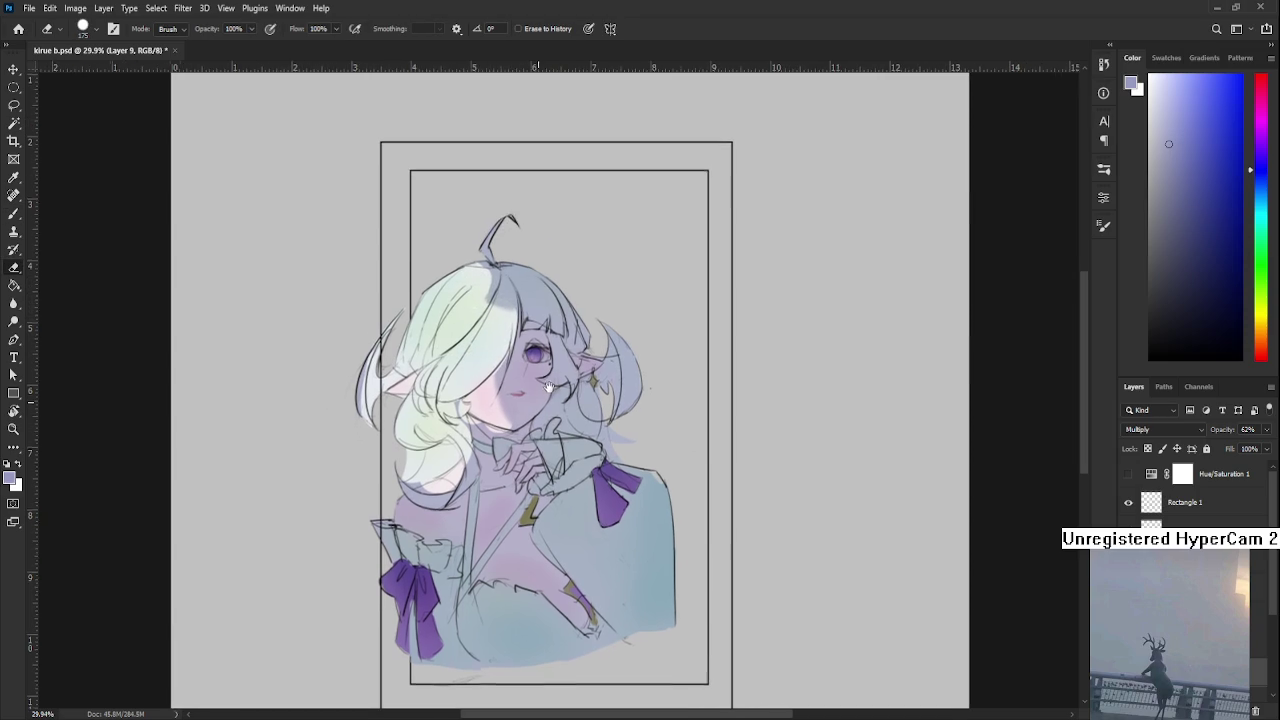
{"action": "key", "text": "b"}
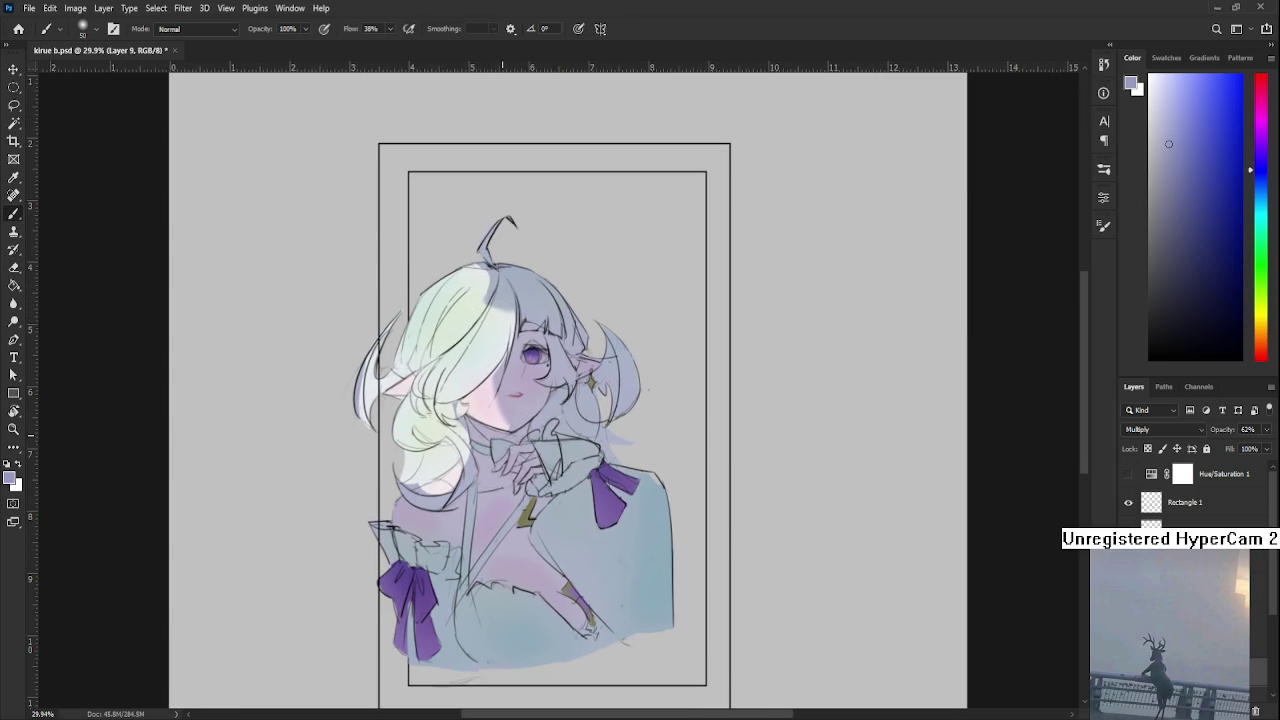
{"action": "scroll", "coordinate": [502, 455], "scroll_direction": "down", "scroll_amount": 1}
{"action": "scroll", "coordinate": [502, 455], "scroll_direction": "up", "scroll_amount": 1}
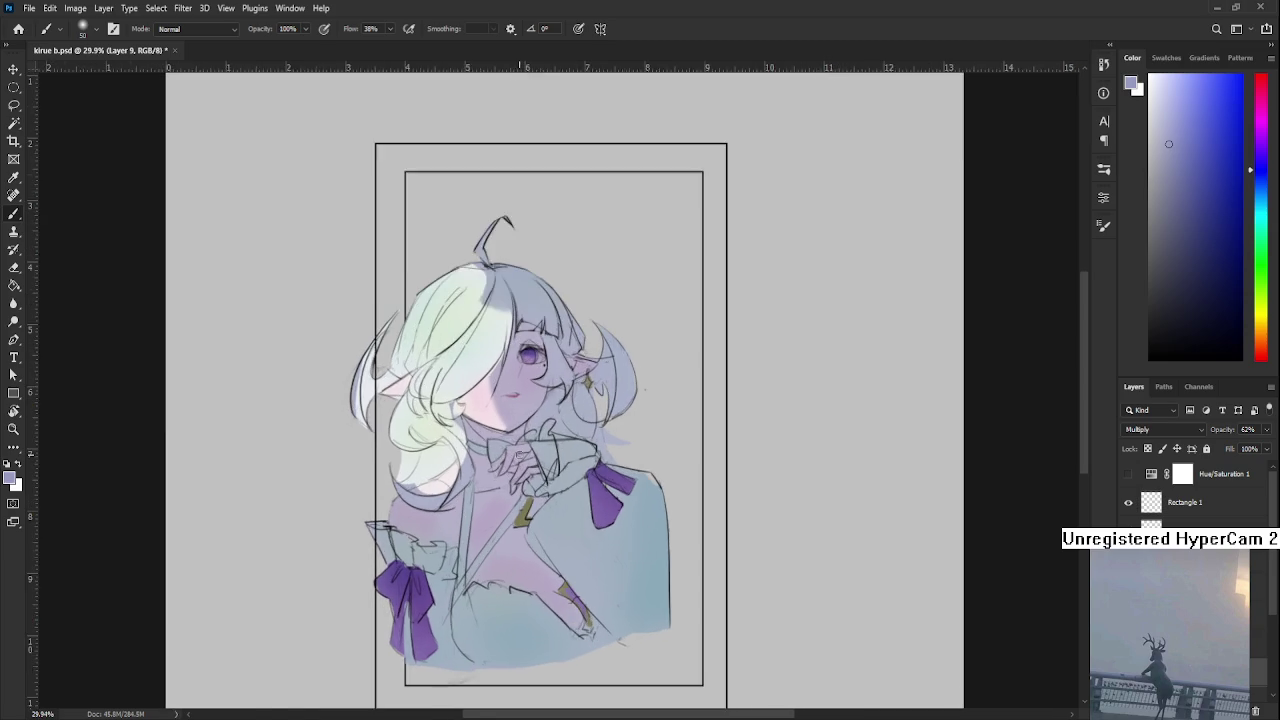
{"action": "scroll", "coordinate": [510, 455], "scroll_direction": "up", "scroll_amount": 2}
{"action": "left_click_drag", "start_coordinate": [576, 496], "coordinate": [561, 453]}
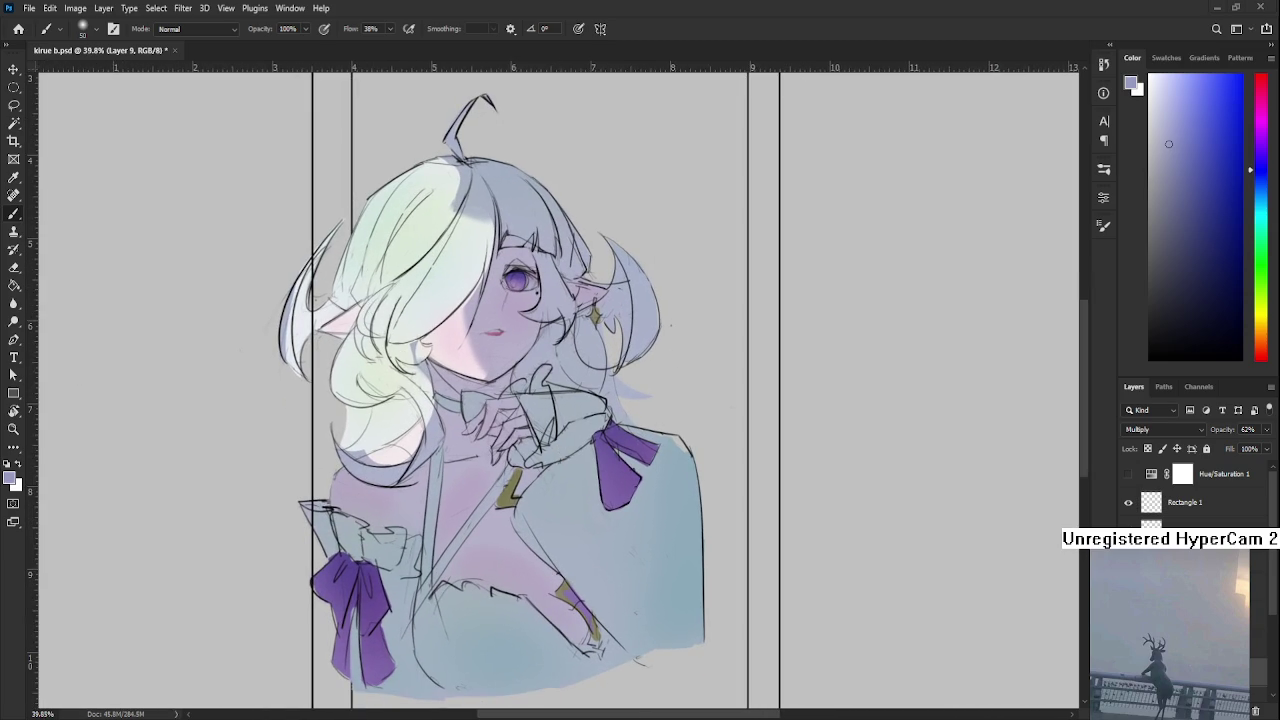
{"action": "scroll", "coordinate": [519, 286], "scroll_direction": "down", "scroll_amount": 1}
{"action": "scroll", "coordinate": [519, 286], "scroll_direction": "up", "scroll_amount": 1}
{"action": "left_click_drag", "start_coordinate": [519, 286], "coordinate": [541, 312]}
{"action": "scroll", "coordinate": [541, 312], "scroll_direction": "down", "scroll_amount": 1}
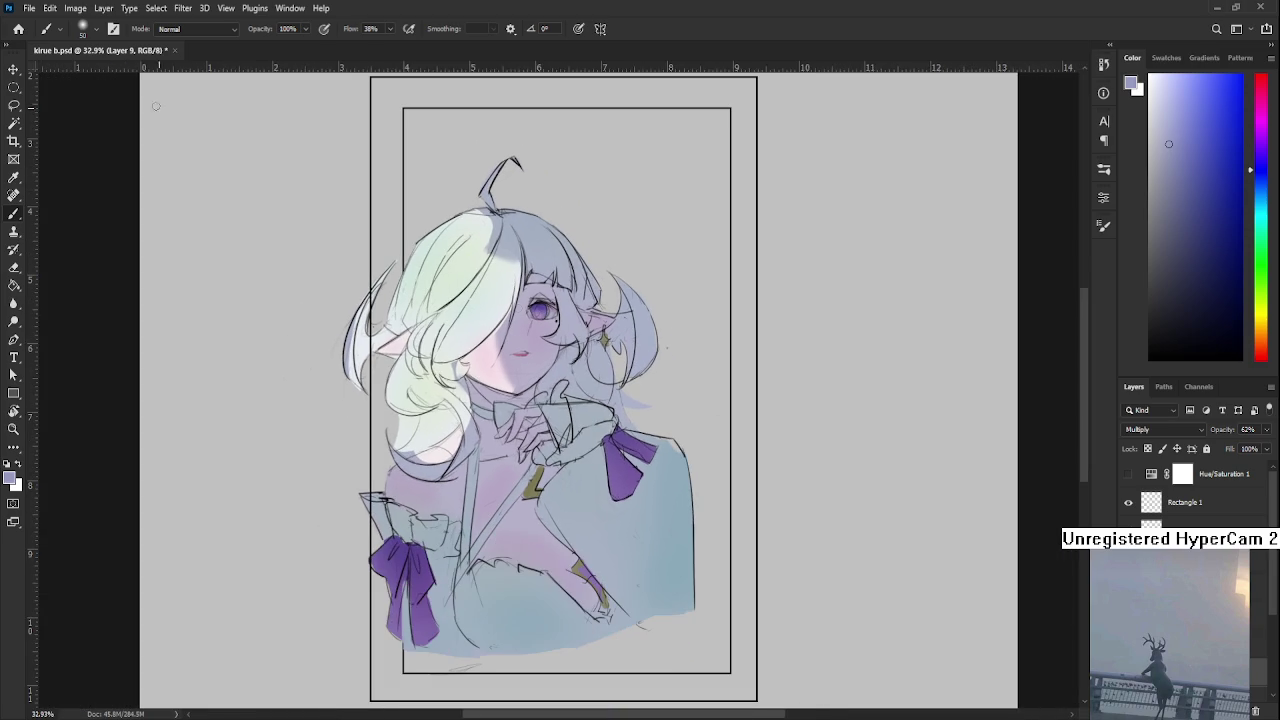
{"action": "left_click", "coordinate": [18, 28]}
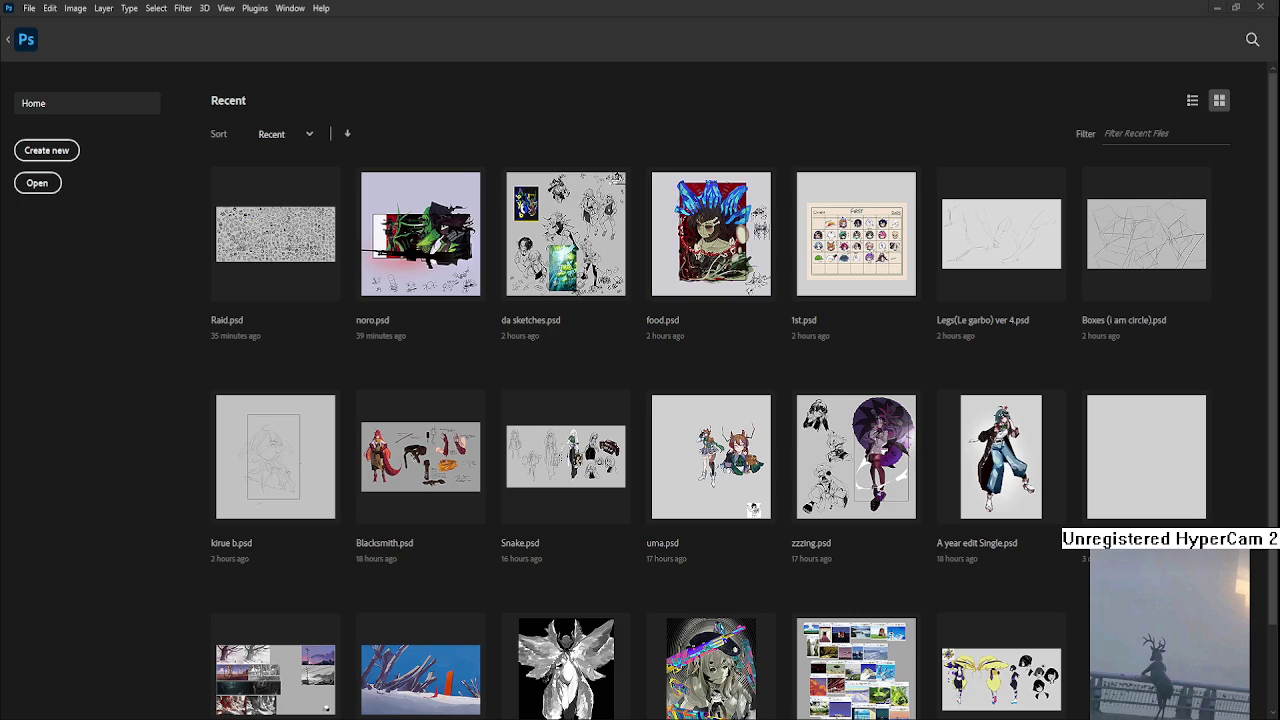
Open da sketches.psd from Recent files and zoom in on the two standing figures
{"action": "left_click", "coordinate": [537, 262]}
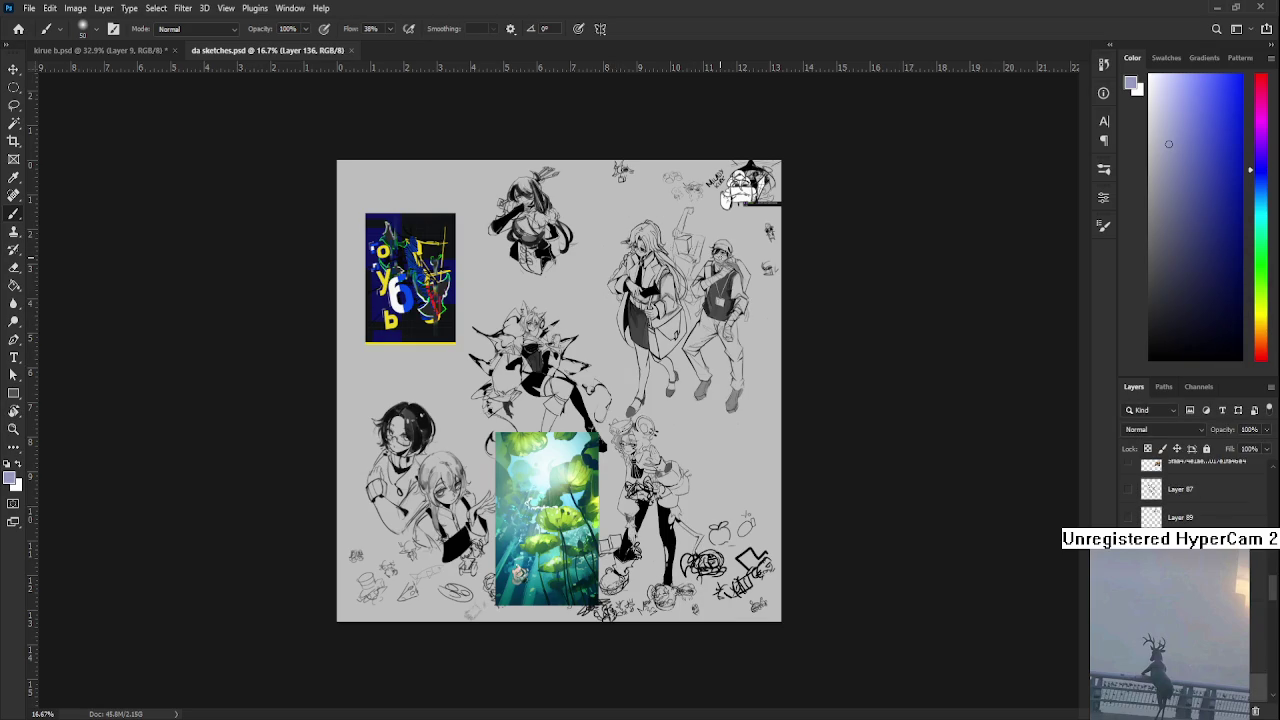
{"action": "scroll", "coordinate": [720, 258], "scroll_direction": "up", "scroll_amount": 1}
{"action": "scroll", "coordinate": [720, 258], "scroll_direction": "up", "scroll_amount": 2}
{"action": "scroll", "coordinate": [720, 258], "scroll_direction": "up", "scroll_amount": 1}
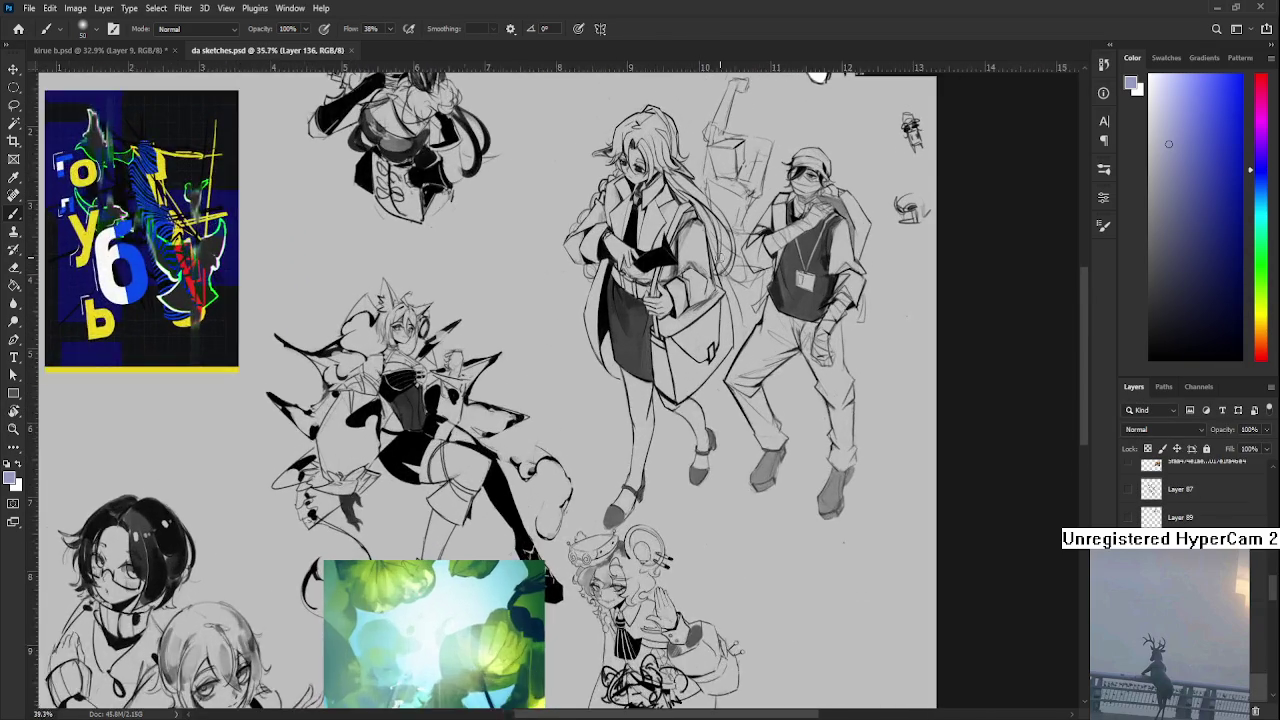
{"action": "scroll", "coordinate": [720, 258], "scroll_direction": "up", "scroll_amount": 1}
{"action": "left_click_drag", "start_coordinate": [726, 258], "coordinate": [530, 380]}
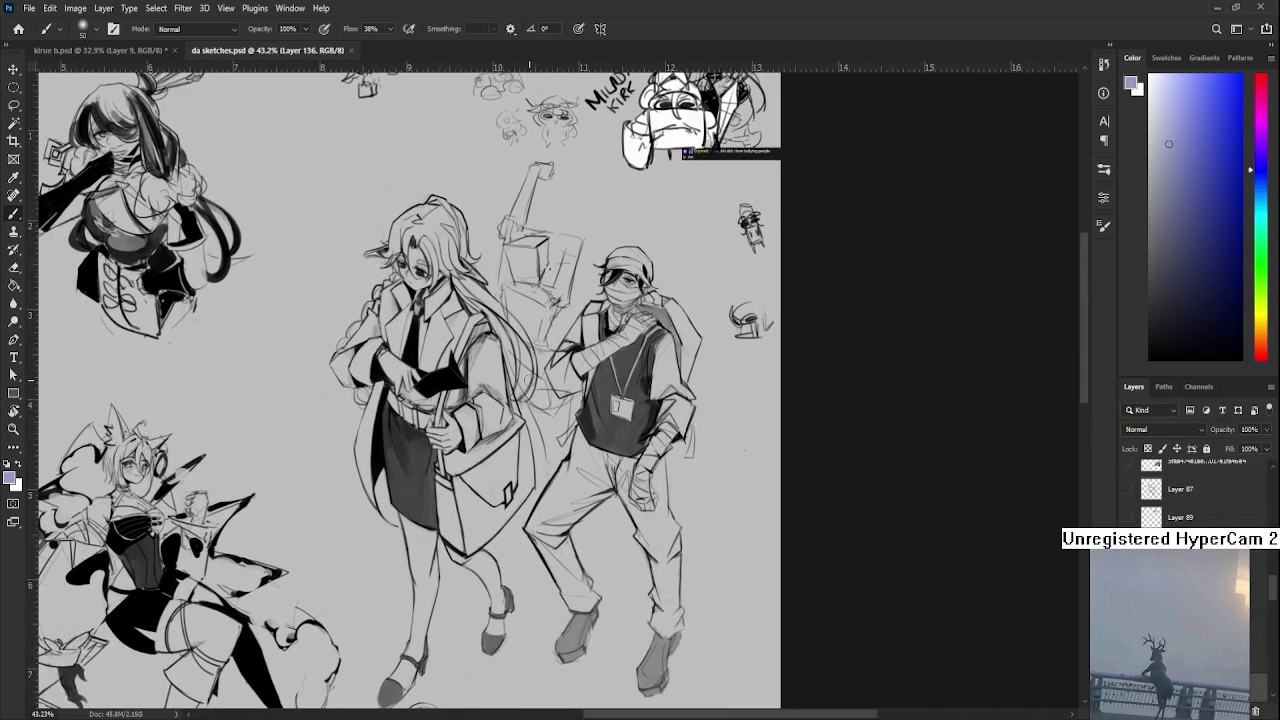
Zoom around the older character sketches, then close da sketches.psd to return to kirue b.psd
{"action": "scroll", "coordinate": [530, 380], "scroll_direction": "down", "scroll_amount": 2}
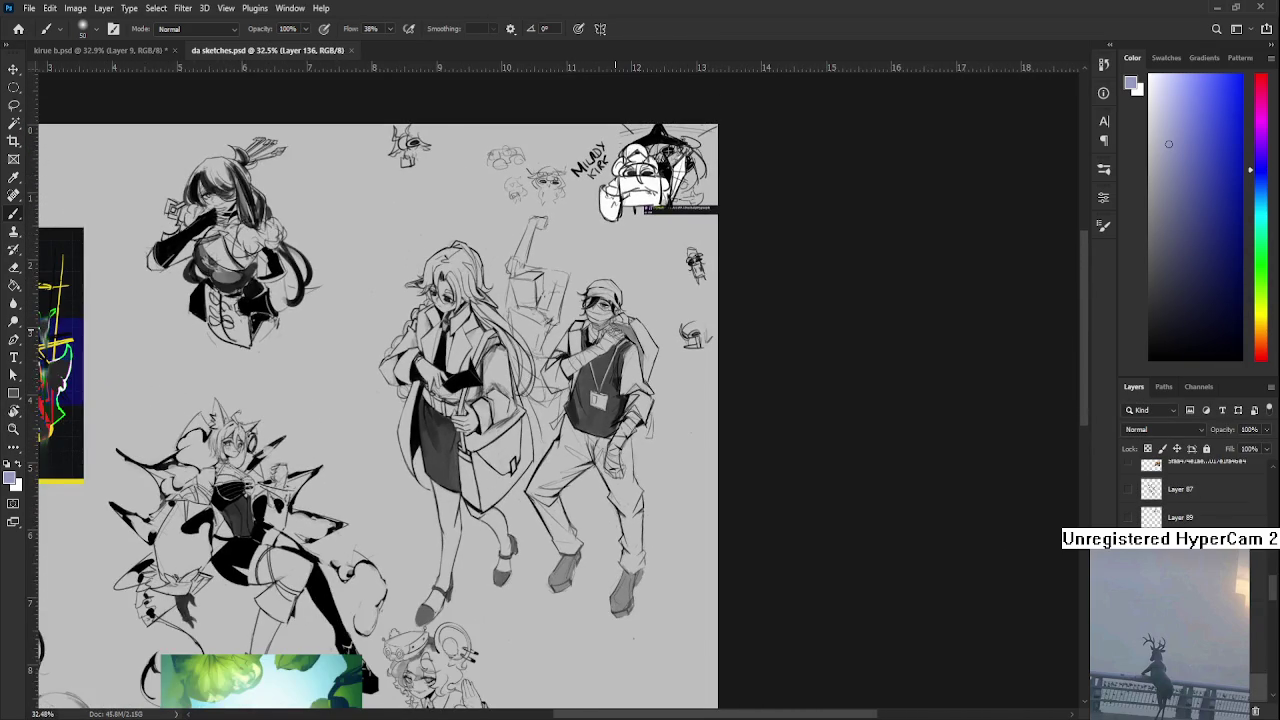
{"action": "scroll", "coordinate": [615, 330], "scroll_direction": "down", "scroll_amount": 1}
{"action": "scroll", "coordinate": [615, 330], "scroll_direction": "up", "scroll_amount": 1}
{"action": "scroll", "coordinate": [615, 330], "scroll_direction": "up", "scroll_amount": 1}
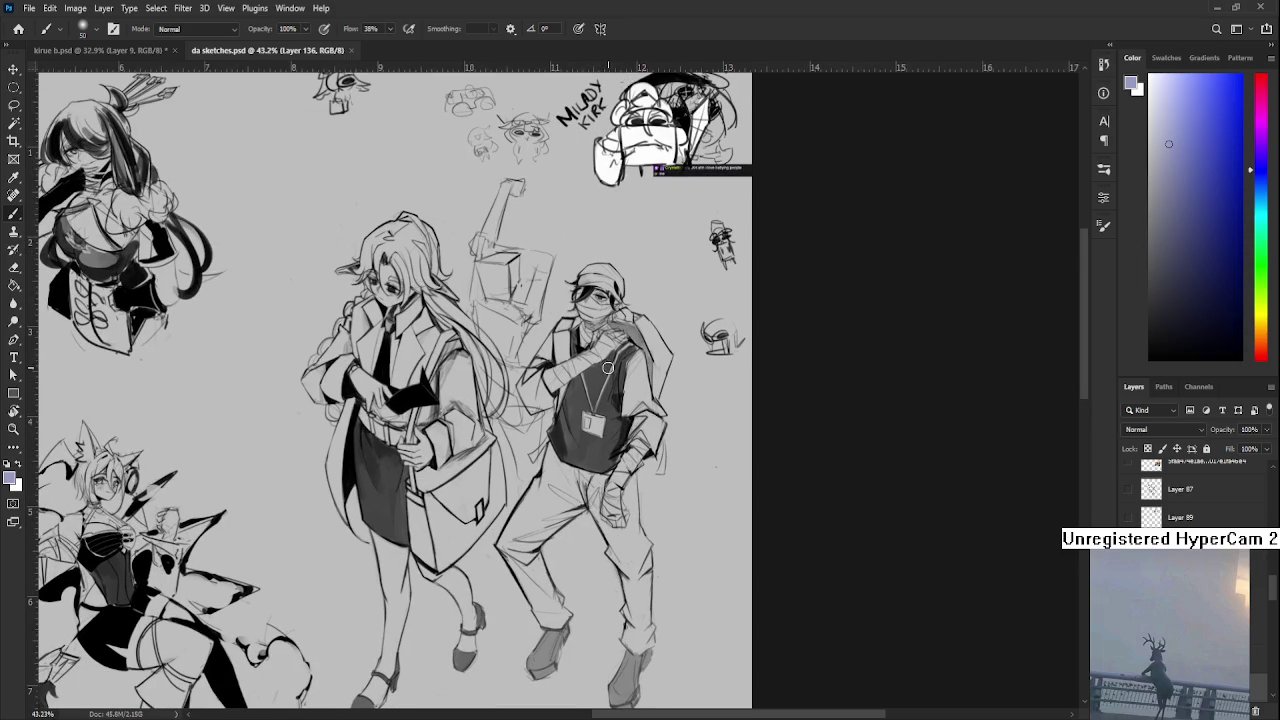
{"action": "scroll", "coordinate": [615, 373], "scroll_direction": "down", "scroll_amount": 1}
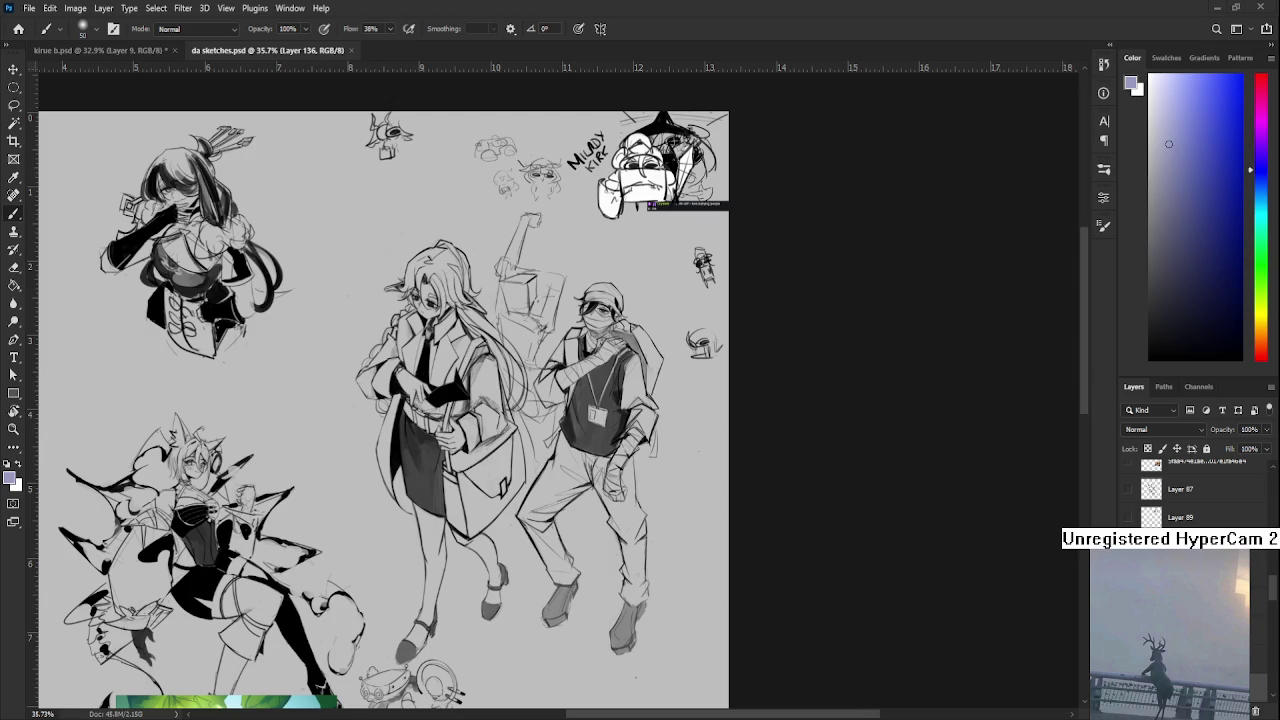
{"action": "scroll", "coordinate": [456, 394], "scroll_direction": "down", "scroll_amount": 2}
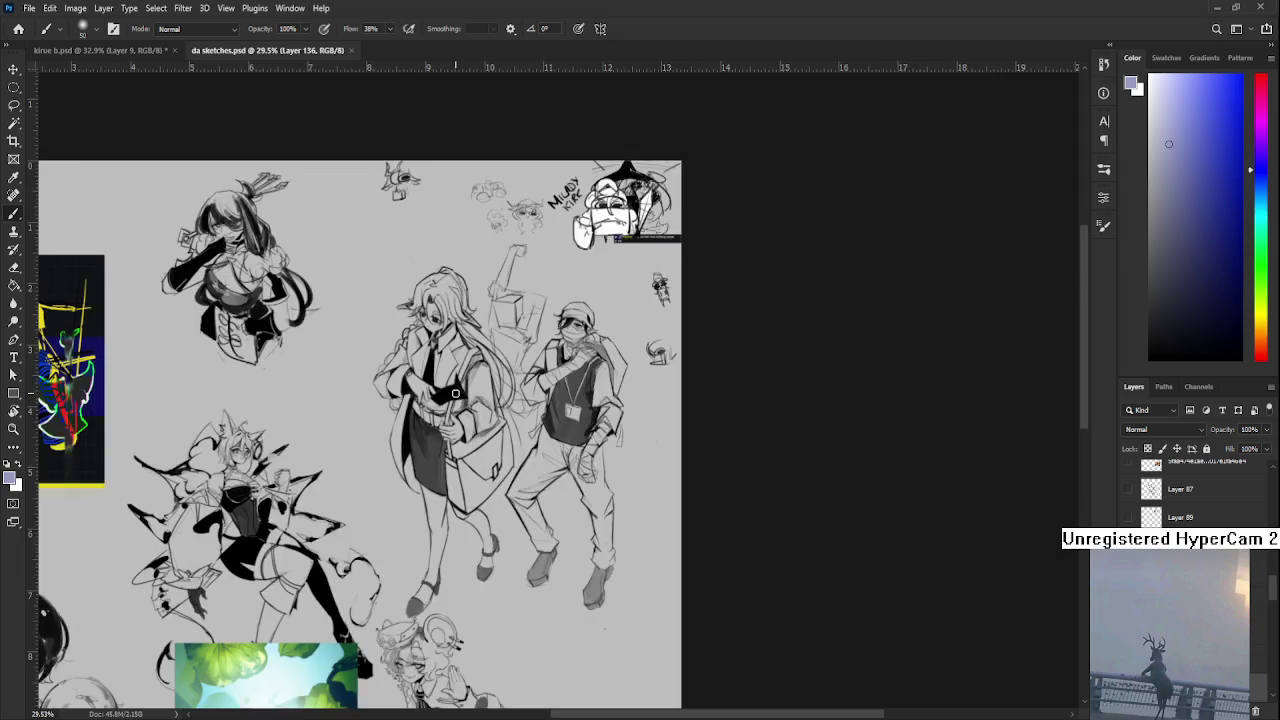
{"action": "scroll", "coordinate": [459, 368], "scroll_direction": "up", "scroll_amount": 5}
{"action": "scroll", "coordinate": [456, 368], "scroll_direction": "down", "scroll_amount": 2}
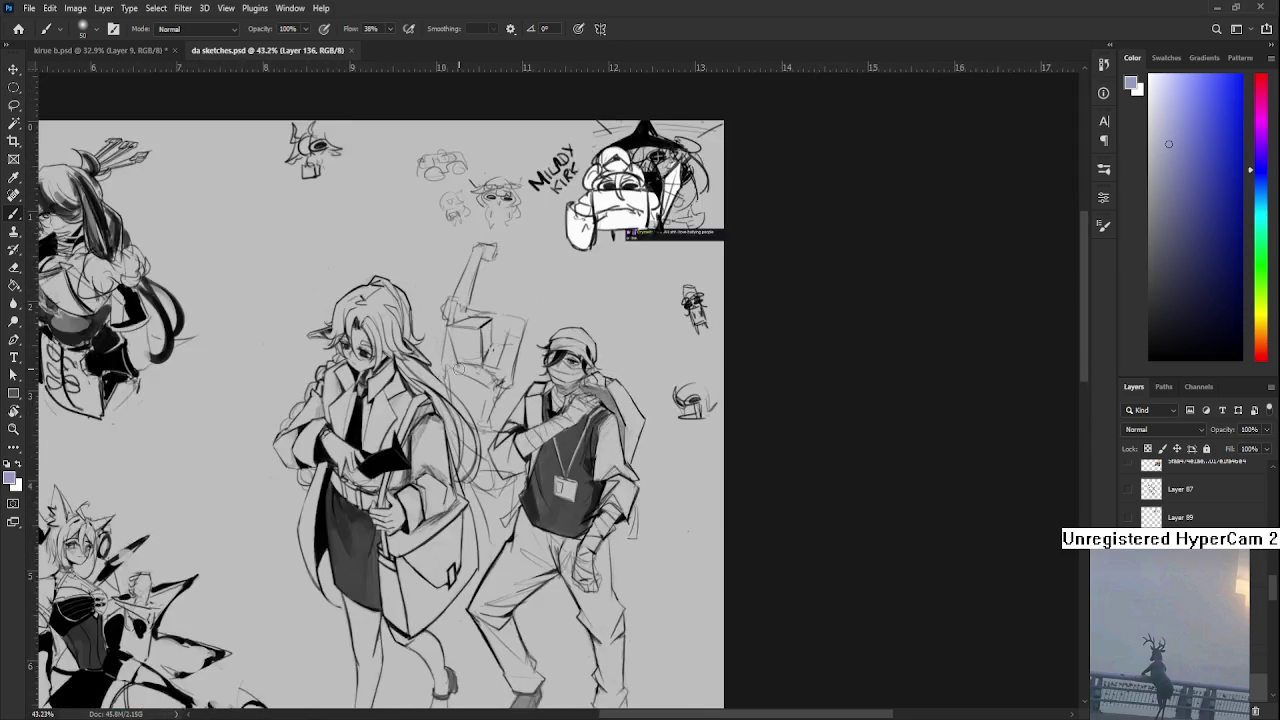
{"action": "scroll", "coordinate": [456, 368], "scroll_direction": "down", "scroll_amount": 2}
{"action": "scroll", "coordinate": [456, 368], "scroll_direction": "down", "scroll_amount": 1}
{"action": "scroll", "coordinate": [458, 370], "scroll_direction": "up", "scroll_amount": 3}
{"action": "scroll", "coordinate": [456, 368], "scroll_direction": "down", "scroll_amount": 2}
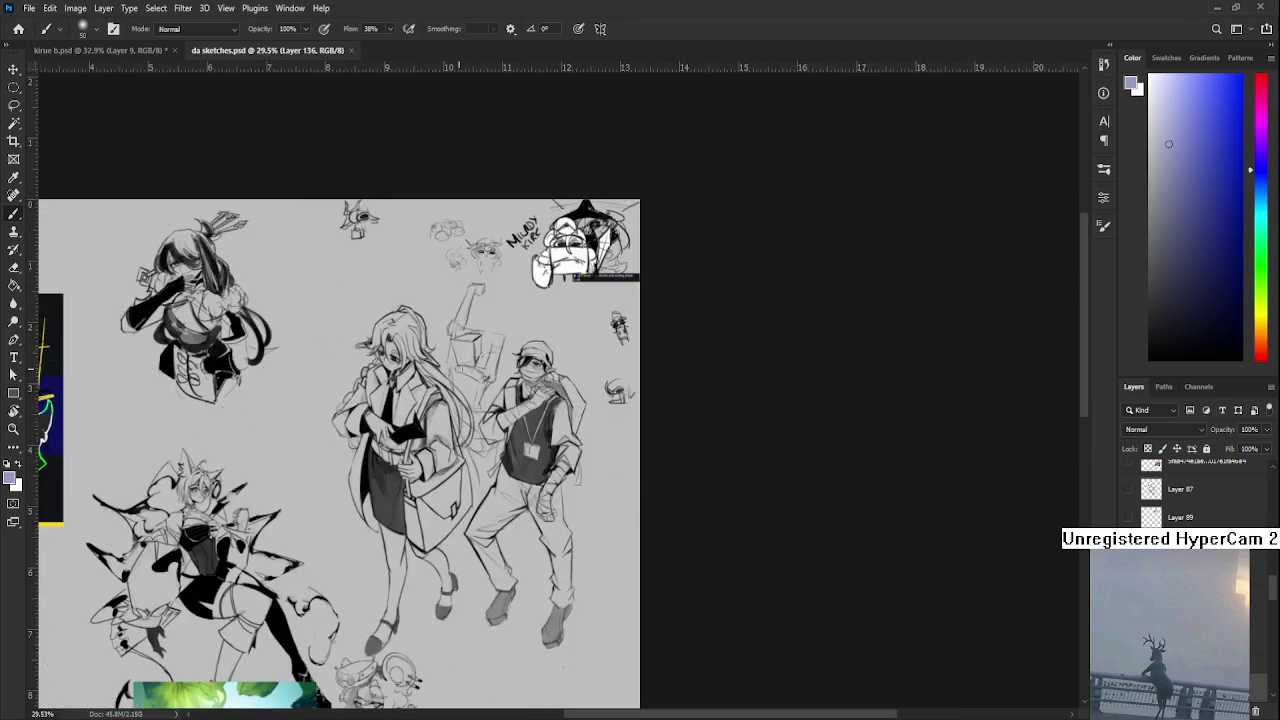
{"action": "scroll", "coordinate": [651, 349], "scroll_direction": "down", "scroll_amount": 2}
{"action": "scroll", "coordinate": [651, 349], "scroll_direction": "up", "scroll_amount": 1}
{"action": "scroll", "coordinate": [651, 349], "scroll_direction": "up", "scroll_amount": 2}
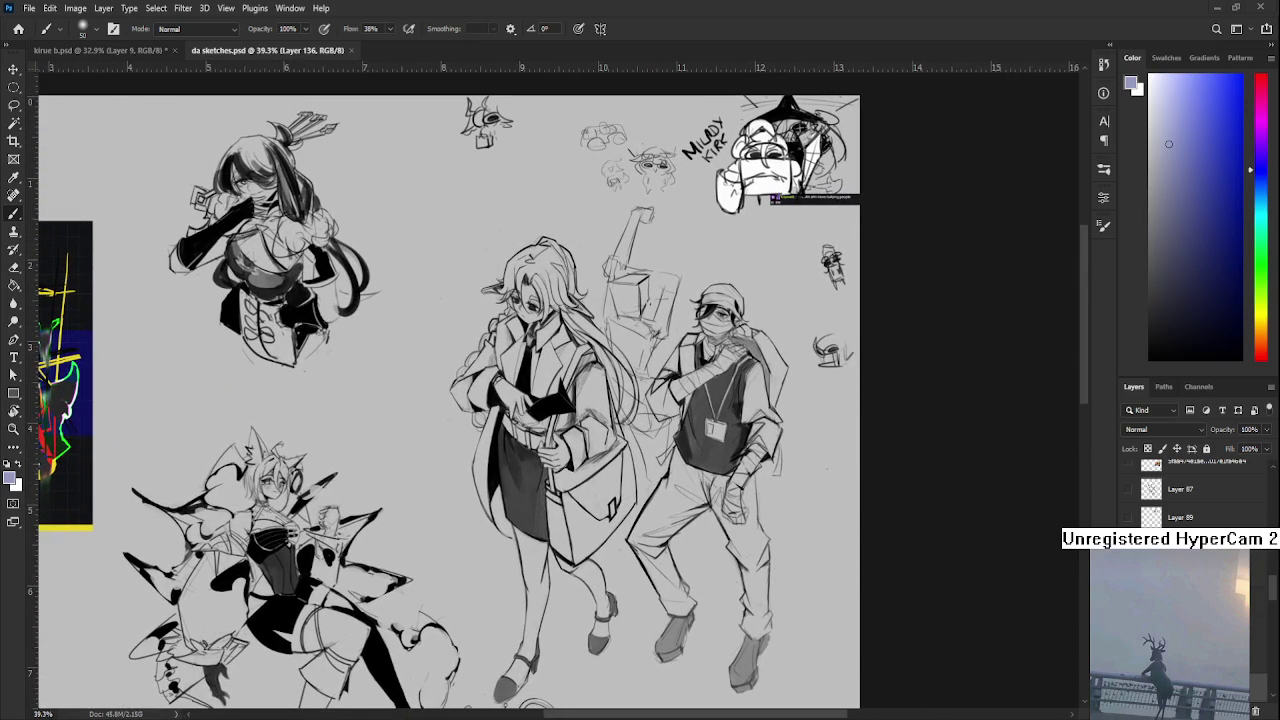
{"action": "scroll", "coordinate": [505, 360], "scroll_direction": "down", "scroll_amount": 1}
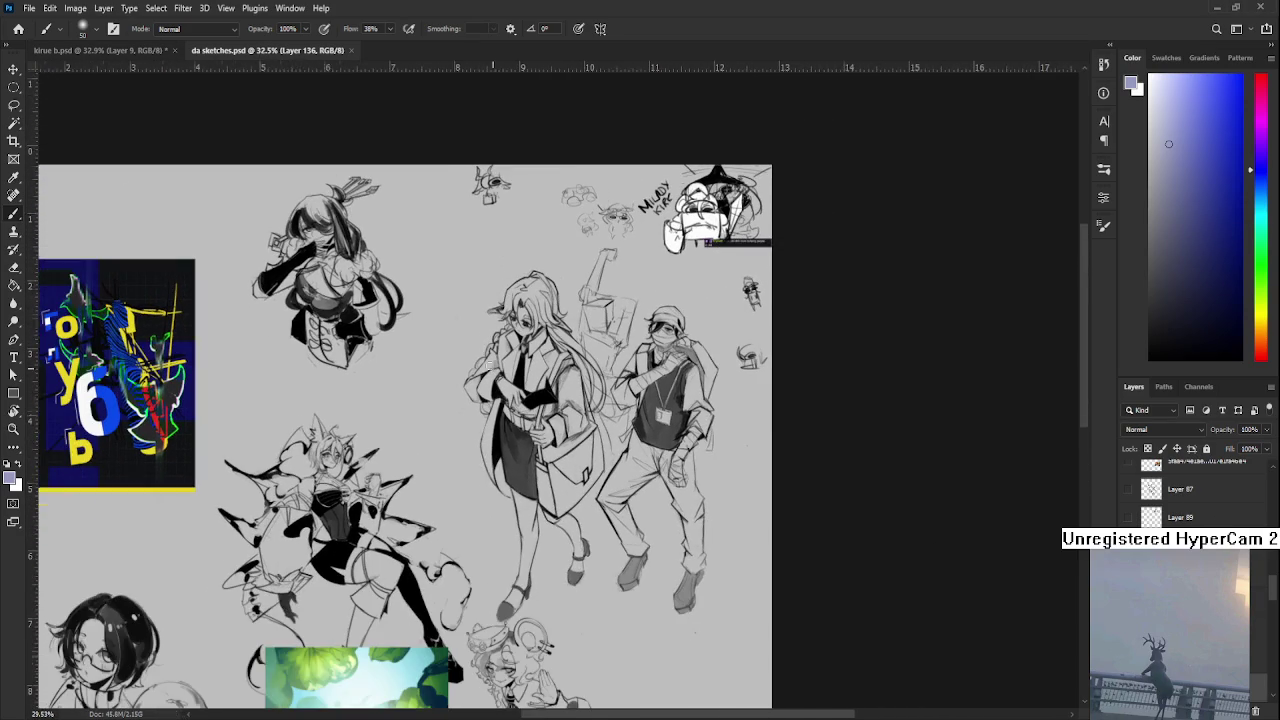
{"action": "left_click", "coordinate": [351, 51]}
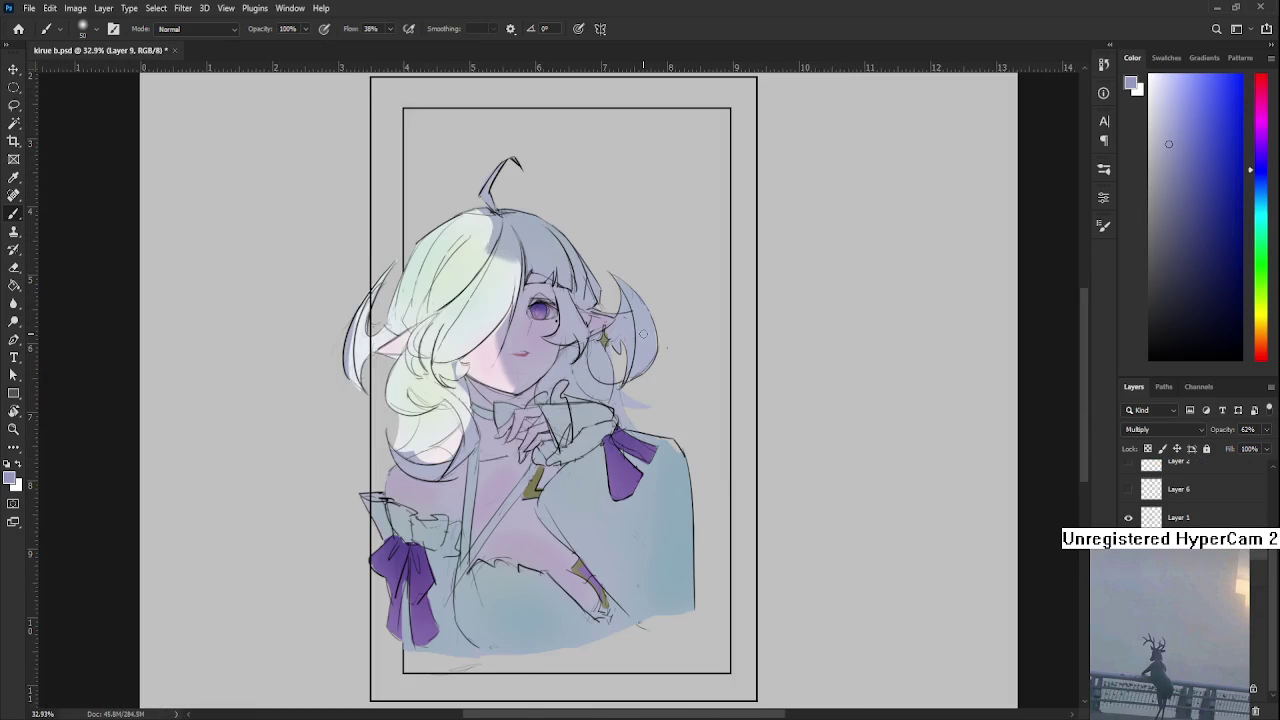
Frame the illustration and ready the soft brush, sizing it from about 25 to 40
{"action": "left_click_drag", "start_coordinate": [643, 334], "coordinate": [682, 362]}
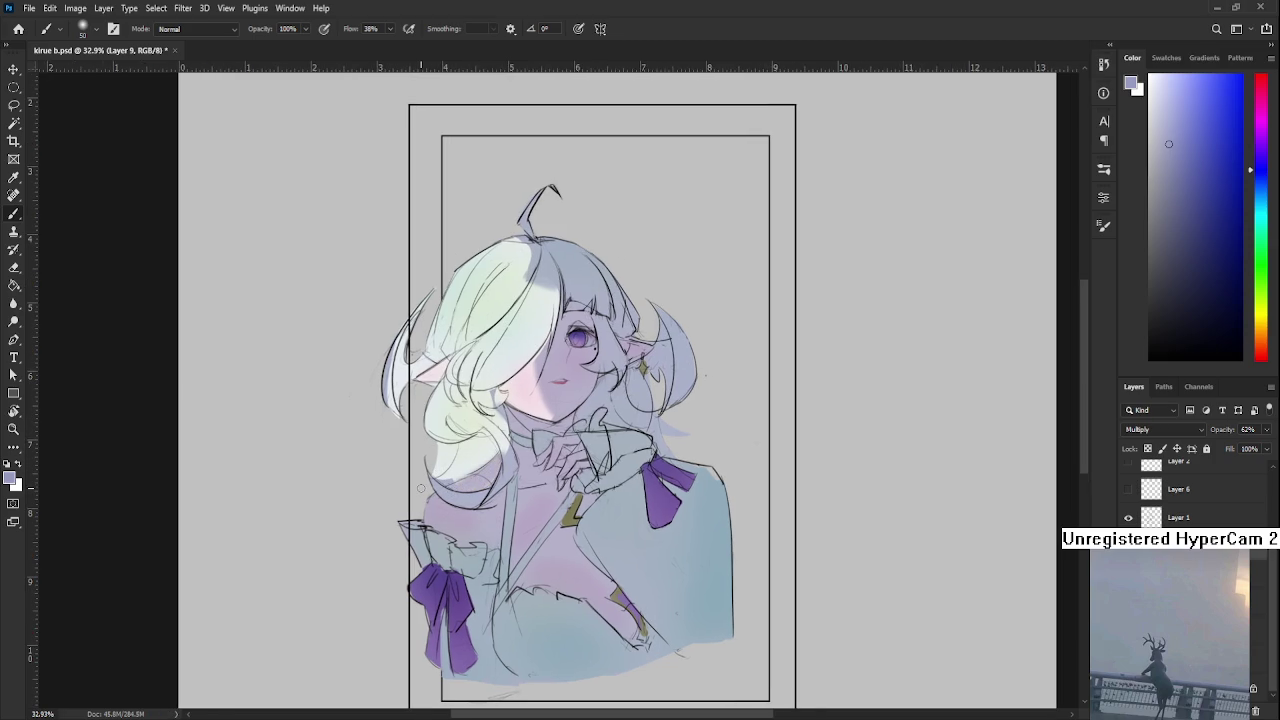
{"action": "scroll", "coordinate": [420, 488], "scroll_direction": "down", "scroll_amount": 2}
{"action": "key", "text": "e"}
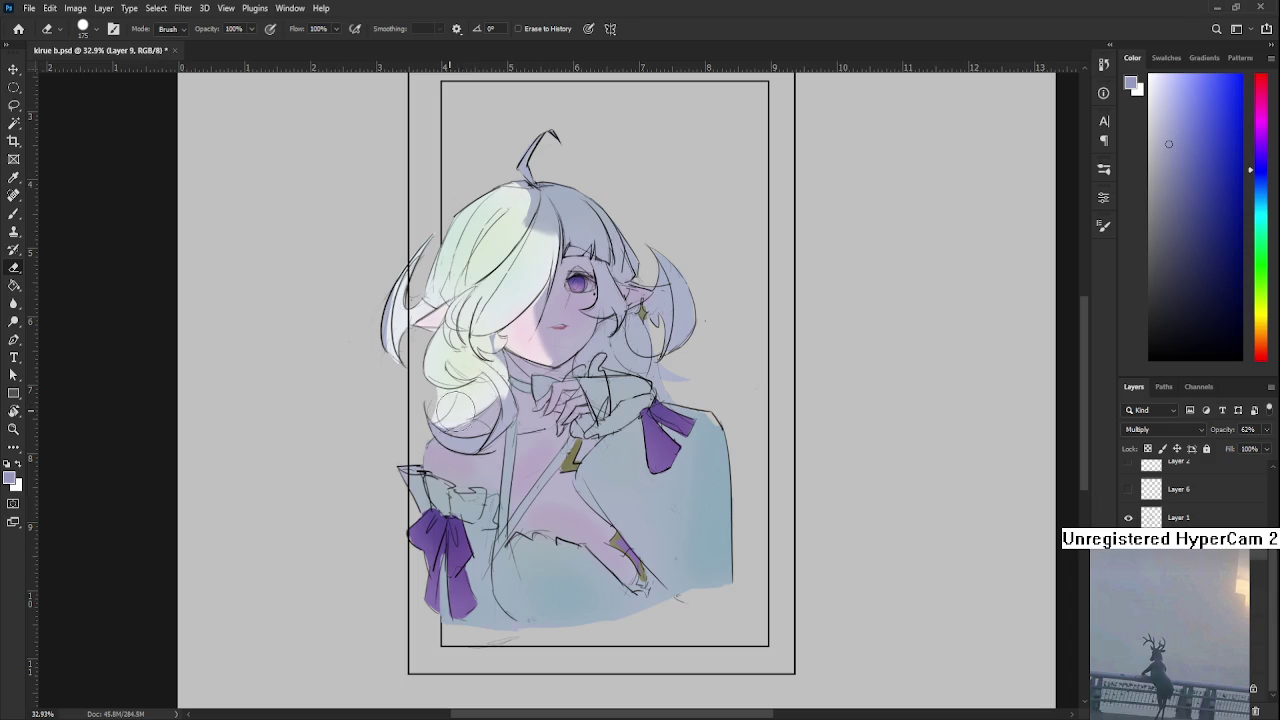
{"action": "left_click_drag", "start_coordinate": [460, 398], "coordinate": [426, 470]}
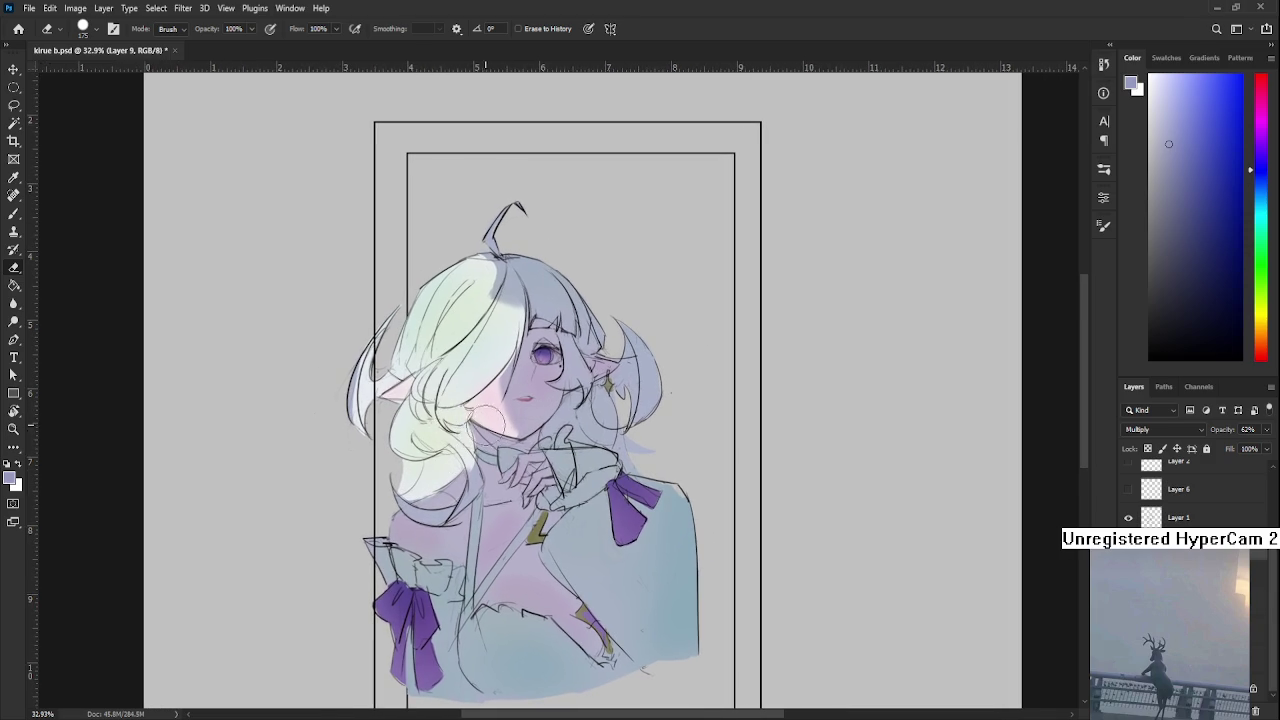
{"action": "key", "text": "b"}
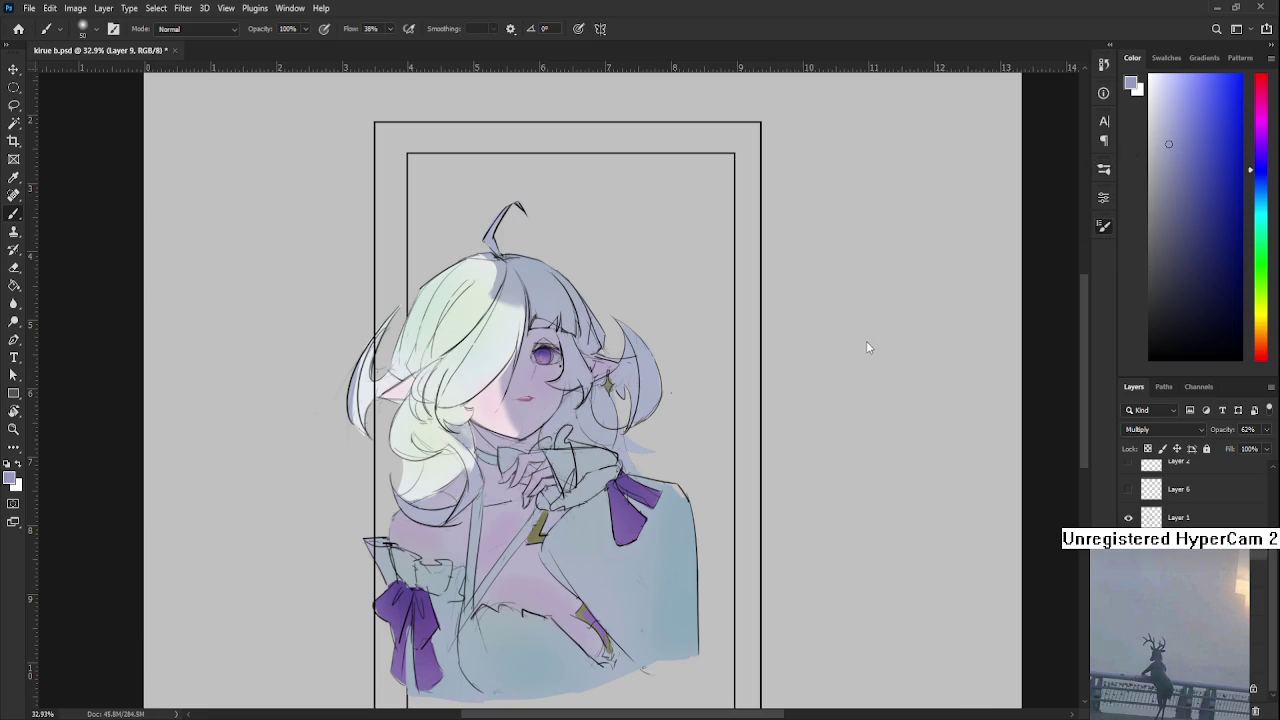
{"action": "key", "text": "bracketleft"}
{"action": "key", "text": "bracketright"}
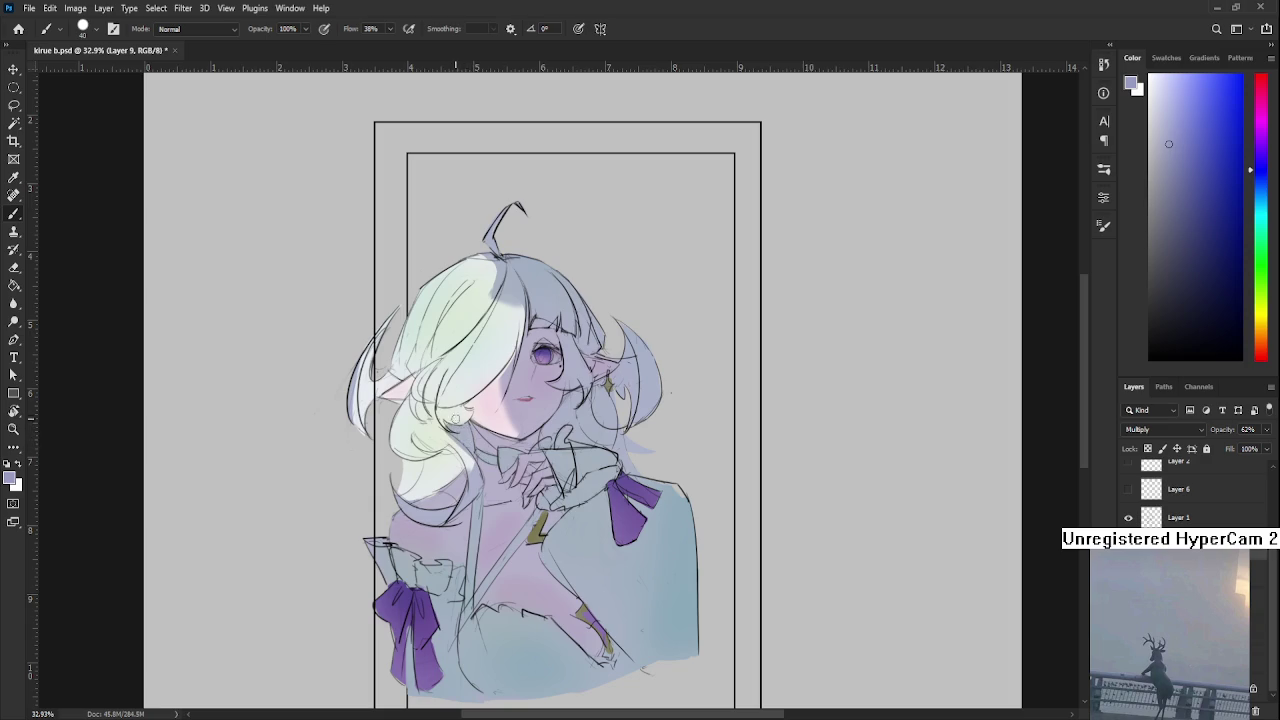
{"action": "key", "text": "e"}
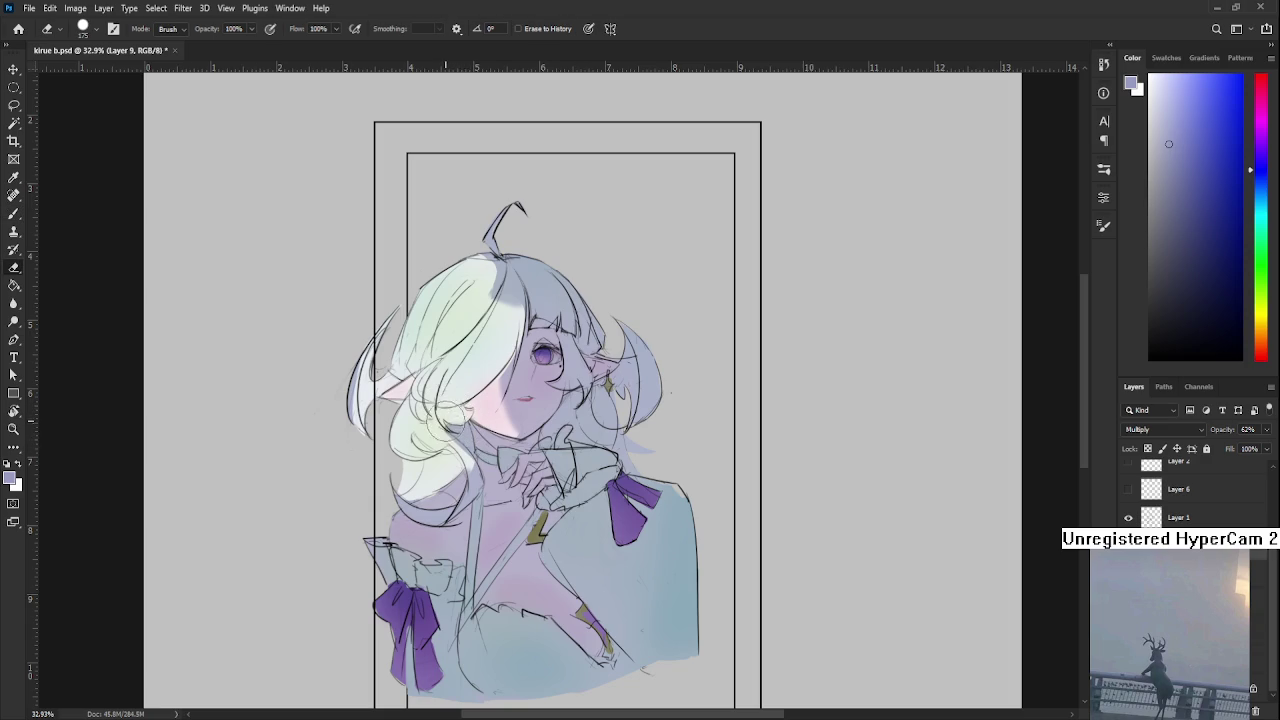
{"action": "key", "text": "b"}
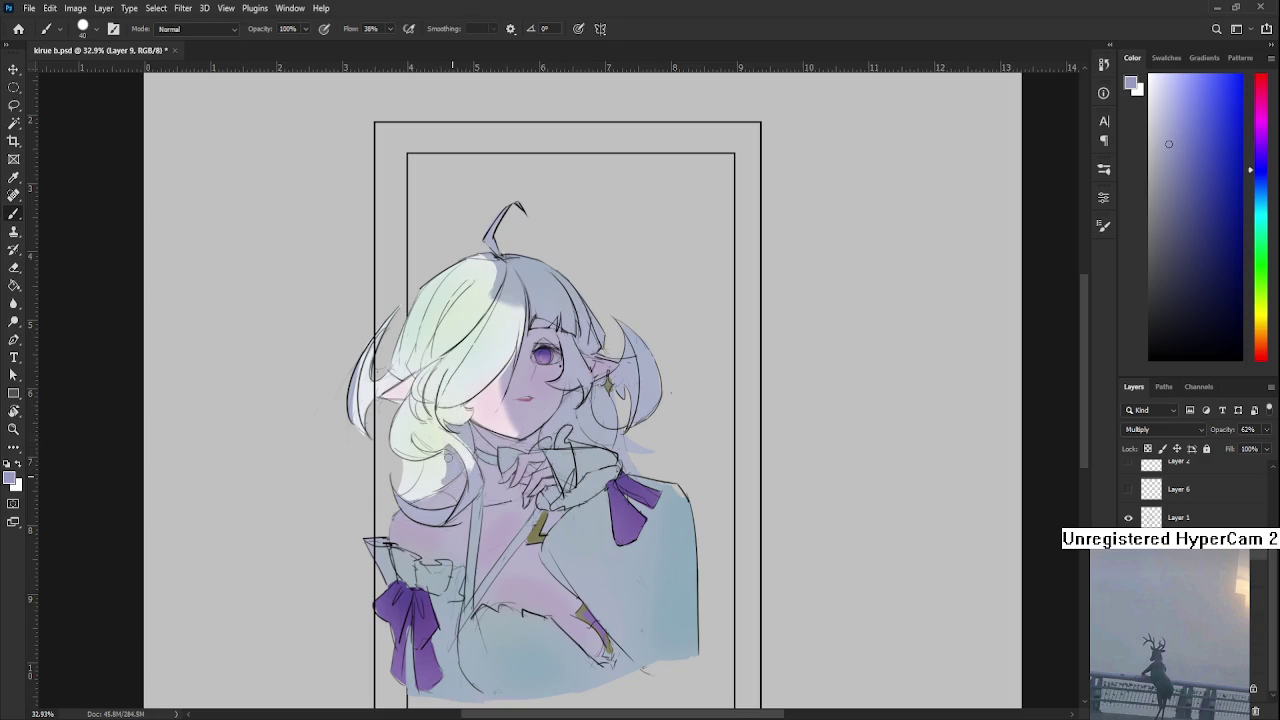
Reduce the eraser to about 90 and frame the left sleeve and hair area
{"action": "left_click_drag", "start_coordinate": [447, 509], "coordinate": [453, 485]}
{"action": "key", "text": "e"}
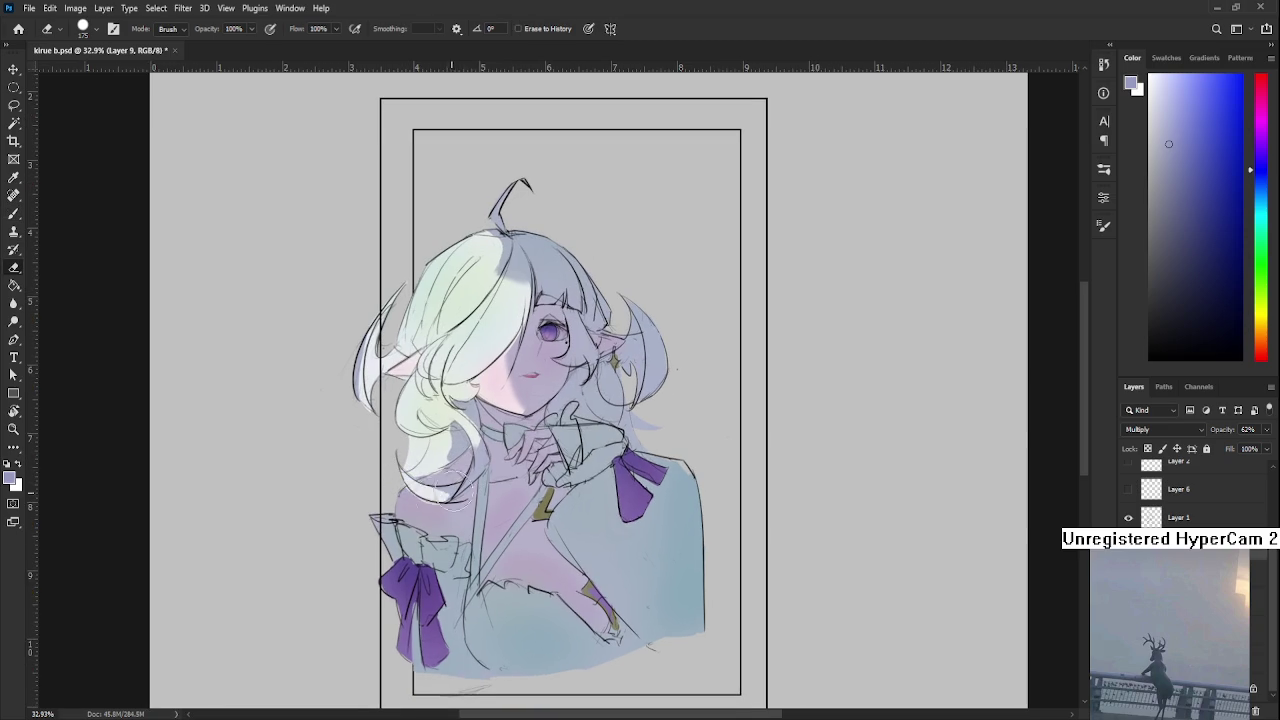
{"action": "key", "text": "bracketleft"}
{"action": "key", "text": "bracketleft"}
{"action": "key", "text": "bracketleft"}
{"action": "mouse_move", "coordinate": [398, 504]}
{"action": "left_mouse_down"}
{"action": "mouse_move", "coordinate": [454, 490]}
{"action": "mouse_move", "coordinate": [458, 500]}
{"action": "mouse_move", "coordinate": [462, 478]}
{"action": "mouse_move", "coordinate": [502, 463]}
{"action": "left_mouse_up"}
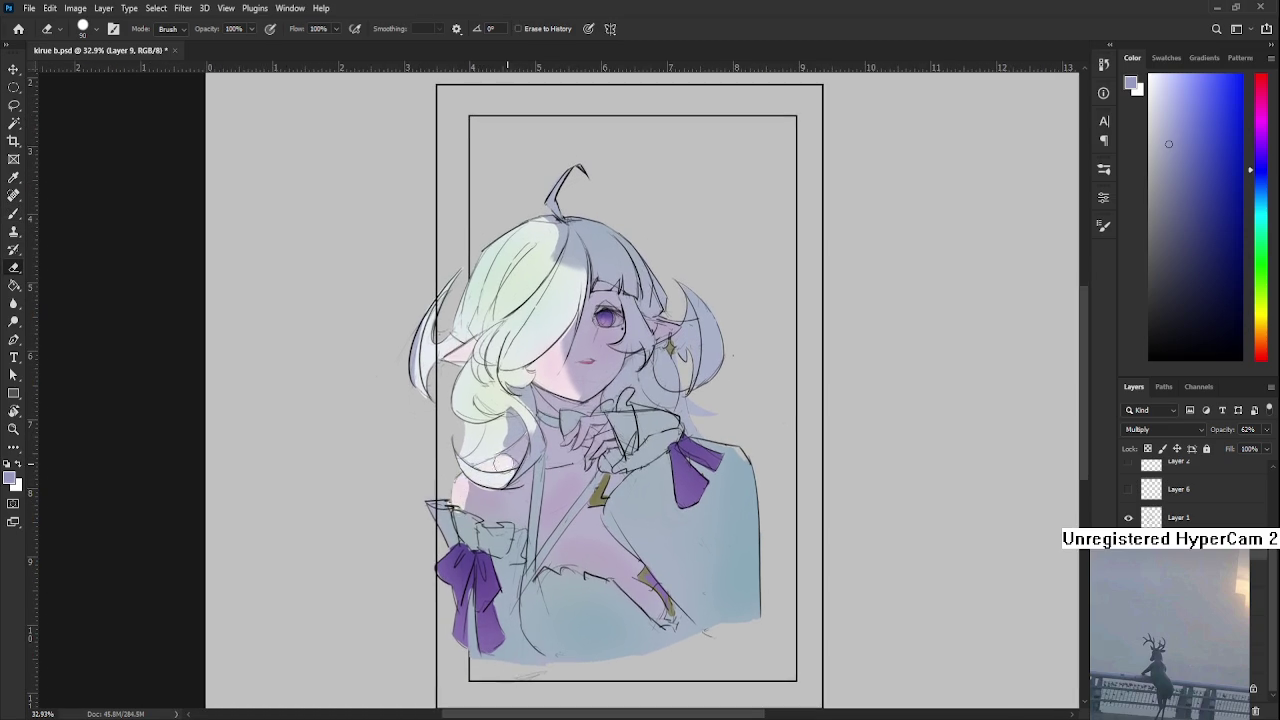
{"action": "key", "text": "b"}
{"action": "key", "text": "e"}
{"action": "mouse_move", "coordinate": [469, 339]}
{"action": "left_mouse_down"}
{"action": "mouse_move", "coordinate": [449, 406]}
{"action": "mouse_move", "coordinate": [404, 444]}
{"action": "left_mouse_up"}
{"action": "key", "text": "b"}
Paint darker shading into the left hair strand, then erase to lighten it and the upper-left hair
{"action": "left_click_drag", "start_coordinate": [418, 368], "coordinate": [410, 426]}
{"action": "key", "text": "e"}
{"action": "mouse_move", "coordinate": [406, 362]}
{"action": "left_mouse_down"}
{"action": "mouse_move", "coordinate": [408, 452]}
{"action": "mouse_move", "coordinate": [412, 428]}
{"action": "left_mouse_up"}
{"action": "key", "text": "b"}
{"action": "key", "text": "e"}
{"action": "key", "text": "b"}
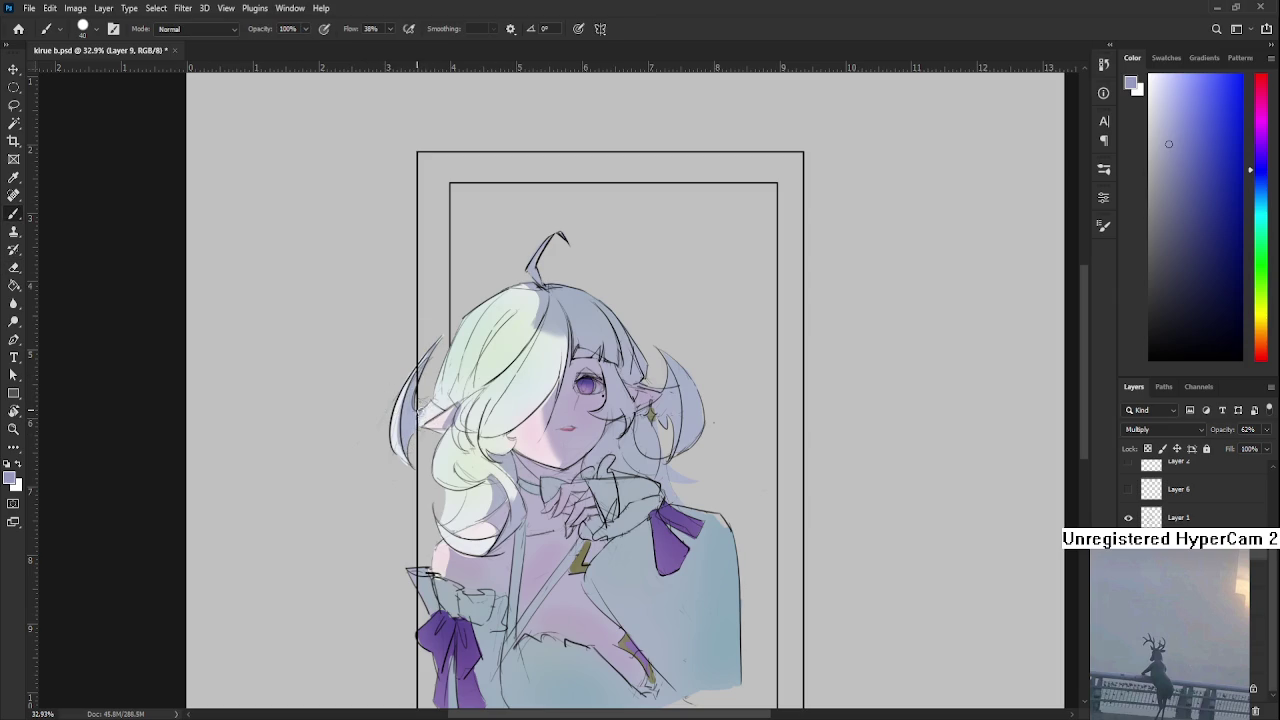
{"action": "key", "text": "e"}
{"action": "key", "text": "b"}
{"action": "left_click_drag", "start_coordinate": [445, 410], "coordinate": [421, 439]}
{"action": "left_click_drag", "start_coordinate": [483, 388], "coordinate": [491, 378]}
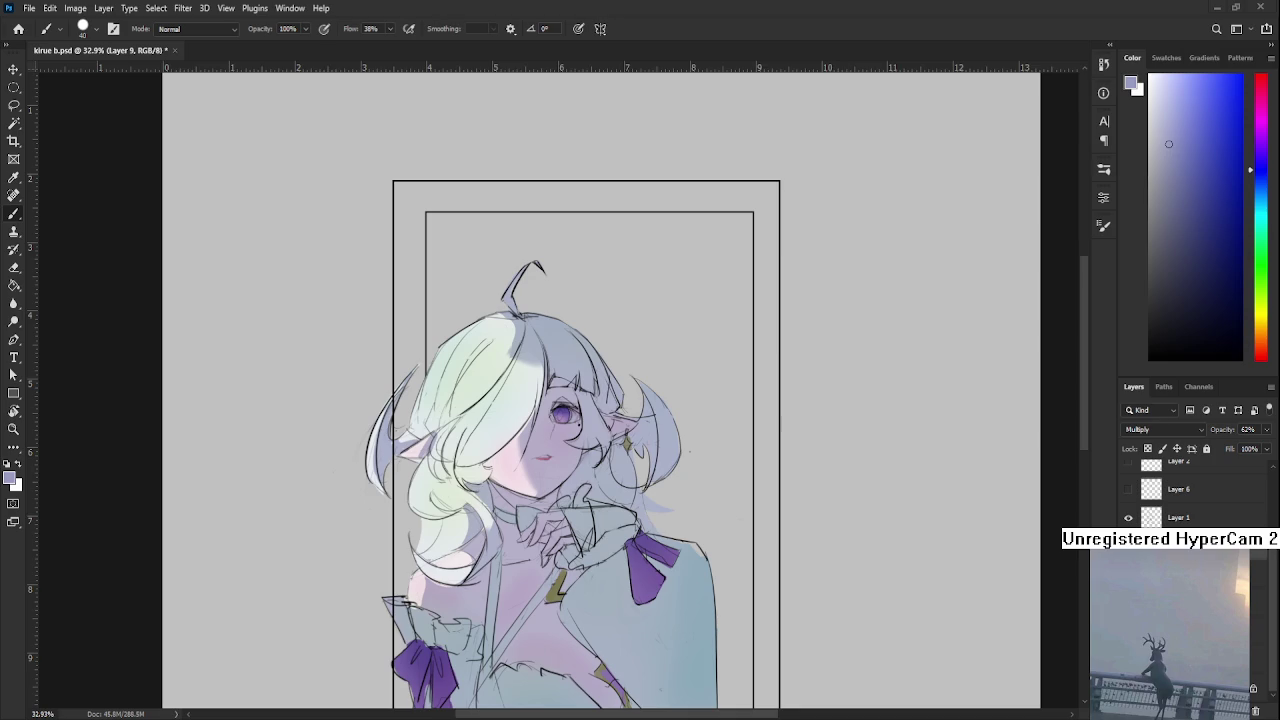
Erase the small stray marks just around the violet eye
{"action": "scroll", "coordinate": [600, 400], "scroll_direction": "up", "scroll_amount": 1}
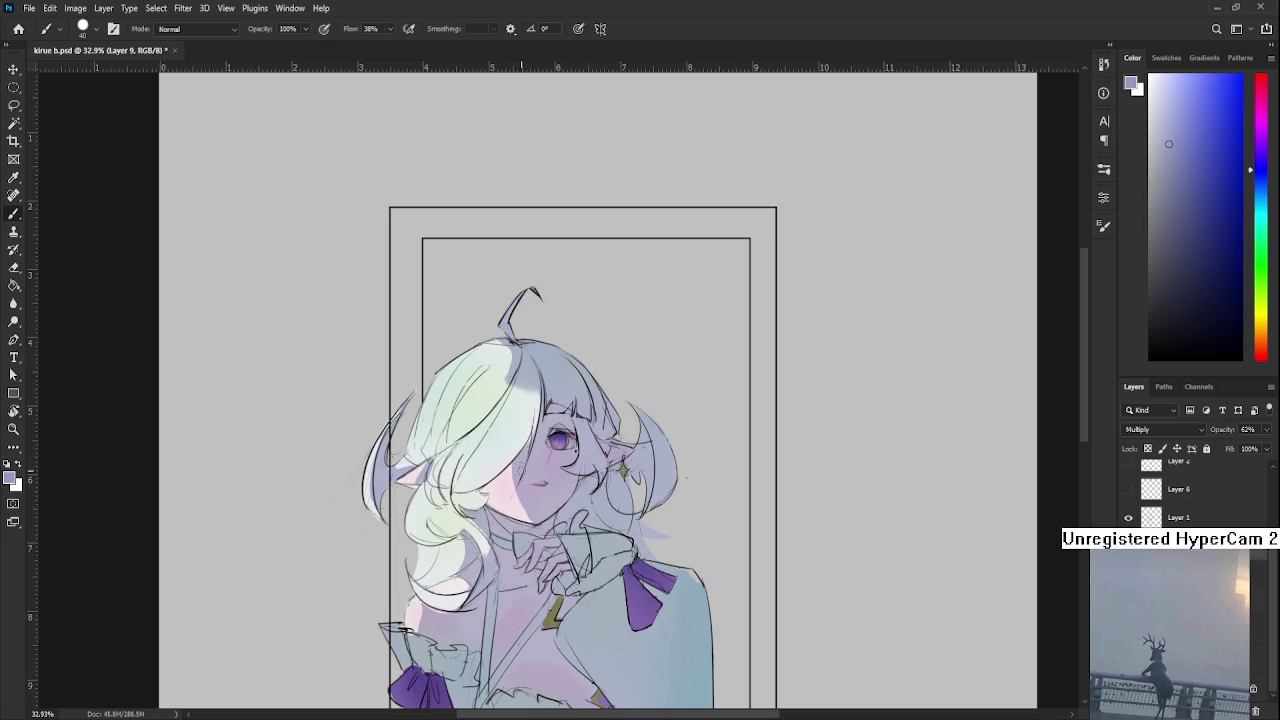
{"action": "key", "text": "e"}
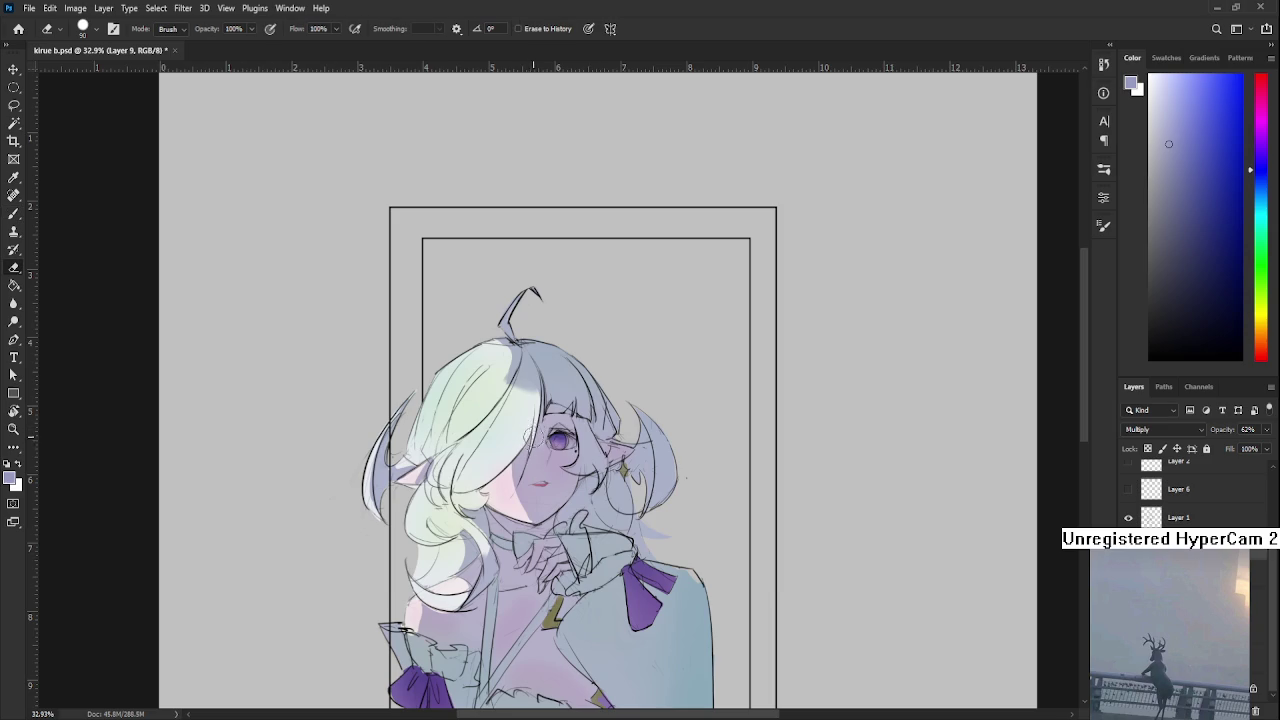
{"action": "left_click_drag", "start_coordinate": [565, 440], "coordinate": [528, 471]}
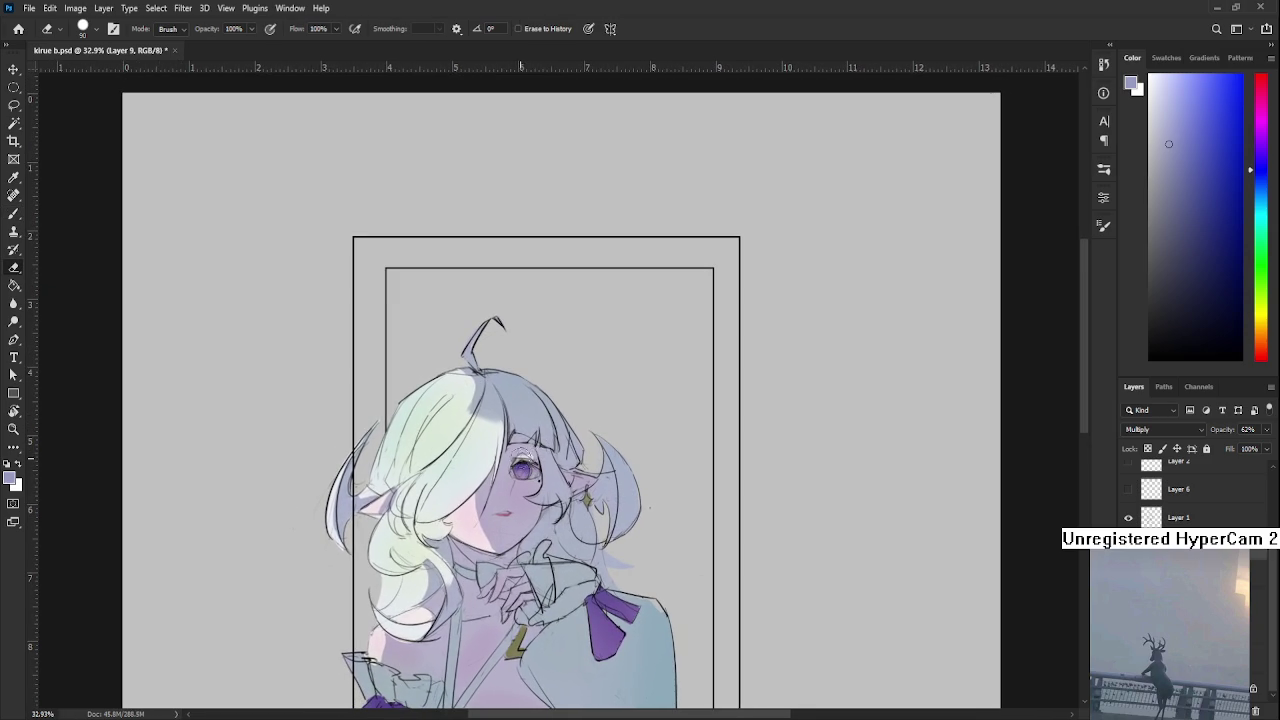
{"action": "key", "text": "b"}
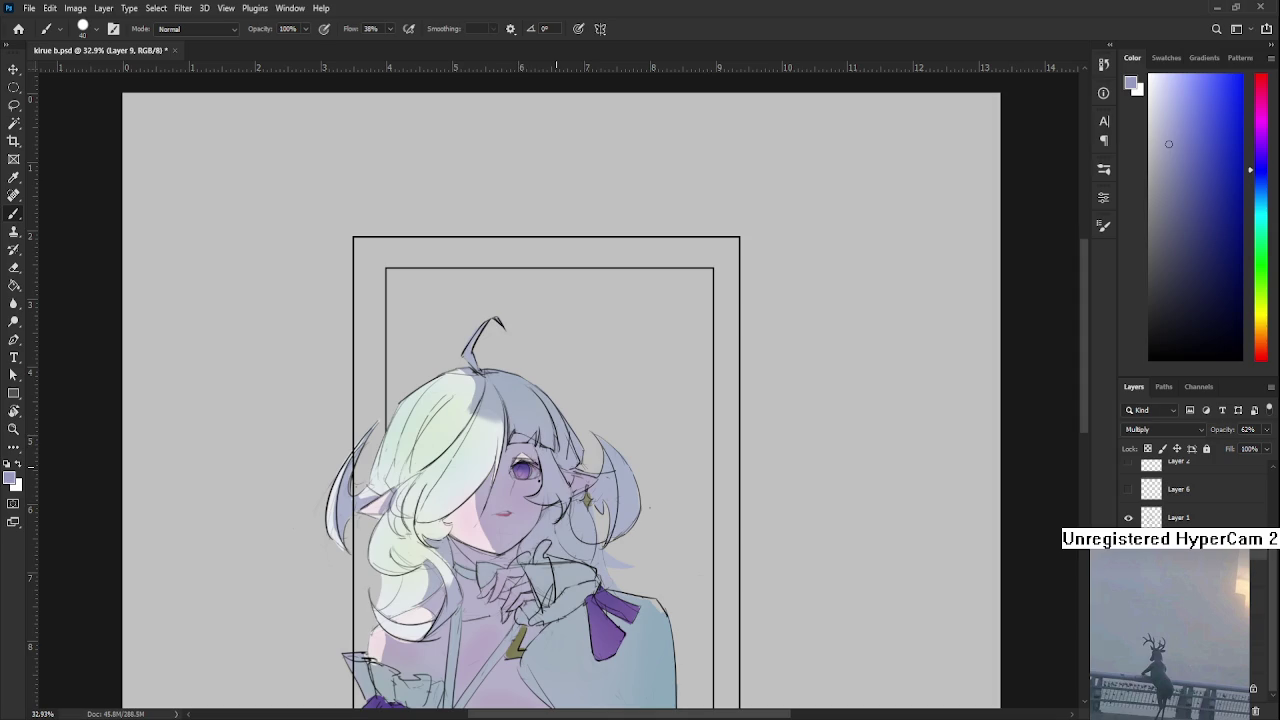
{"action": "key", "text": "e"}
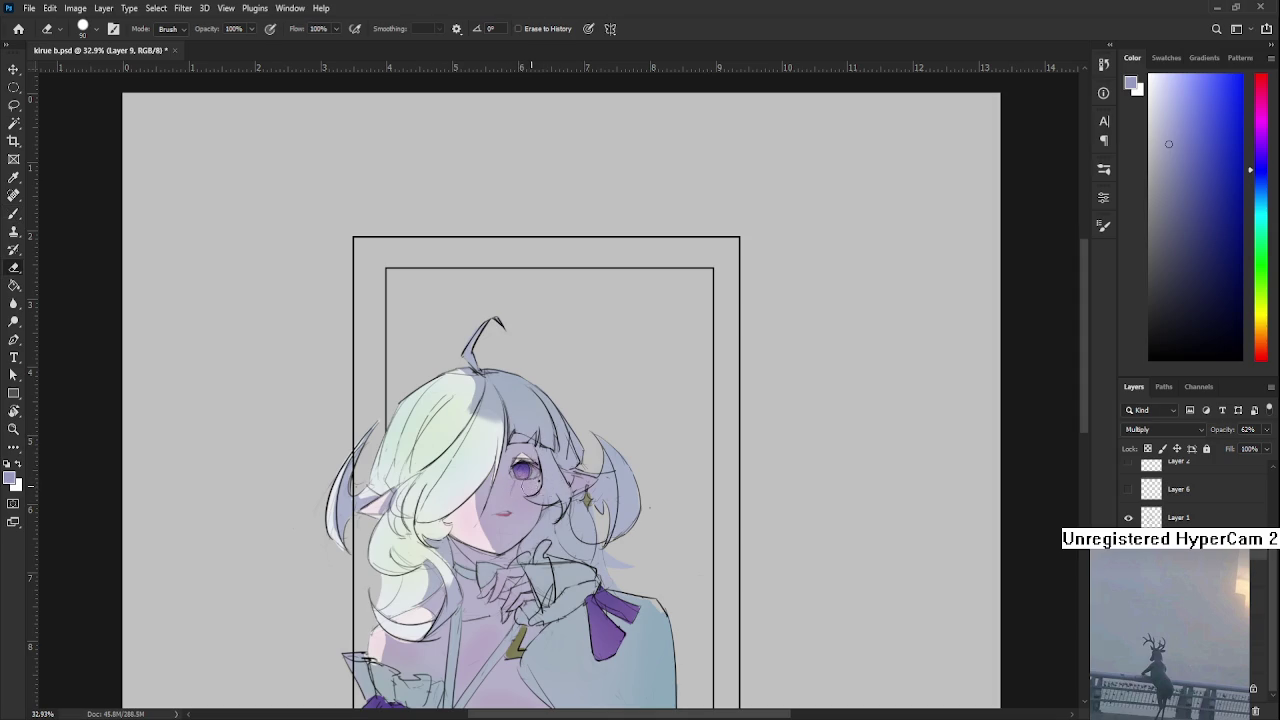
{"action": "left_click_drag", "start_coordinate": [524, 476], "coordinate": [519, 480]}
{"action": "key", "text": "b"}
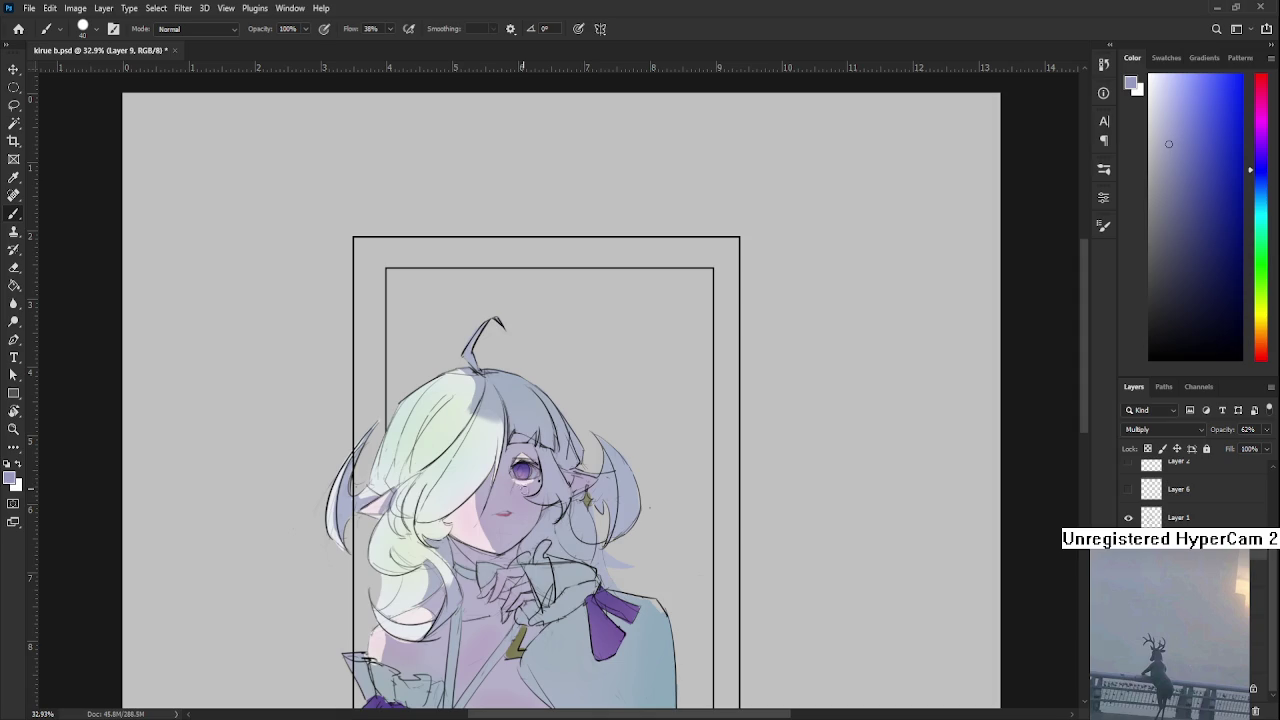
Zoom in close on the face, then back out to review the whole figure
{"action": "scroll", "coordinate": [548, 485], "scroll_direction": "down", "scroll_amount": 2}
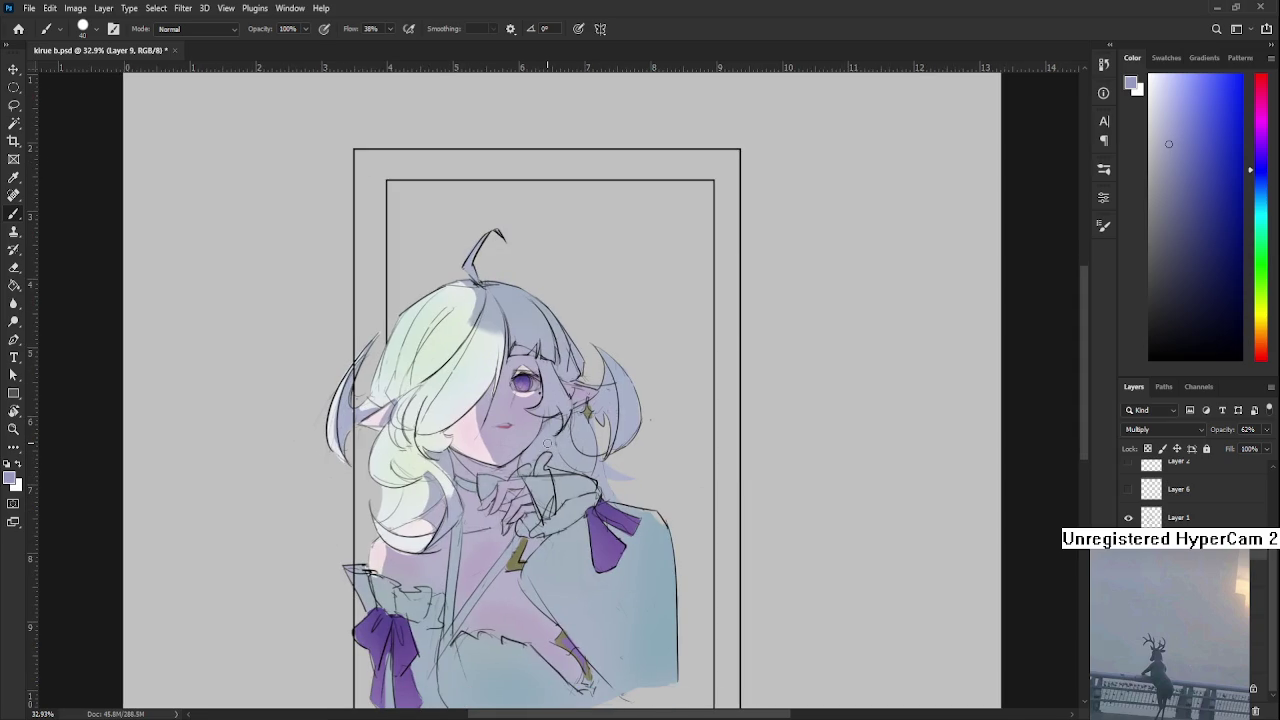
{"action": "scroll", "coordinate": [548, 443], "scroll_direction": "up", "scroll_amount": 3}
{"action": "mouse_move", "coordinate": [504, 449]}
{"action": "left_mouse_down"}
{"action": "mouse_move", "coordinate": [452, 483]}
{"action": "mouse_move", "coordinate": [466, 477]}
{"action": "left_mouse_up"}
{"action": "key", "text": "e"}
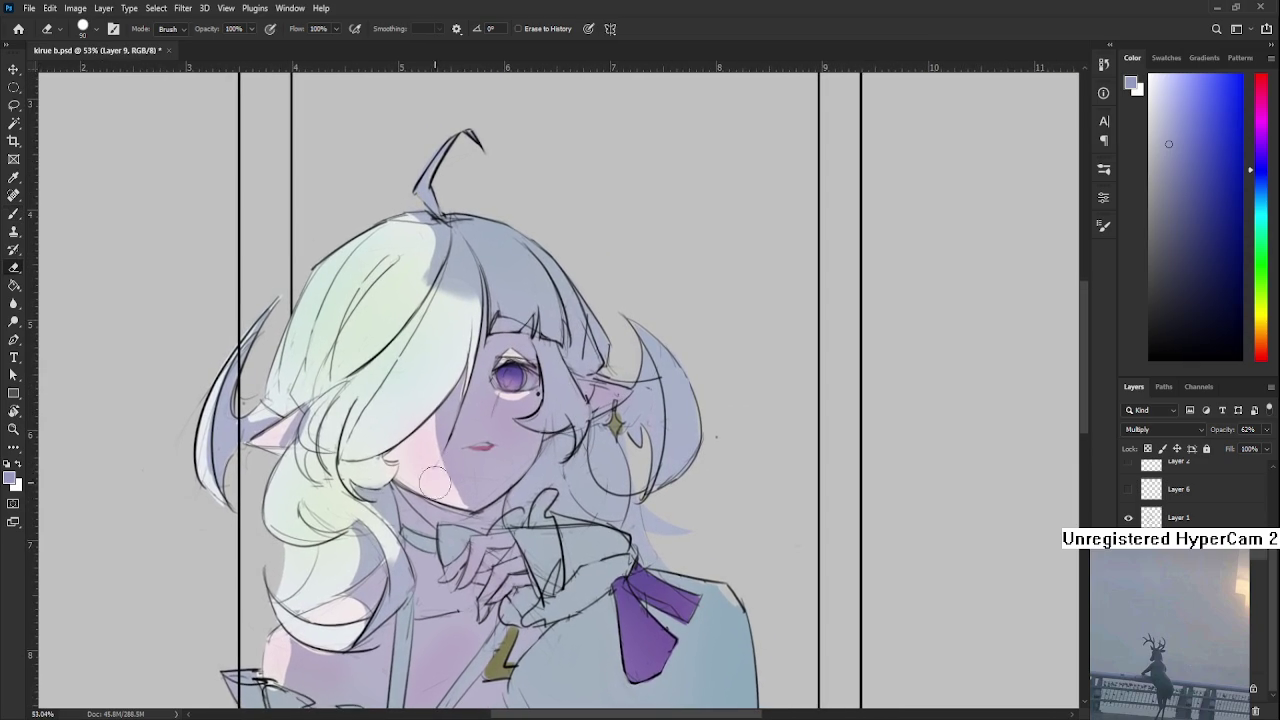
{"action": "left_click_drag", "start_coordinate": [316, 520], "coordinate": [306, 604]}
{"action": "scroll", "coordinate": [529, 489], "scroll_direction": "down", "scroll_amount": 3}
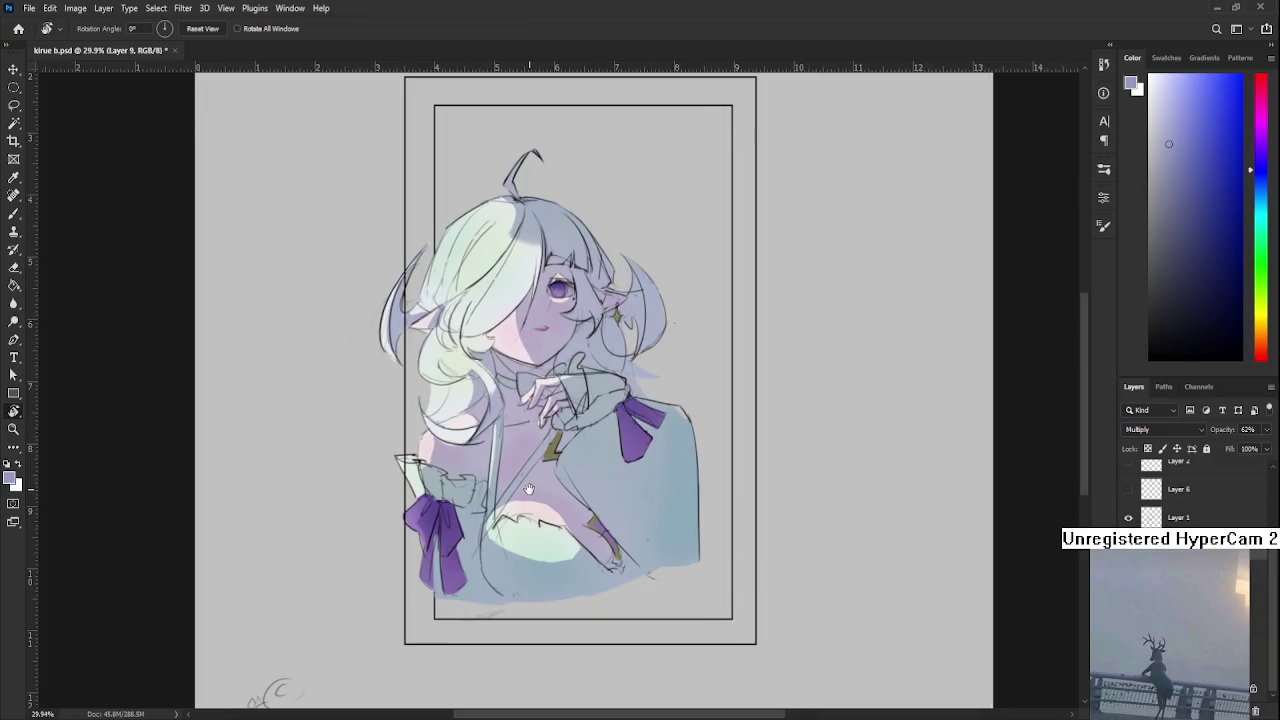
Erase across the chest below the collar to lighten the pale green patch
{"action": "key", "text": "e"}
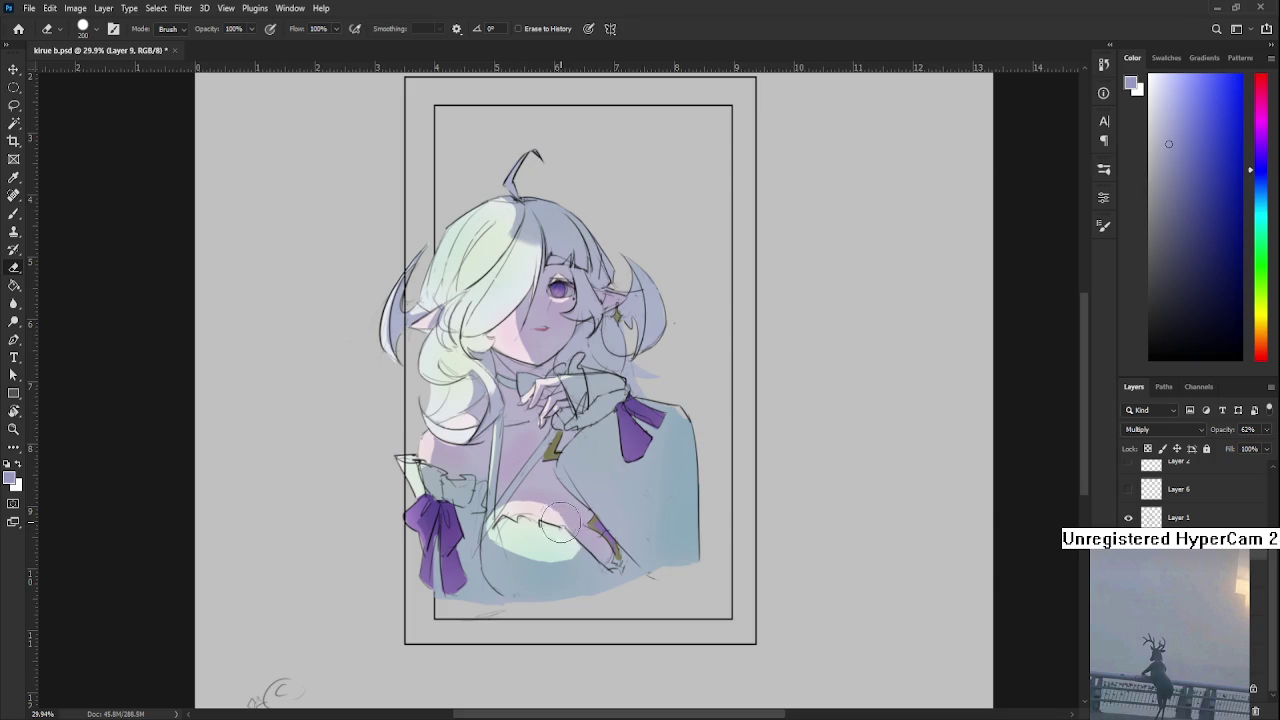
{"action": "key", "text": "b"}
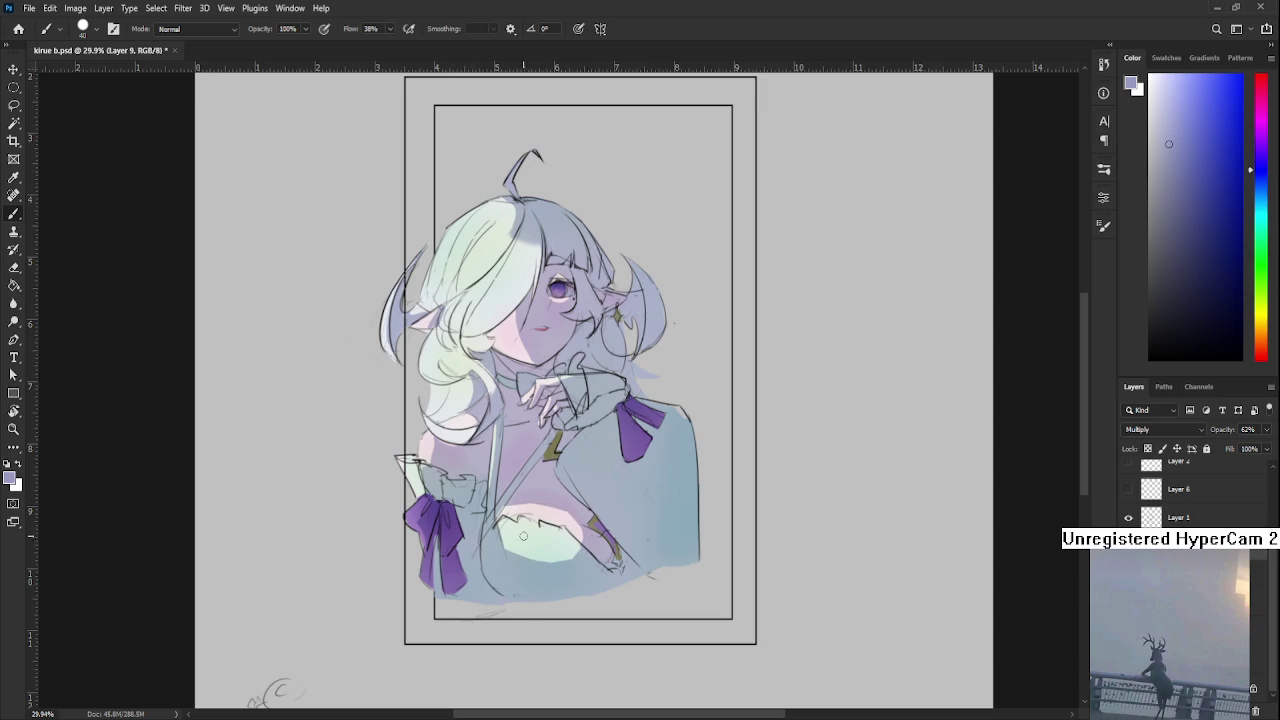
{"action": "key", "text": "e"}
{"action": "left_click_drag", "start_coordinate": [515, 548], "coordinate": [590, 560]}
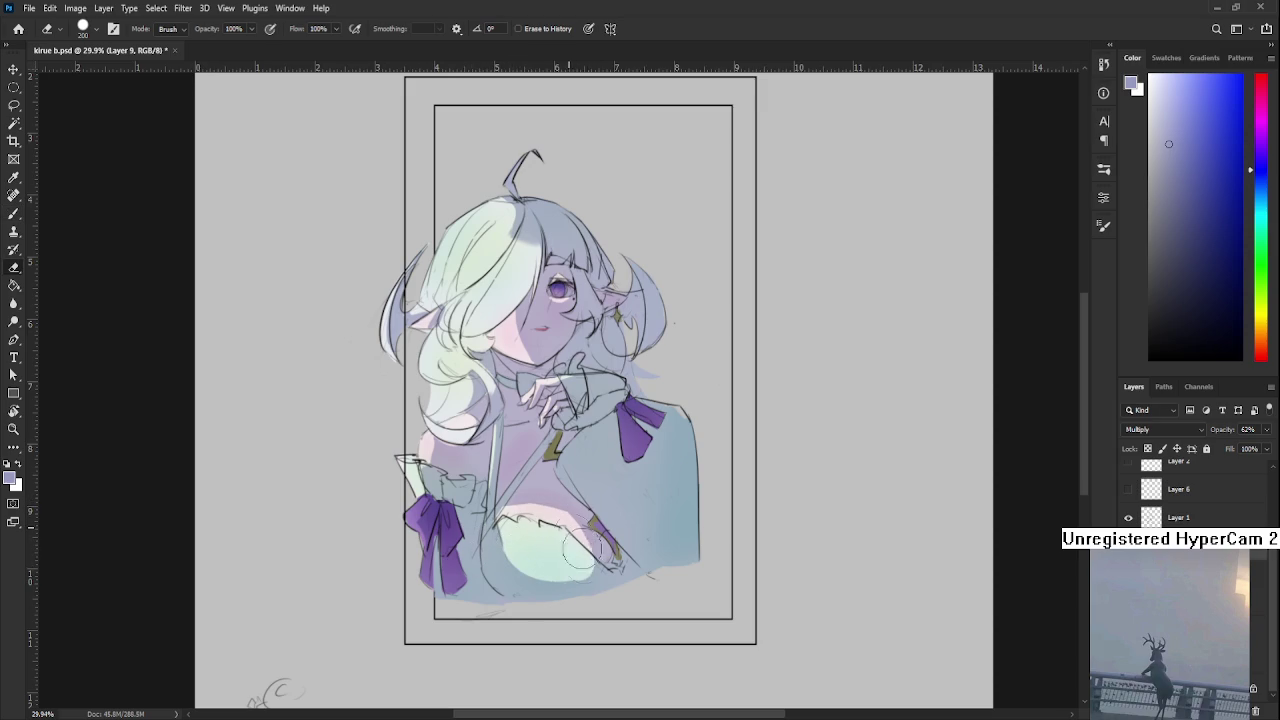
{"action": "key", "text": "b"}
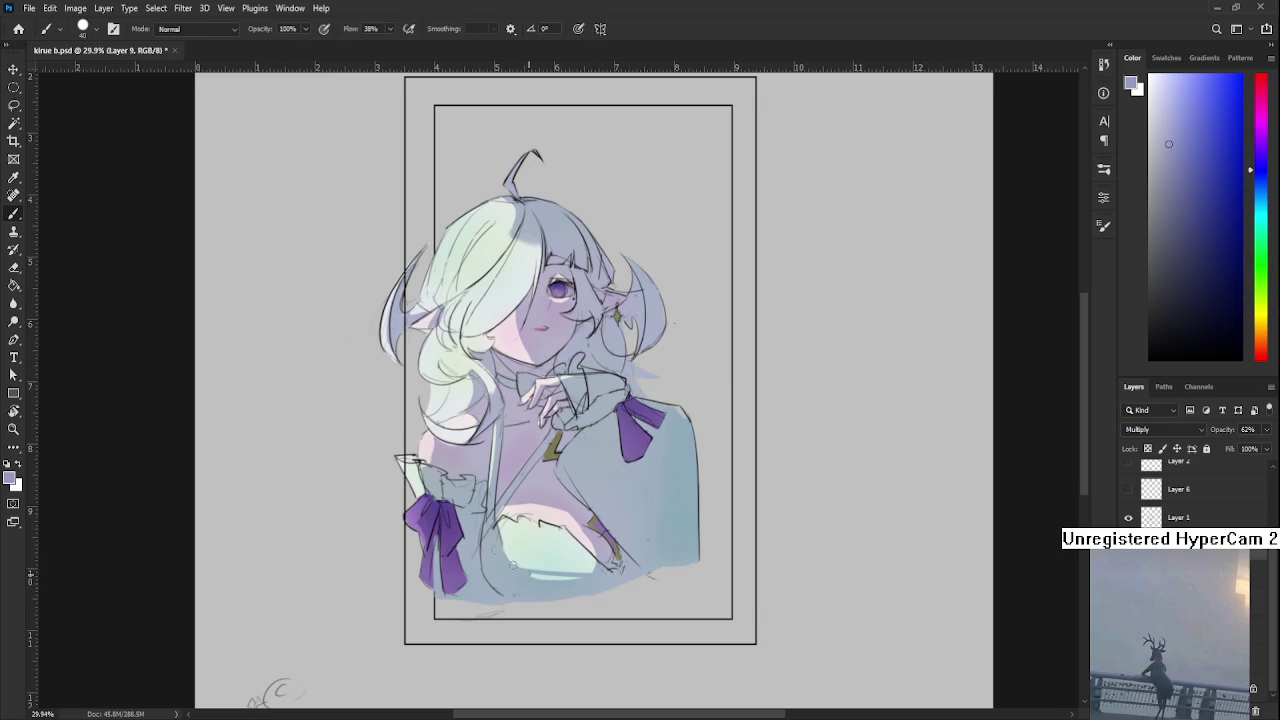
{"action": "left_click_drag", "start_coordinate": [586, 505], "coordinate": [571, 587]}
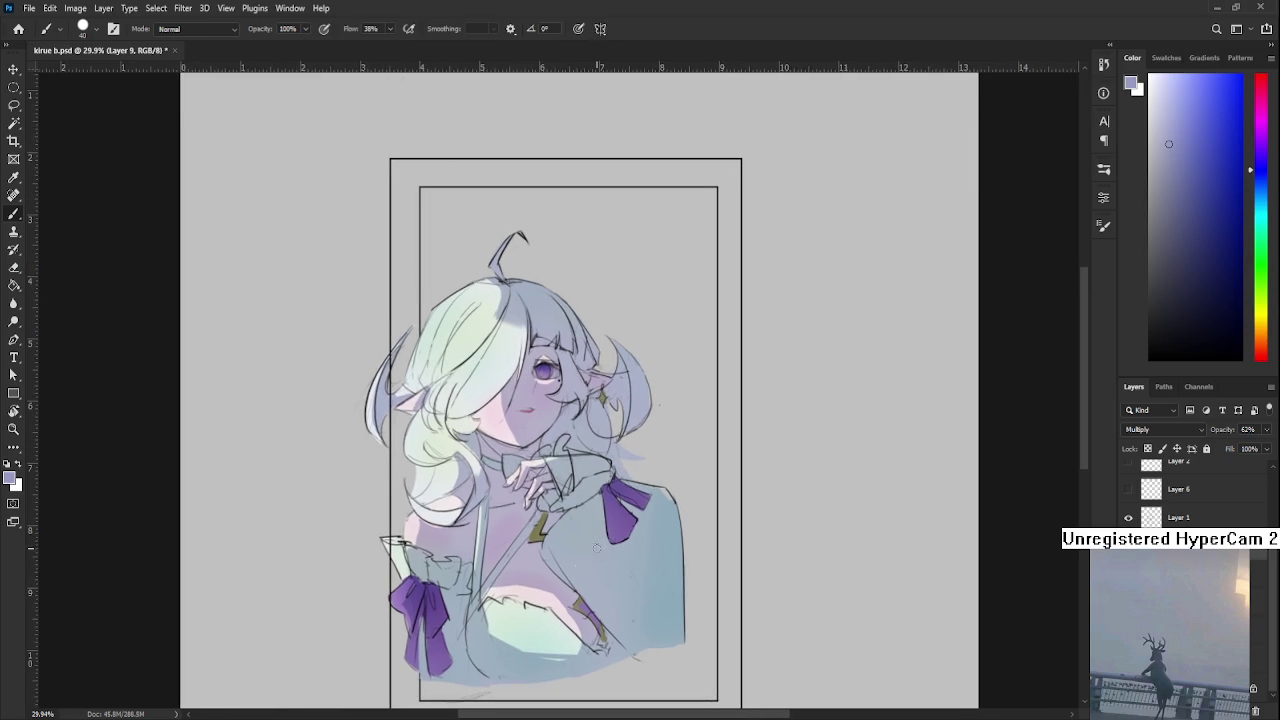
Paint faint soft shading diagonally across the chest
{"action": "scroll", "coordinate": [593, 548], "scroll_direction": "down", "scroll_amount": 3}
{"action": "scroll", "coordinate": [538, 480], "scroll_direction": "up", "scroll_amount": 3}
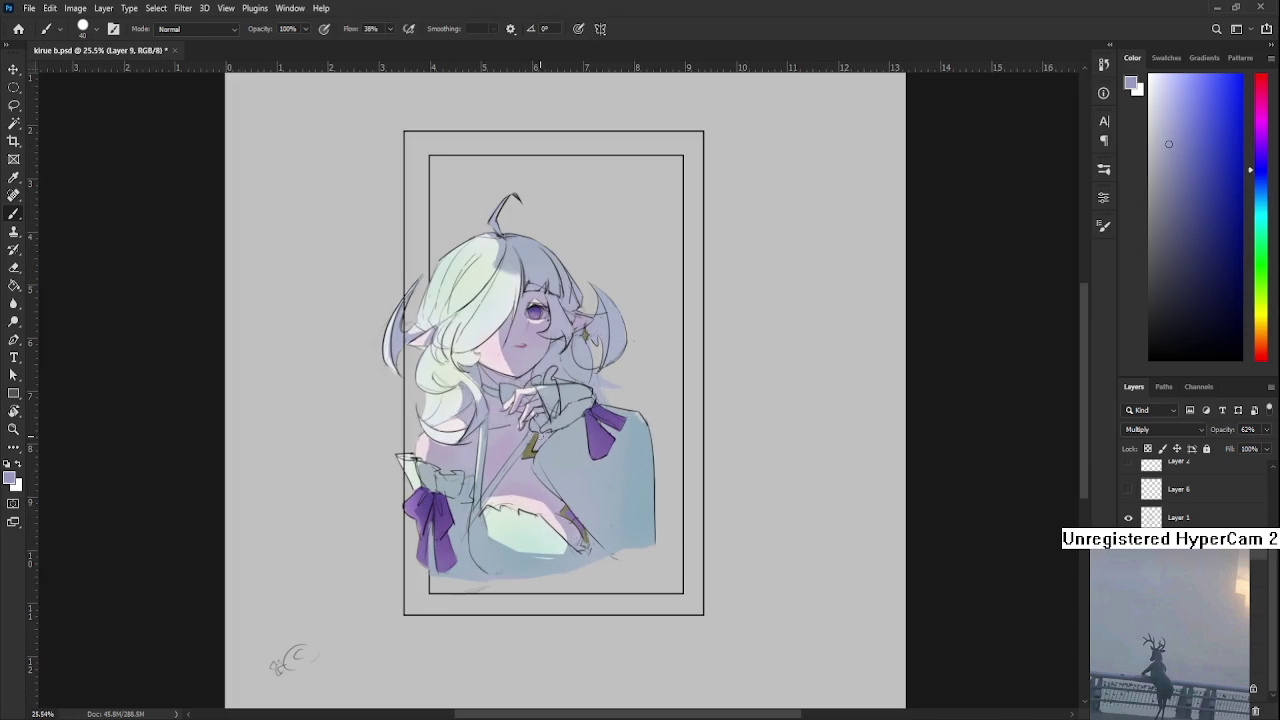
{"action": "scroll", "coordinate": [563, 541], "scroll_direction": "up", "scroll_amount": 1}
{"action": "scroll", "coordinate": [563, 541], "scroll_direction": "down", "scroll_amount": 2}
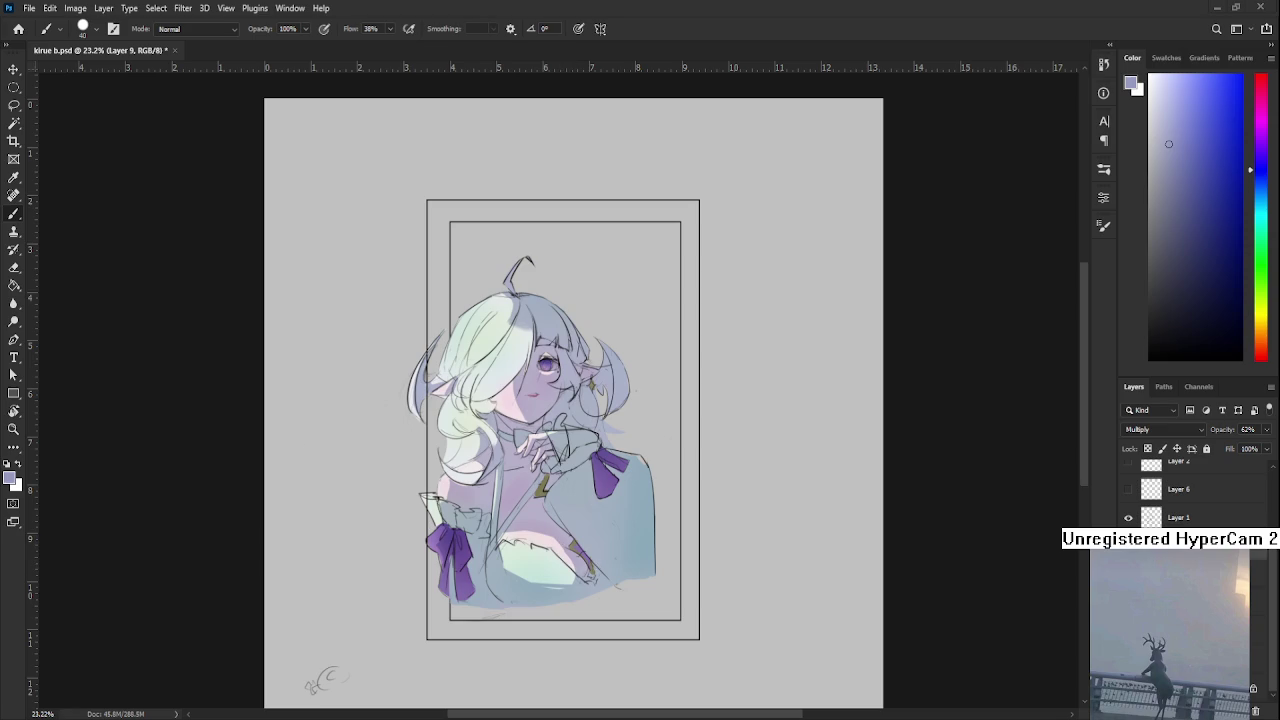
{"action": "scroll", "coordinate": [561, 527], "scroll_direction": "up", "scroll_amount": 1}
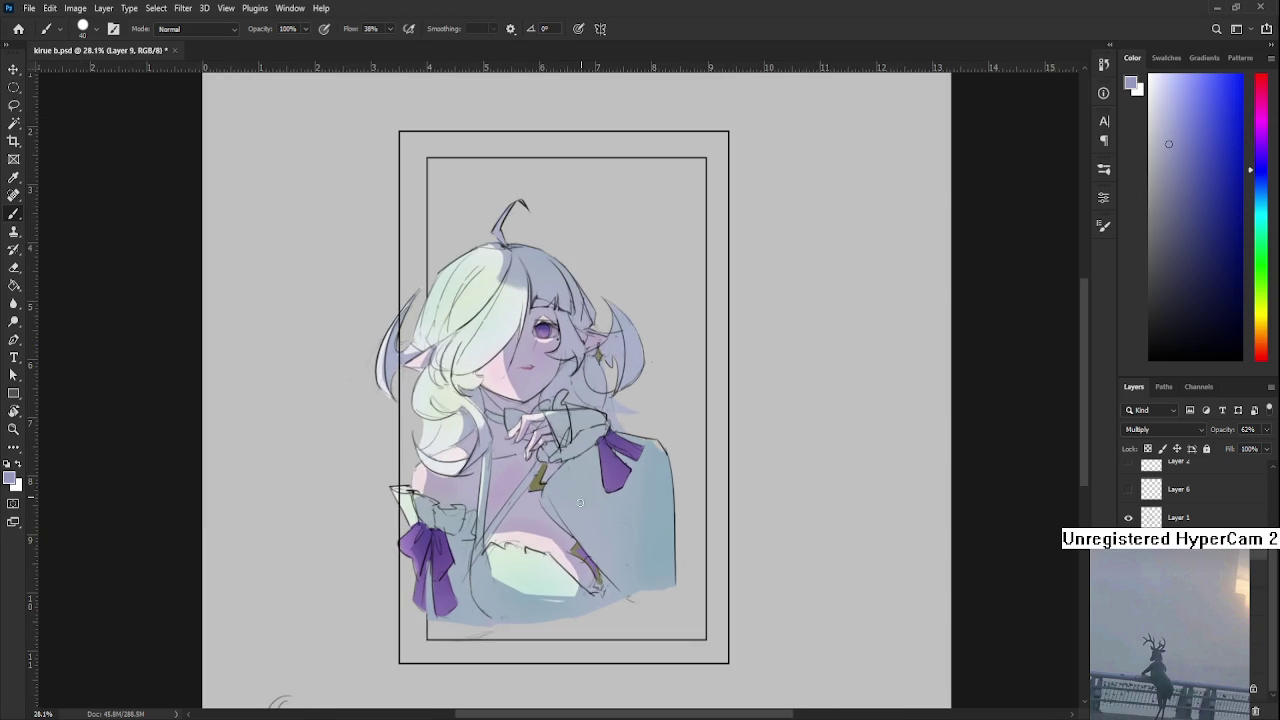
{"action": "mouse_move", "coordinate": [515, 535]}
{"action": "left_mouse_down"}
{"action": "mouse_move", "coordinate": [488, 578]}
{"action": "mouse_move", "coordinate": [566, 583]}
{"action": "left_mouse_up"}
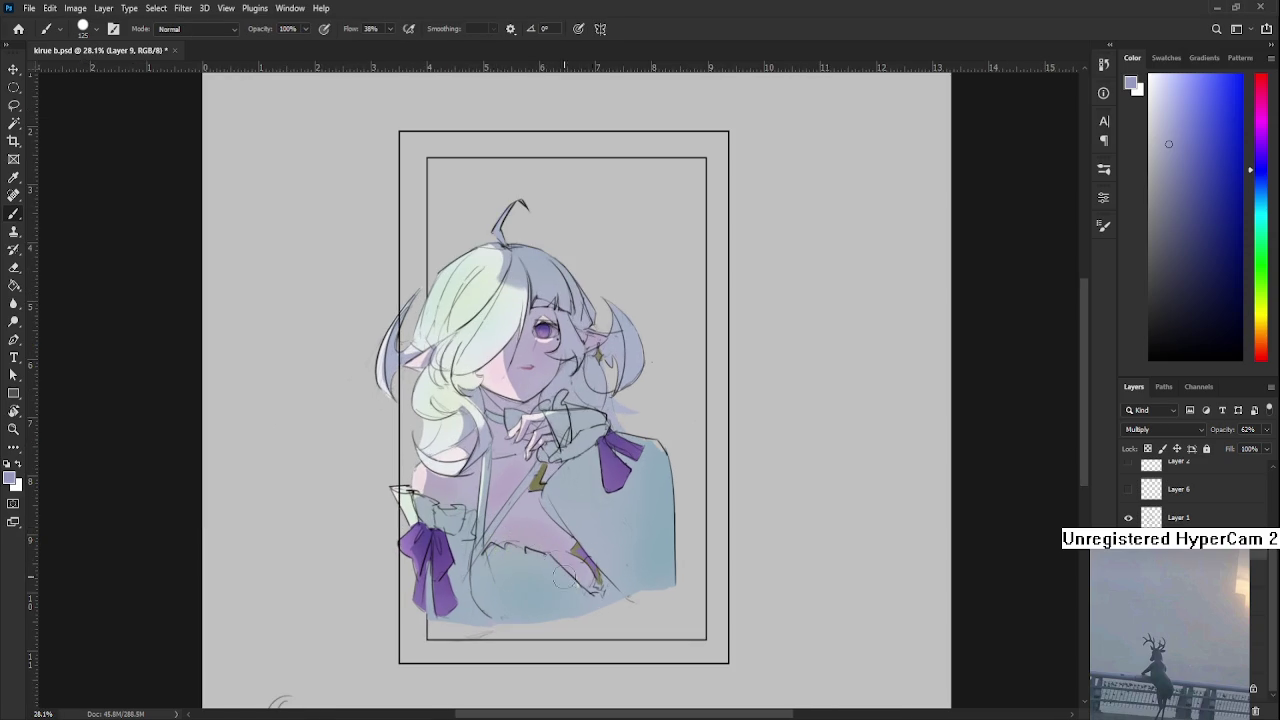
Erase back part of the chest shading so it stays soft and light
{"action": "key", "text": "e"}
{"action": "mouse_move", "coordinate": [510, 515]}
{"action": "left_mouse_down"}
{"action": "mouse_move", "coordinate": [515, 538]}
{"action": "mouse_move", "coordinate": [496, 513]}
{"action": "mouse_move", "coordinate": [519, 530]}
{"action": "mouse_move", "coordinate": [500, 488]}
{"action": "mouse_move", "coordinate": [541, 516]}
{"action": "mouse_move", "coordinate": [520, 545]}
{"action": "mouse_move", "coordinate": [555, 550]}
{"action": "left_mouse_up"}
{"action": "key", "text": "b"}
{"action": "key", "text": "e"}
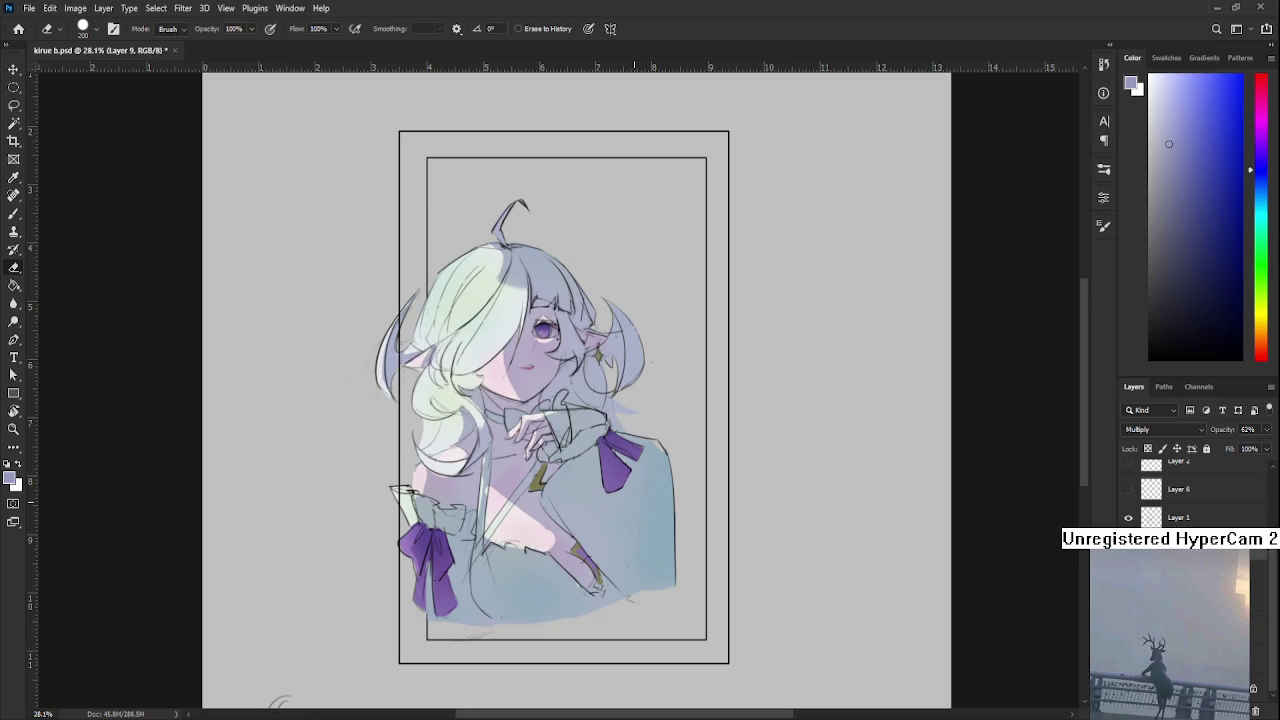
{"action": "scroll", "coordinate": [503, 368], "scroll_direction": "down", "scroll_amount": 3}
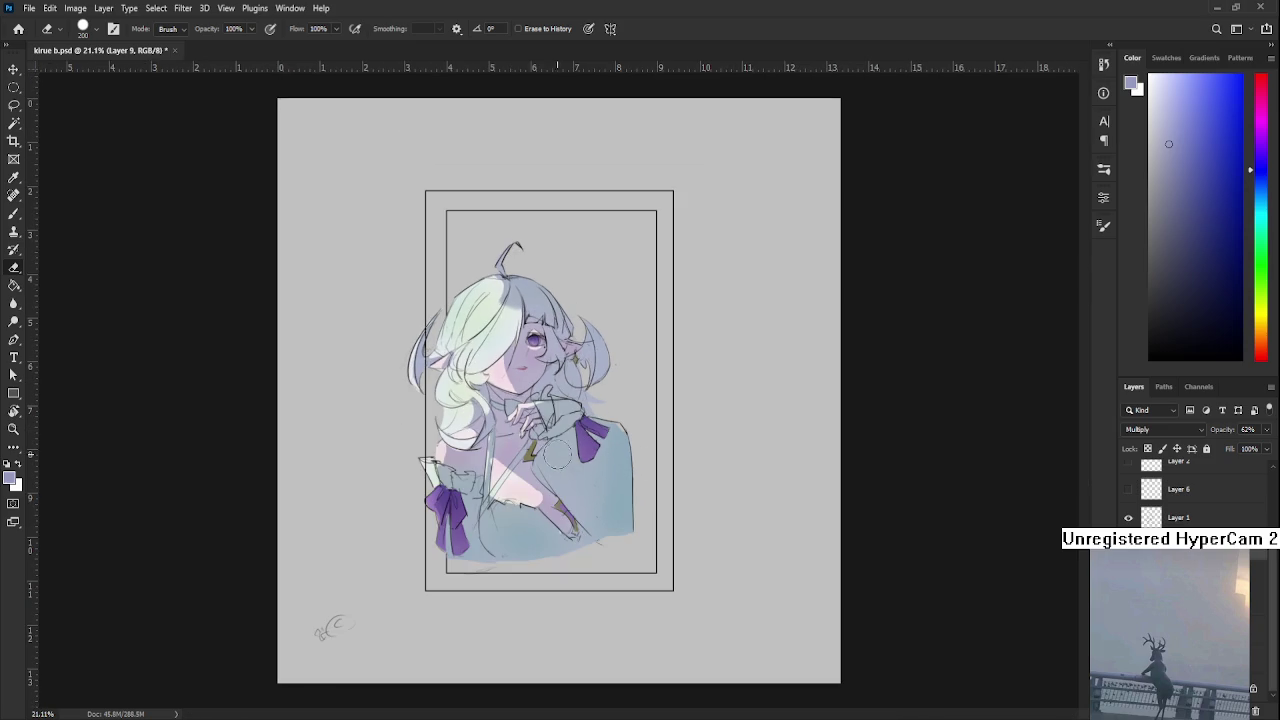
{"action": "left_click_drag", "start_coordinate": [550, 440], "coordinate": [540, 476]}
{"action": "key", "text": "b"}
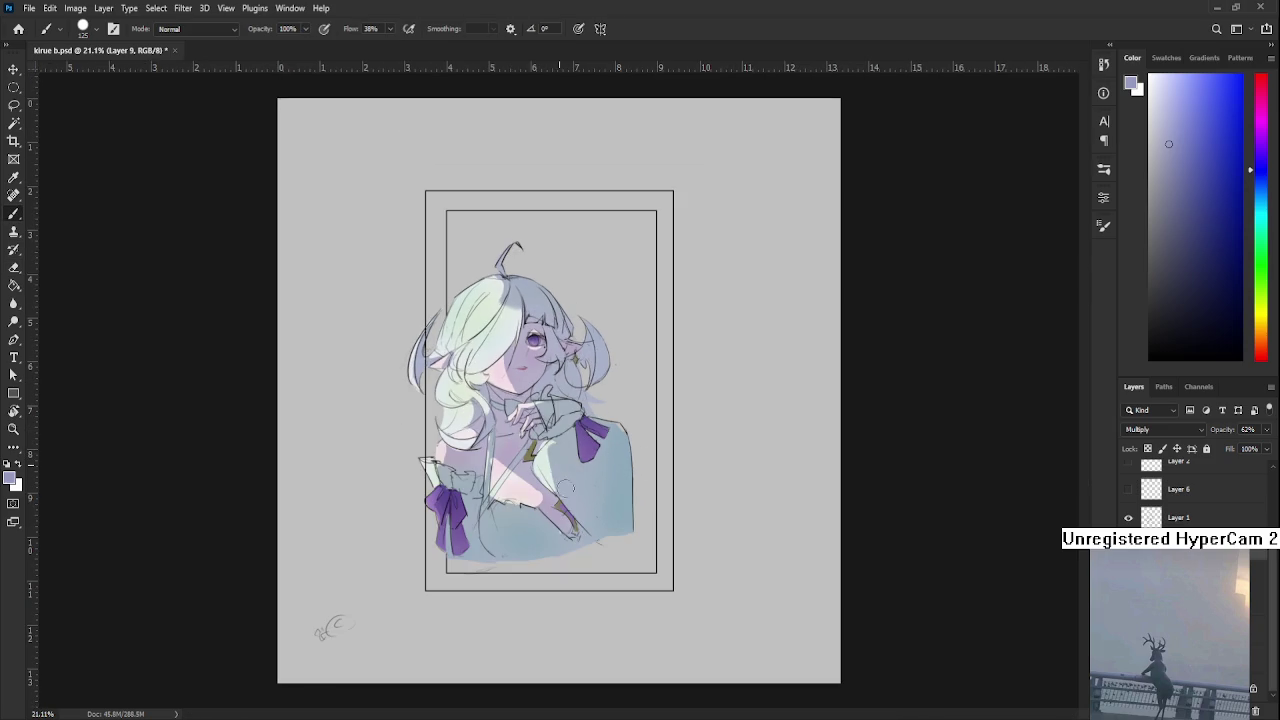
{"action": "key", "text": "e"}
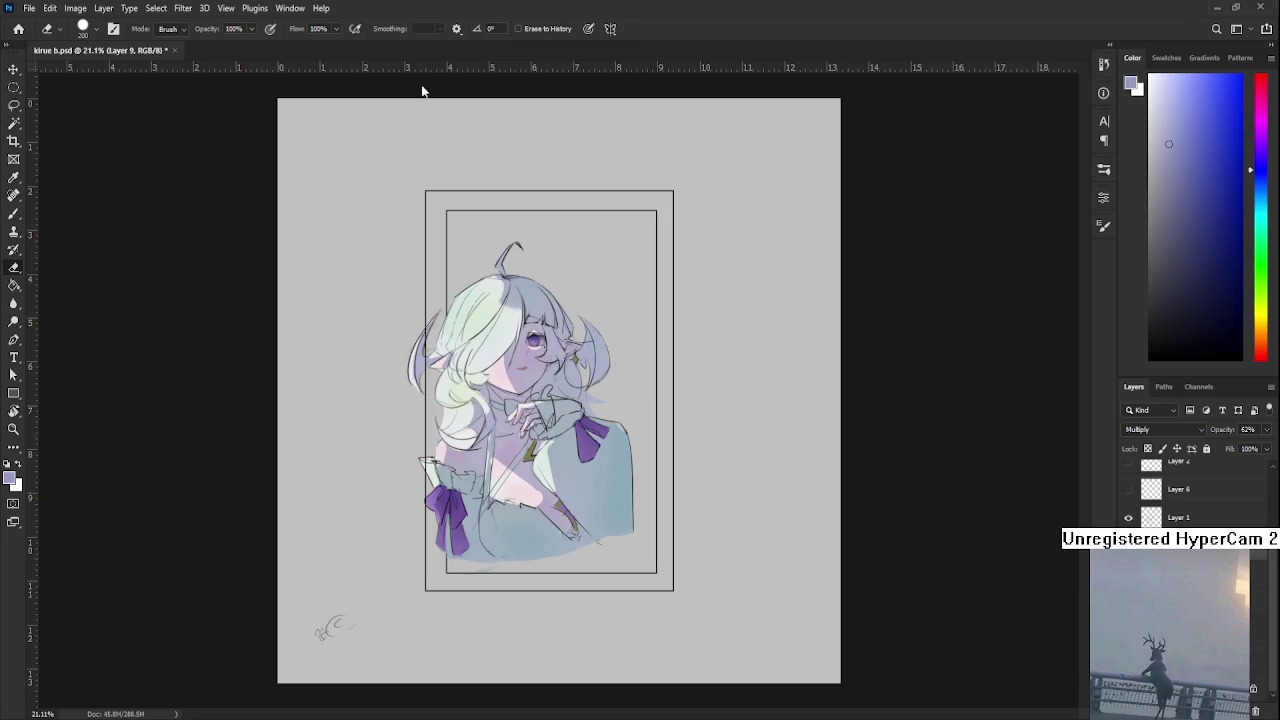
{"action": "scroll", "coordinate": [694, 314], "scroll_direction": "up", "scroll_amount": 1}
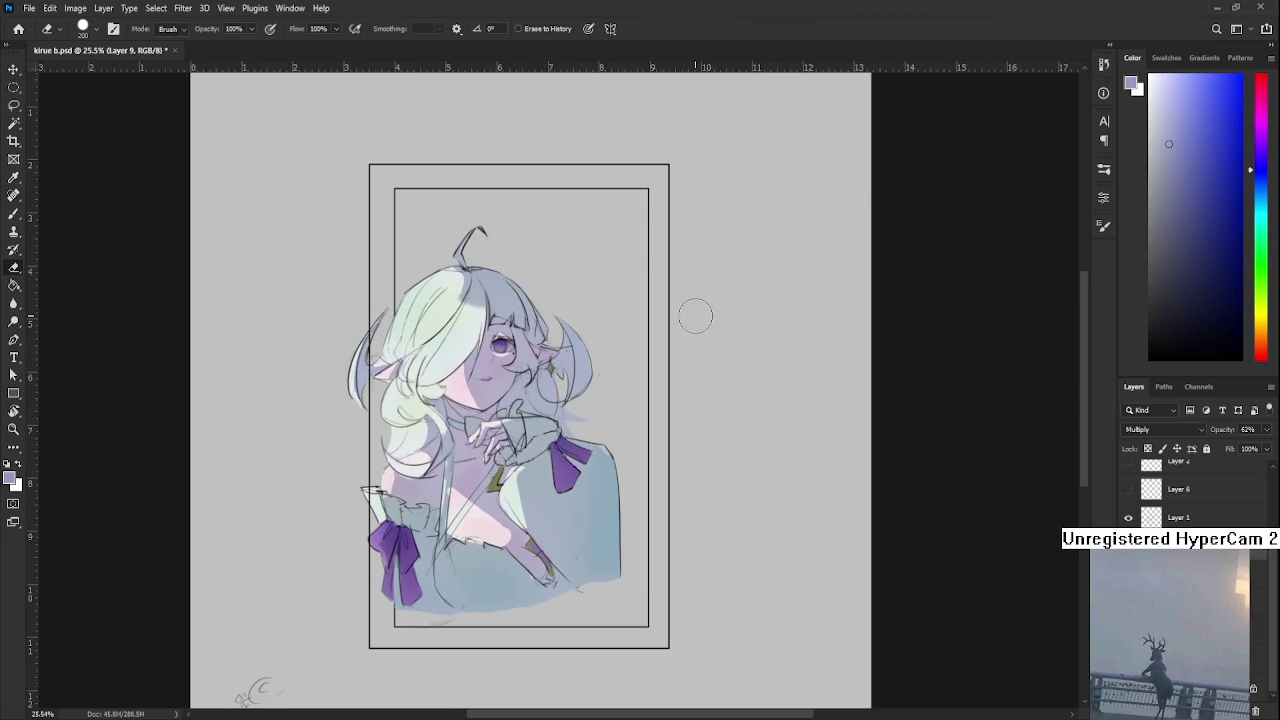
{"action": "left_click_drag", "start_coordinate": [594, 337], "coordinate": [614, 418]}
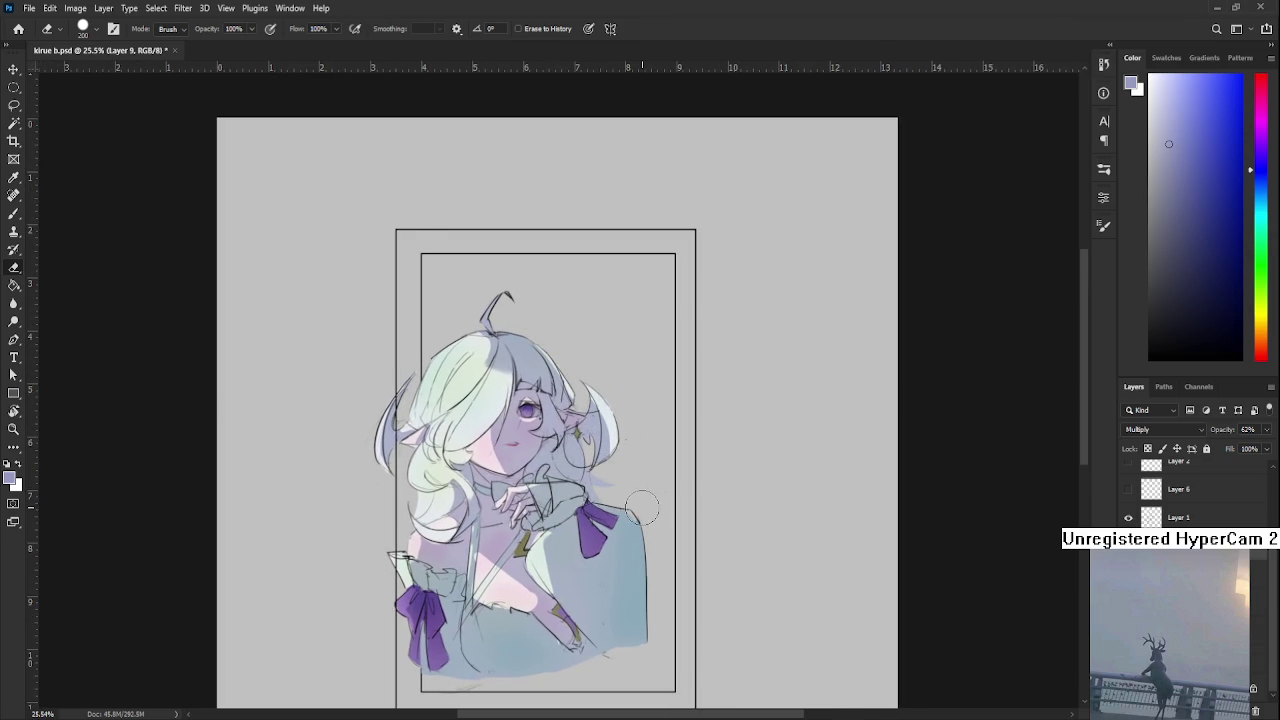
{"action": "left_click_drag", "start_coordinate": [632, 503], "coordinate": [634, 475]}
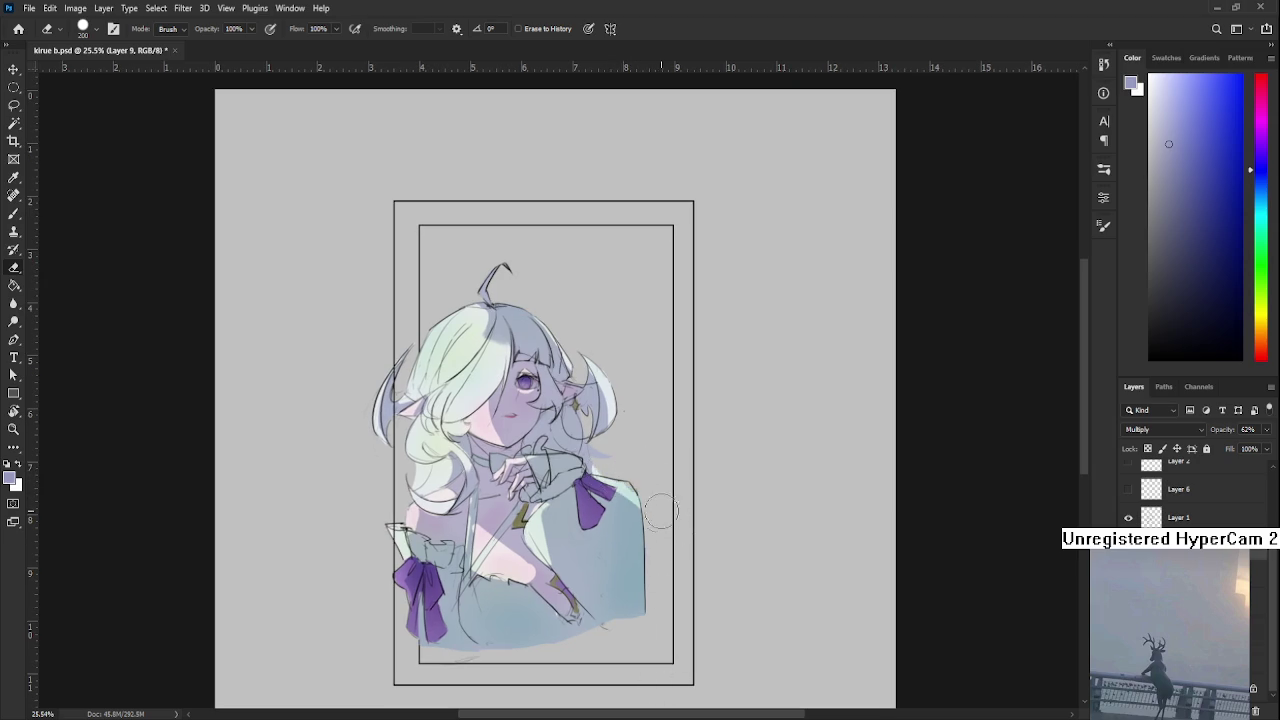
{"action": "left_click_drag", "start_coordinate": [615, 485], "coordinate": [734, 552]}
{"action": "scroll", "coordinate": [640, 446], "scroll_direction": "down", "scroll_amount": 2}
{"action": "scroll", "coordinate": [640, 443], "scroll_direction": "down", "scroll_amount": 2}
{"action": "scroll", "coordinate": [620, 395], "scroll_direction": "up", "scroll_amount": 4}
{"action": "left_click_drag", "start_coordinate": [591, 407], "coordinate": [588, 398]}
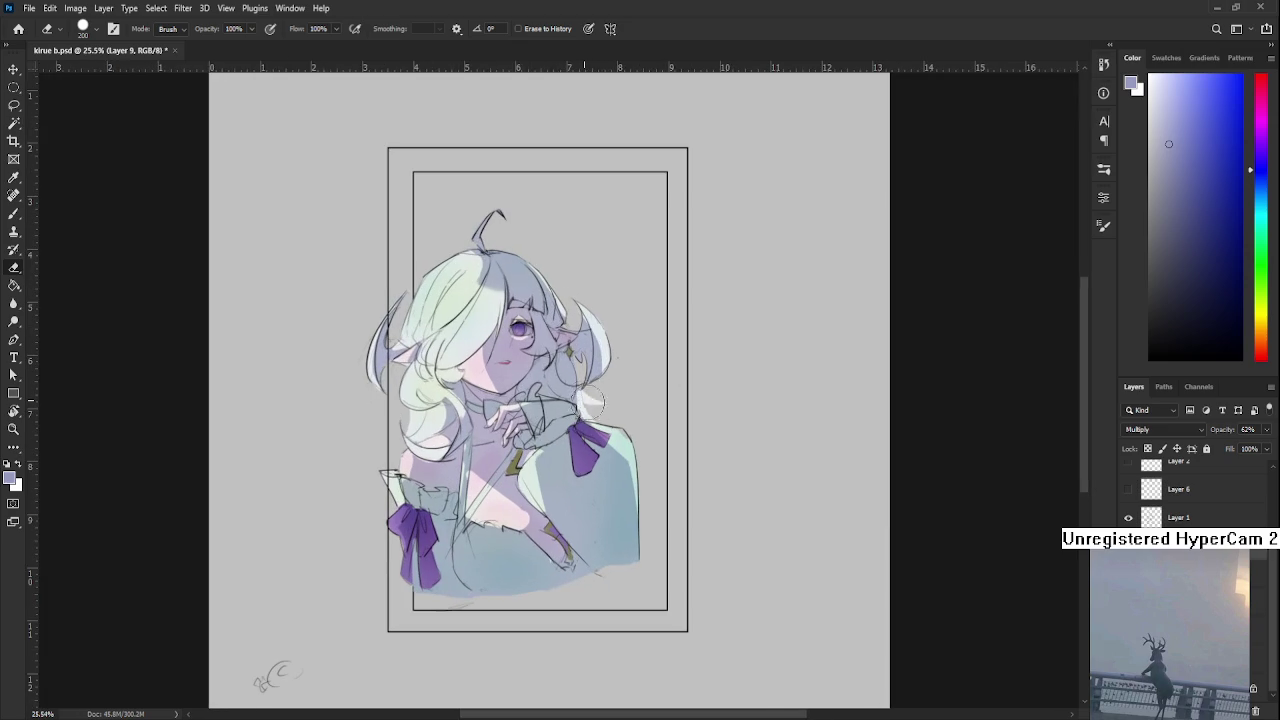
{"action": "scroll", "coordinate": [580, 393], "scroll_direction": "down", "scroll_amount": 2}
{"action": "scroll", "coordinate": [607, 381], "scroll_direction": "down", "scroll_amount": 1}
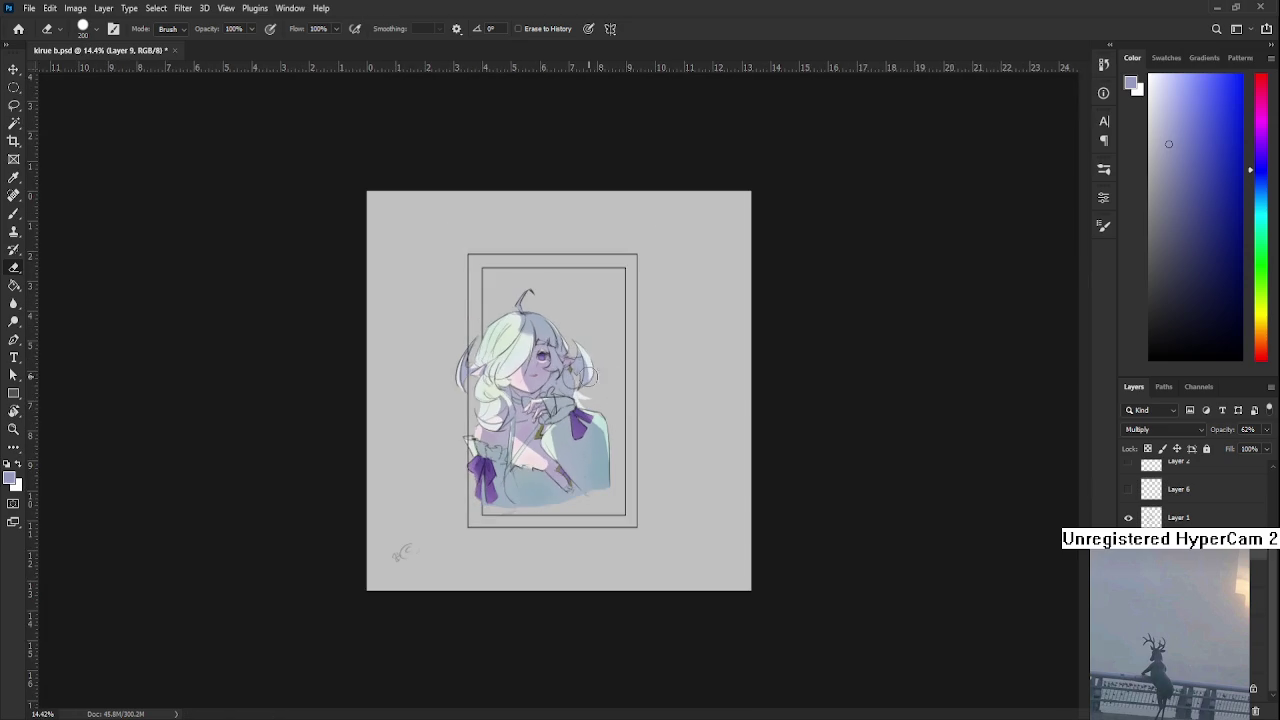
{"action": "scroll", "coordinate": [554, 364], "scroll_direction": "up", "scroll_amount": 3}
{"action": "left_click_drag", "start_coordinate": [554, 364], "coordinate": [657, 505]}
{"action": "scroll", "coordinate": [608, 496], "scroll_direction": "up", "scroll_amount": 2}
{"action": "scroll", "coordinate": [608, 496], "scroll_direction": "up", "scroll_amount": 2}
{"action": "key", "text": "b"}
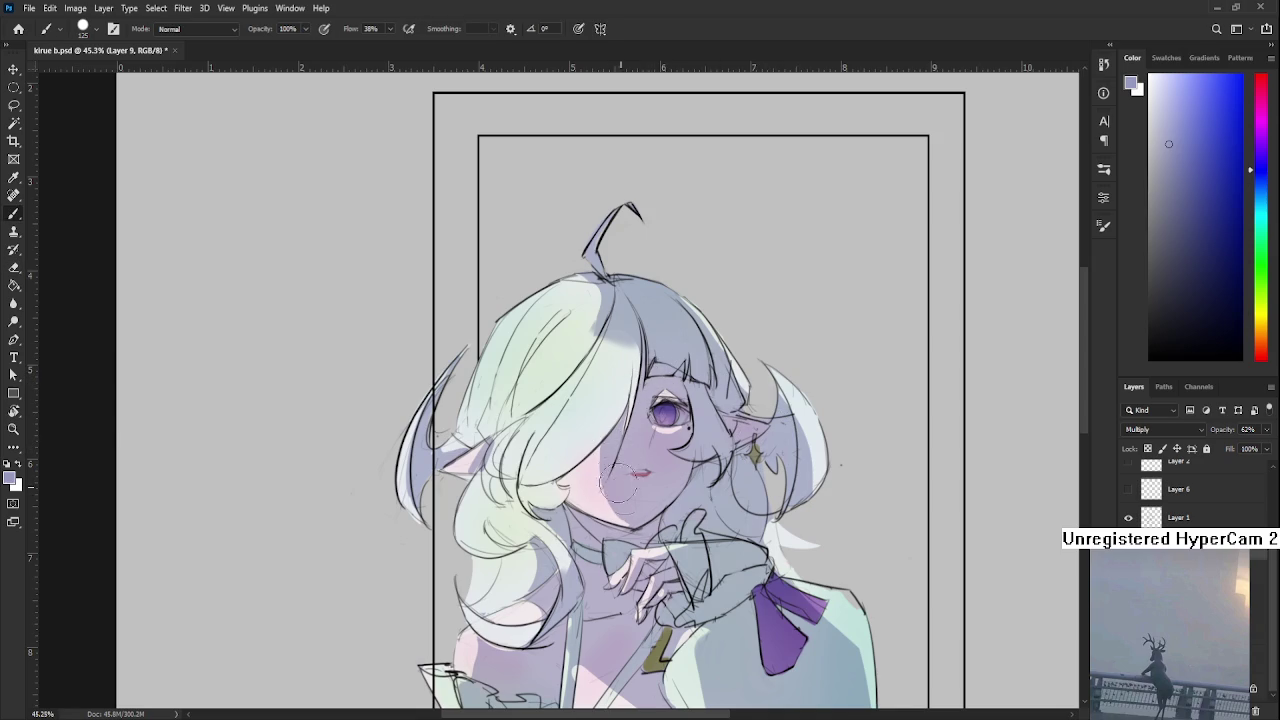
{"action": "mouse_move", "coordinate": [632, 411]}
{"action": "left_mouse_down"}
{"action": "mouse_move", "coordinate": [592, 487]}
{"action": "mouse_move", "coordinate": [621, 467]}
{"action": "left_mouse_up"}
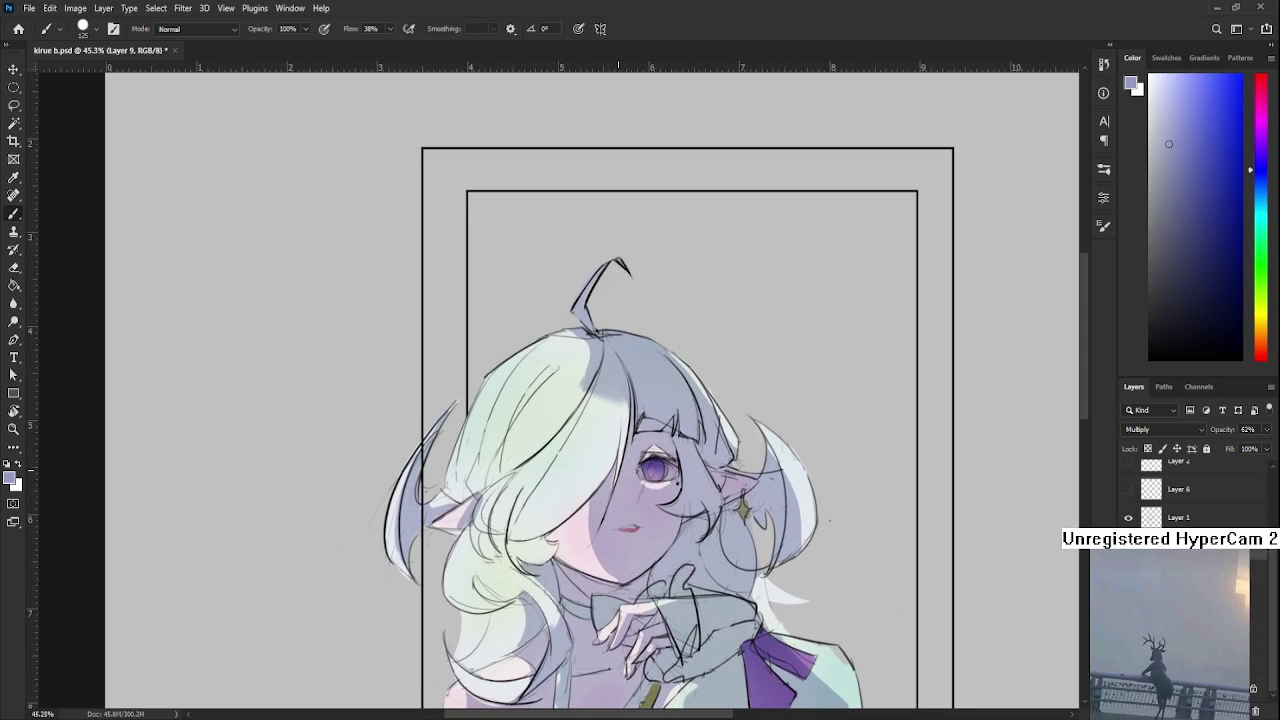
{"action": "scroll", "coordinate": [618, 467], "scroll_direction": "down", "scroll_amount": 3}
{"action": "scroll", "coordinate": [616, 468], "scroll_direction": "down", "scroll_amount": 3}
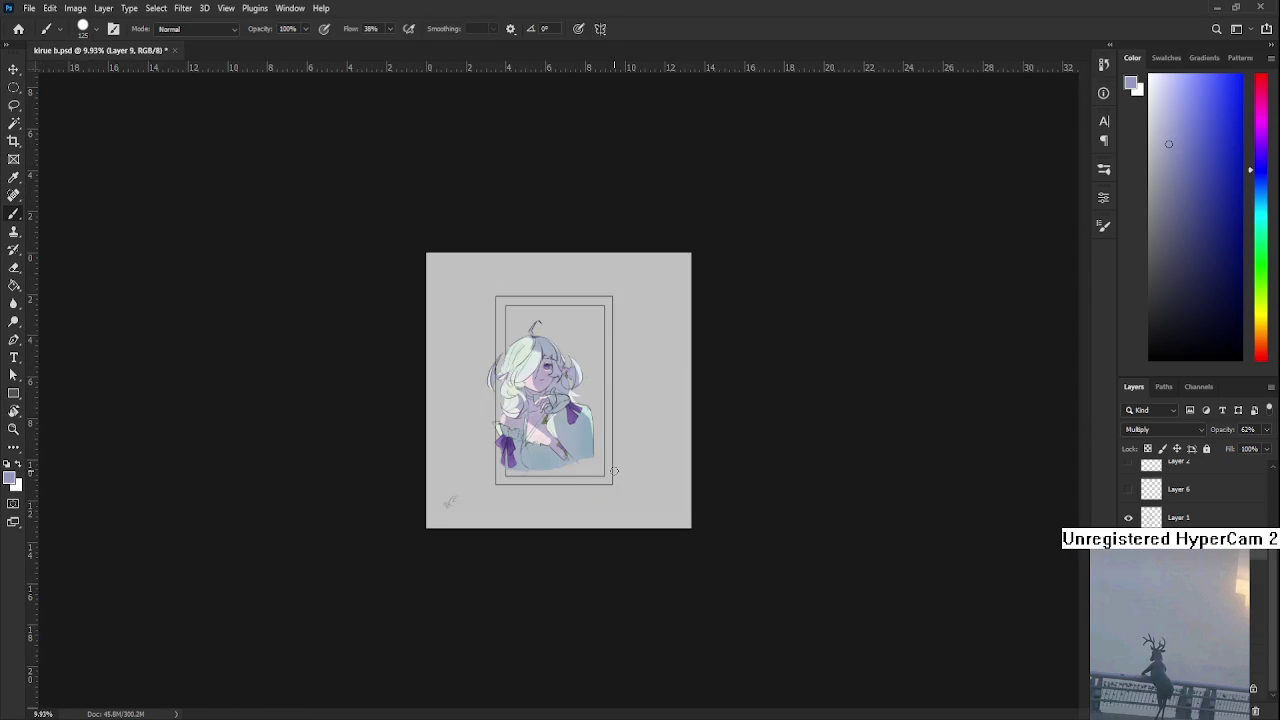
{"action": "scroll", "coordinate": [513, 319], "scroll_direction": "up", "scroll_amount": 3}
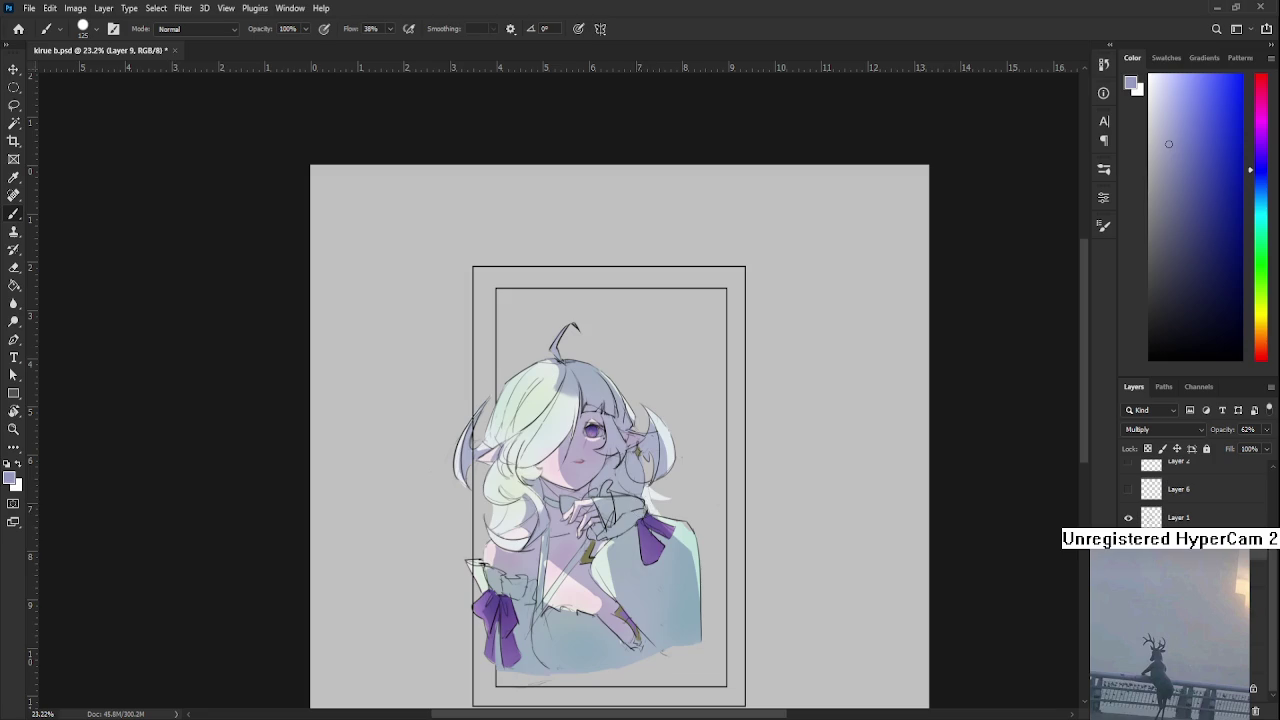
{"action": "scroll", "coordinate": [1130, 505], "scroll_direction": "up", "scroll_amount": 5}
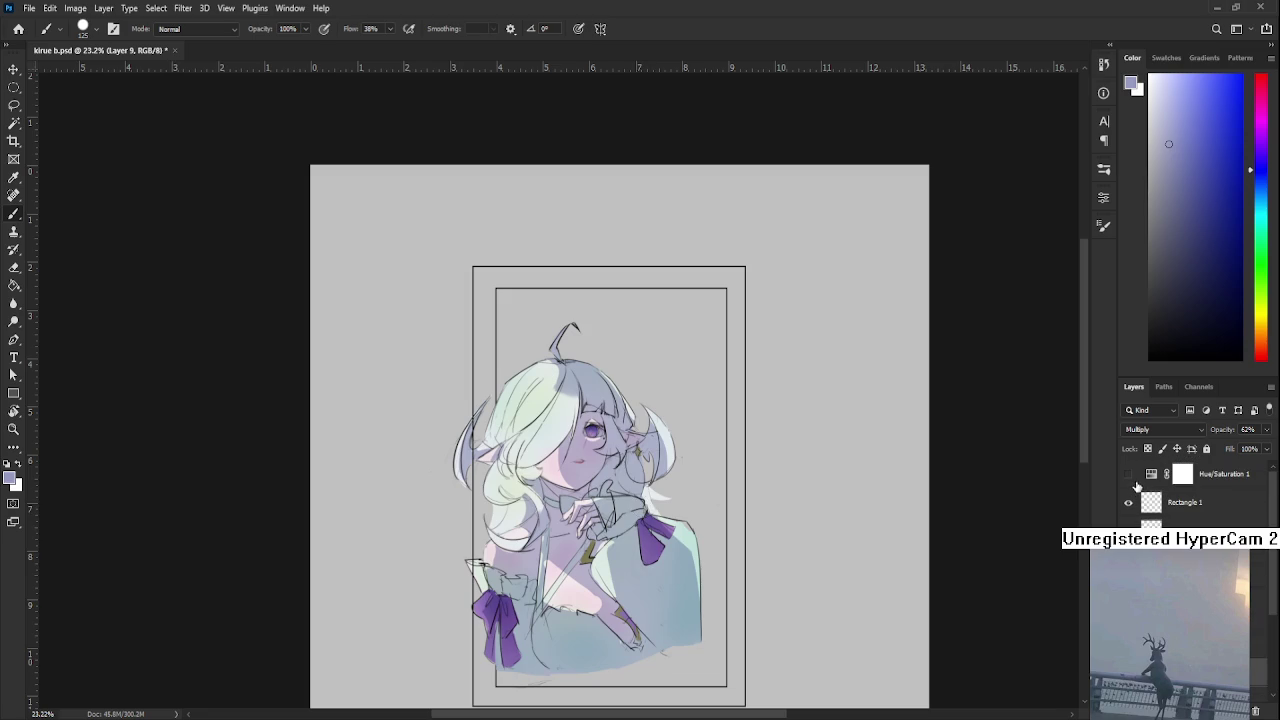
{"action": "left_click", "coordinate": [1129, 475]}
{"action": "scroll", "coordinate": [528, 423], "scroll_direction": "down", "scroll_amount": 2}
{"action": "scroll", "coordinate": [532, 422], "scroll_direction": "down", "scroll_amount": 2}
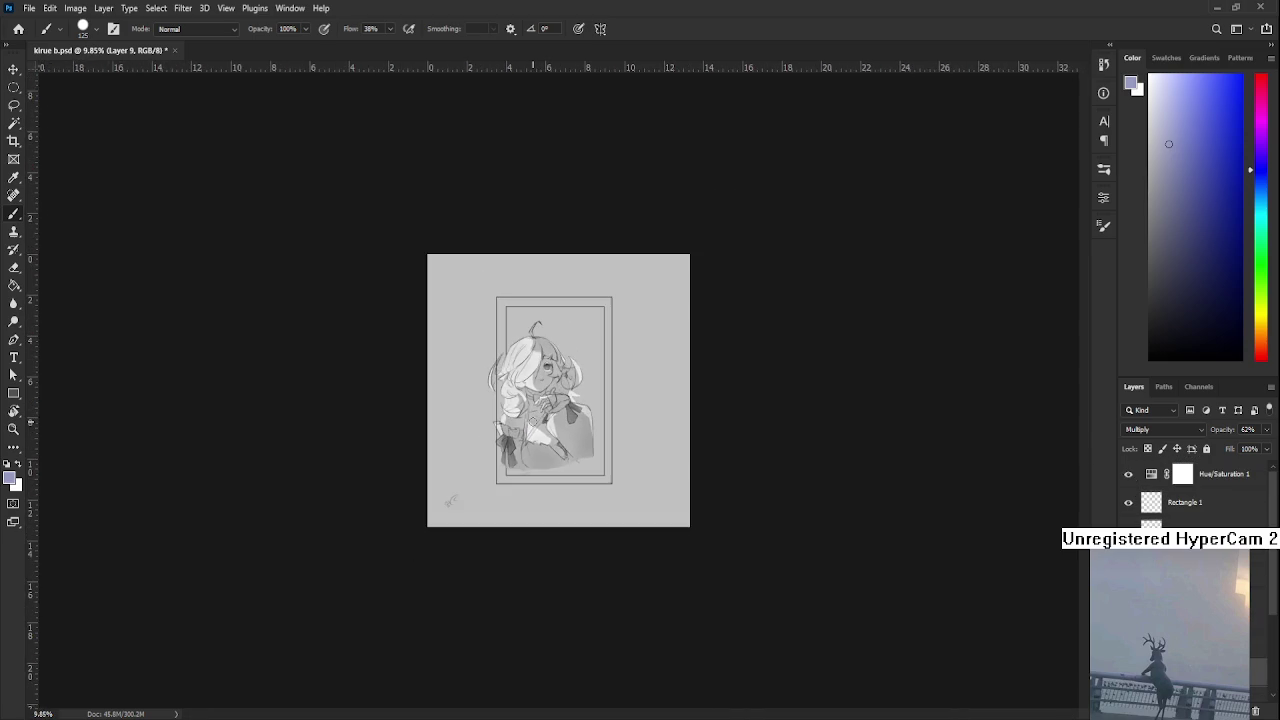
{"action": "scroll", "coordinate": [532, 368], "scroll_direction": "up", "scroll_amount": 3}
{"action": "scroll", "coordinate": [532, 368], "scroll_direction": "up", "scroll_amount": 2}
{"action": "scroll", "coordinate": [532, 368], "scroll_direction": "up", "scroll_amount": 2}
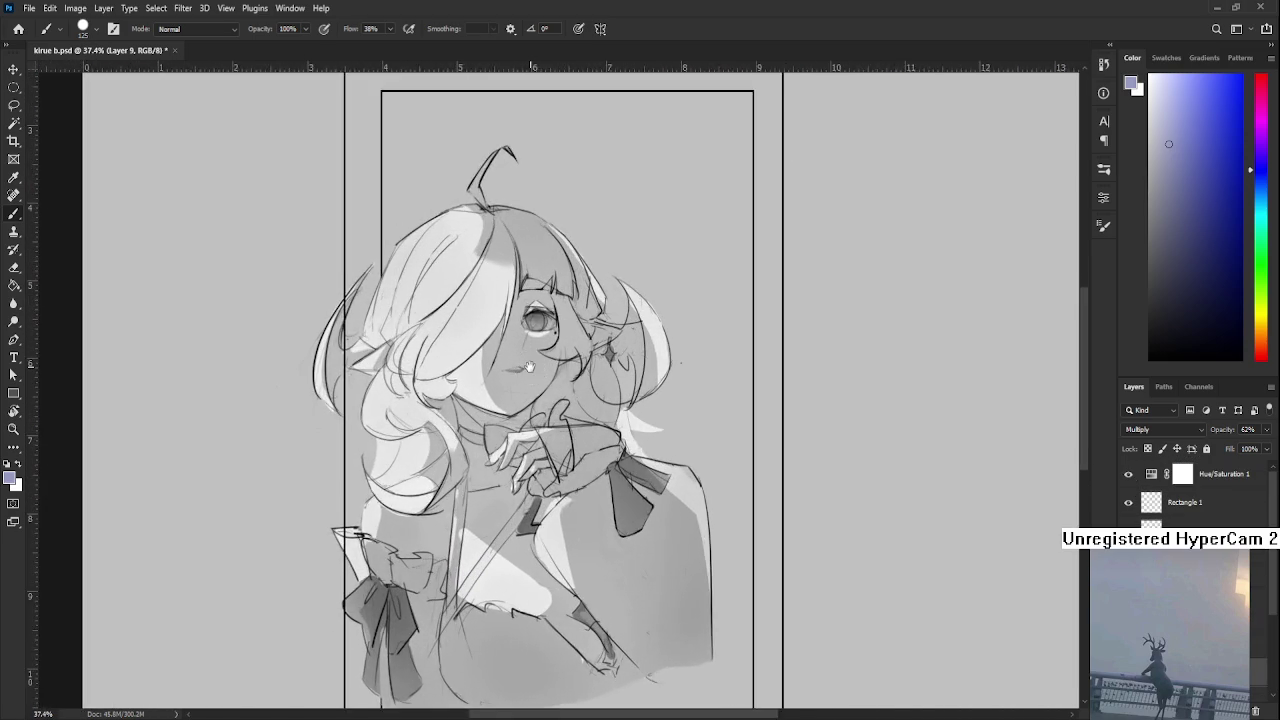
{"action": "left_click", "coordinate": [1127, 475]}
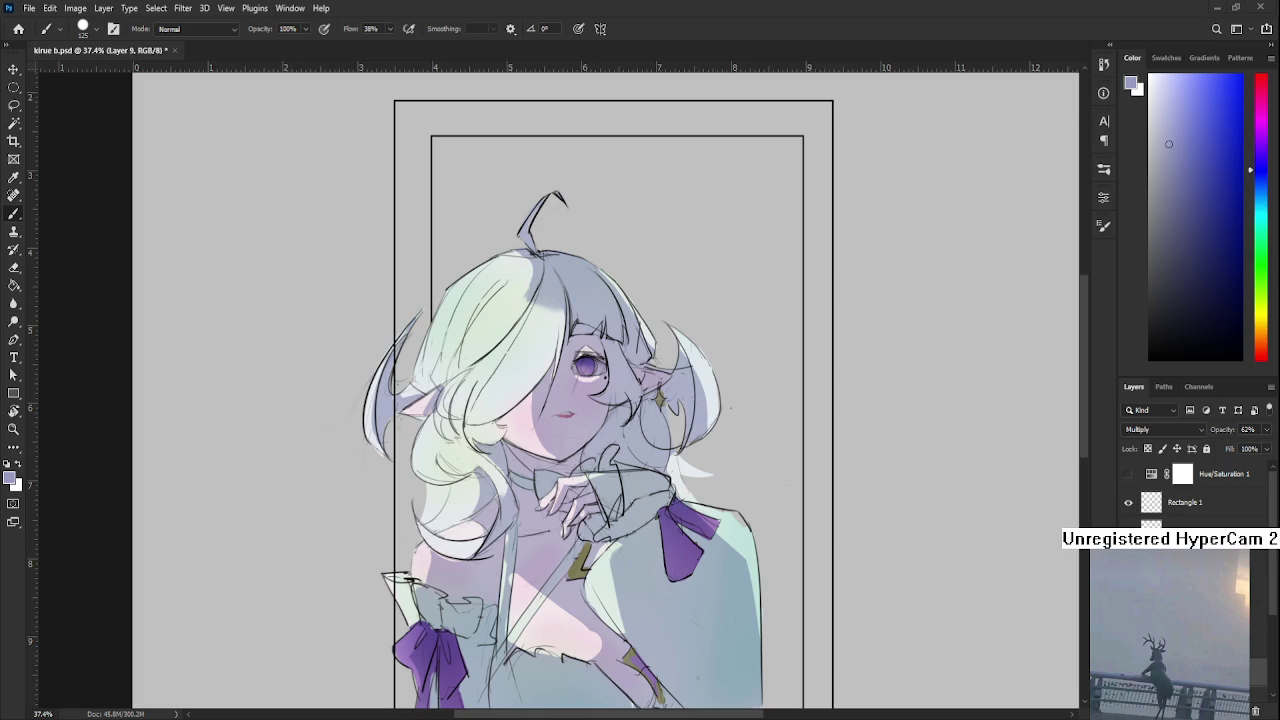
{"action": "scroll", "coordinate": [621, 461], "scroll_direction": "up", "scroll_amount": 3}
{"action": "scroll", "coordinate": [621, 461], "scroll_direction": "down", "scroll_amount": 1}
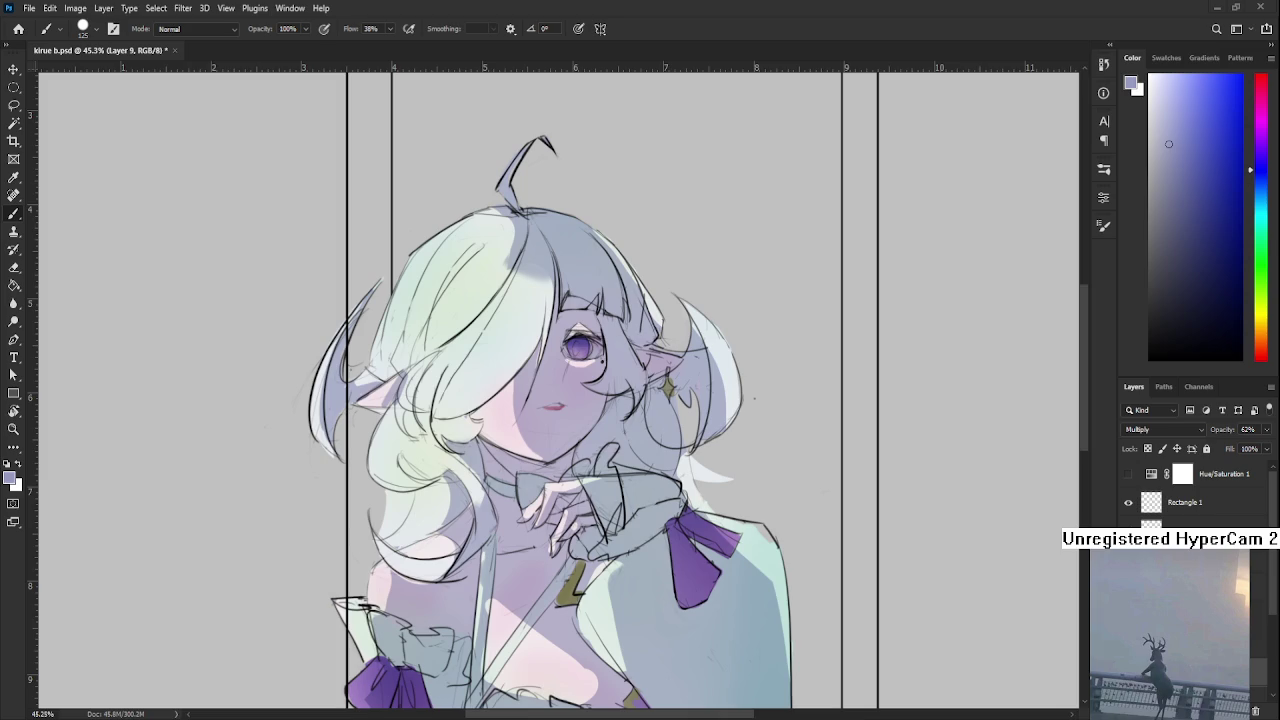
{"action": "scroll", "coordinate": [540, 542], "scroll_direction": "down", "scroll_amount": 2}
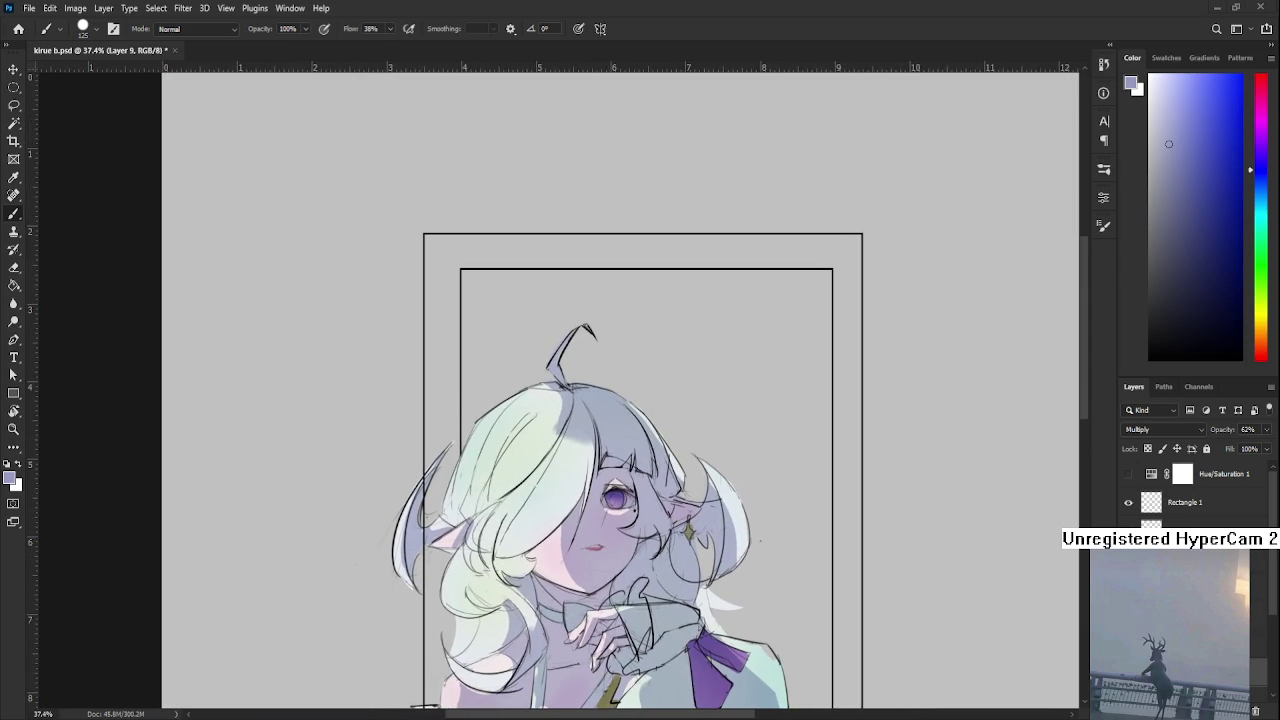
{"action": "scroll", "coordinate": [545, 499], "scroll_direction": "up", "scroll_amount": 3}
{"action": "scroll", "coordinate": [545, 499], "scroll_direction": "up", "scroll_amount": 2}
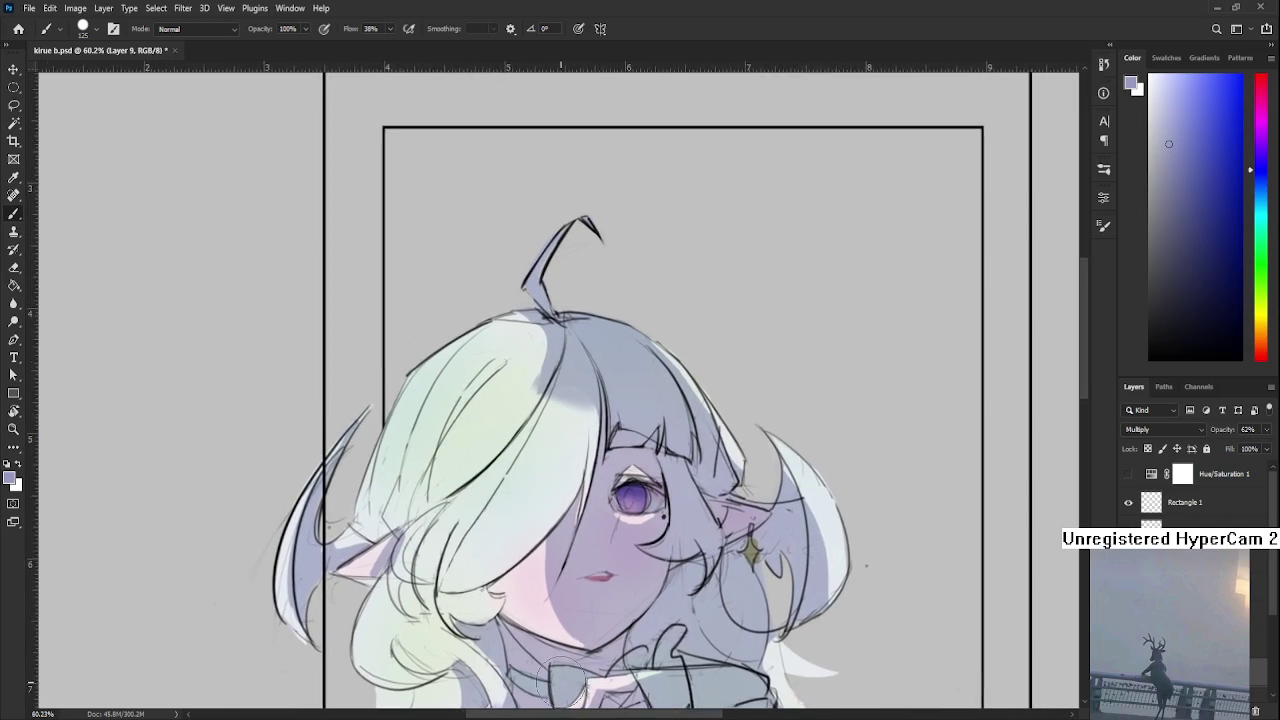
{"action": "scroll", "coordinate": [620, 515], "scroll_direction": "up", "scroll_amount": 1}
Paint purple over the white highlight under the iris
{"action": "left_click_drag", "start_coordinate": [640, 478], "coordinate": [645, 515]}
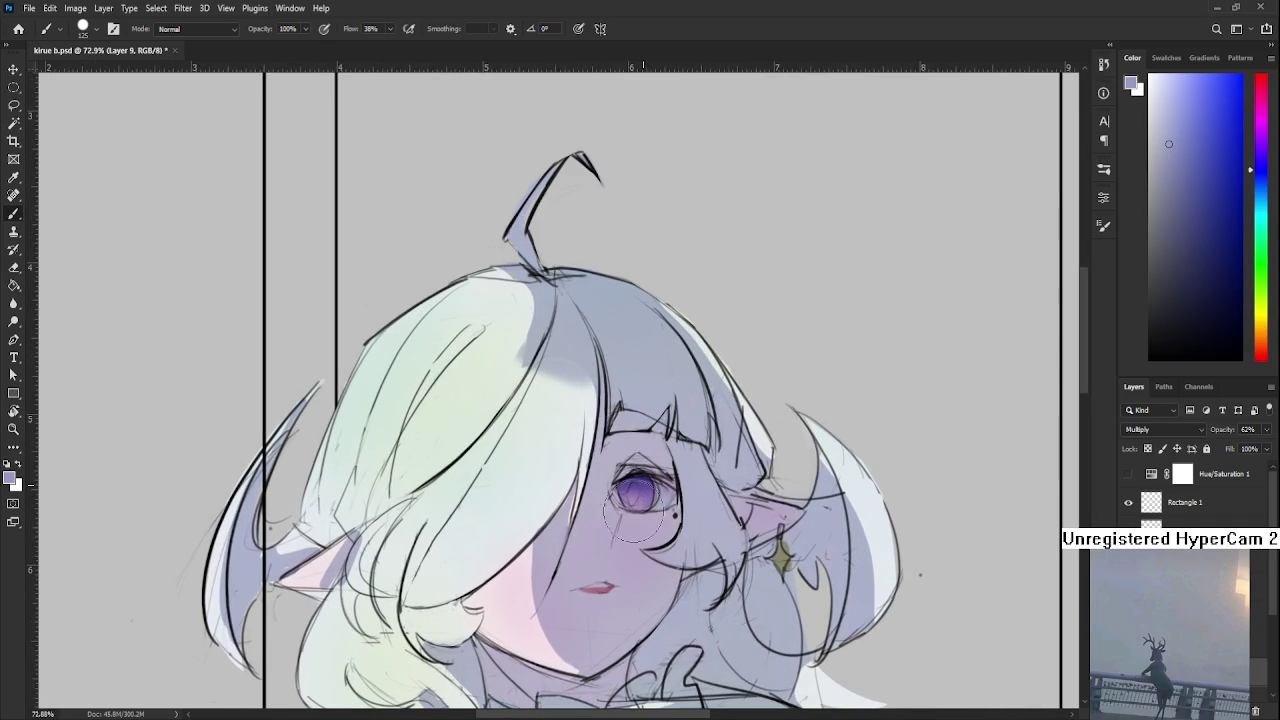
{"action": "scroll", "coordinate": [610, 535], "scroll_direction": "up", "scroll_amount": 1}
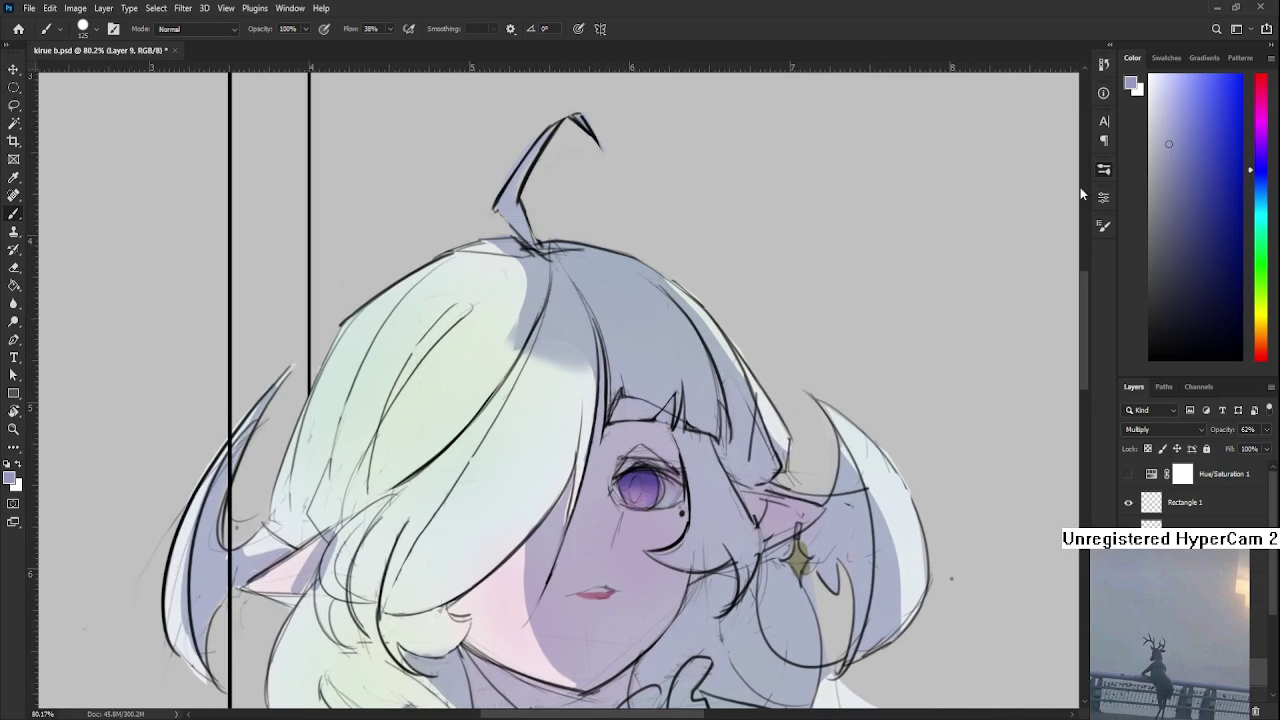
{"action": "key", "text": "e"}
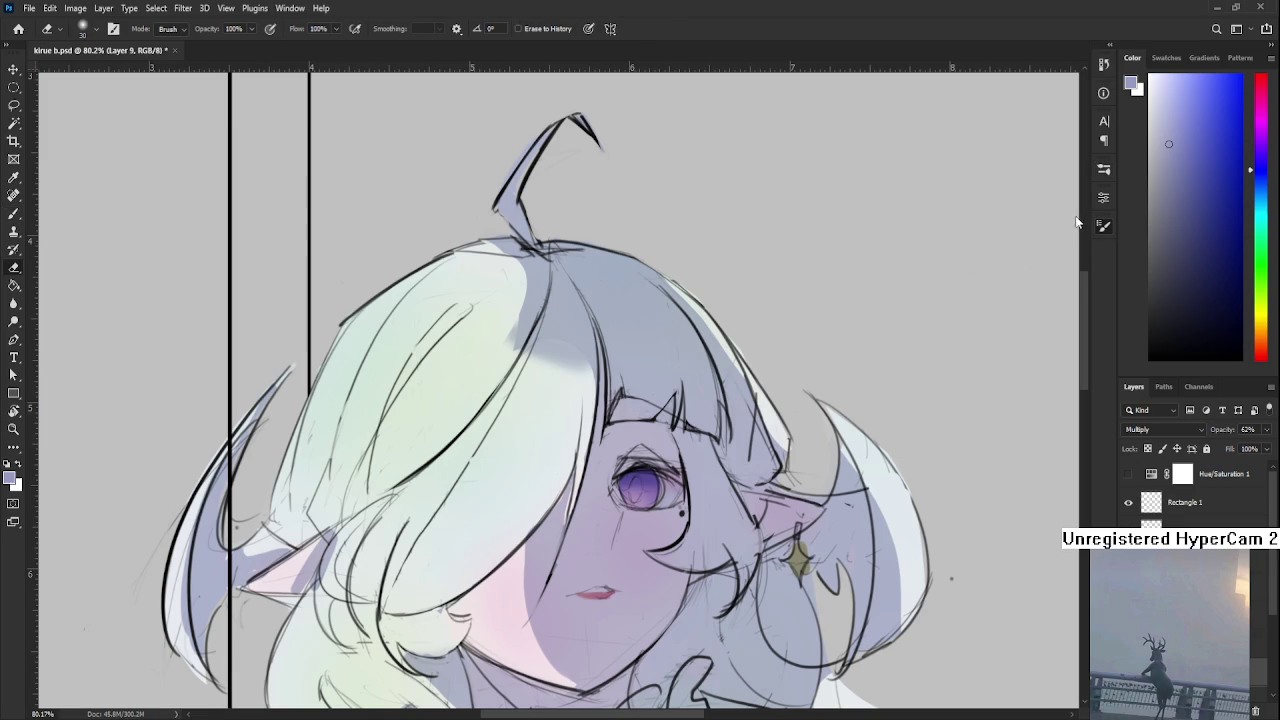
Erase inside lasso selections just under the eye and around the upper eye
{"action": "key", "text": "l"}
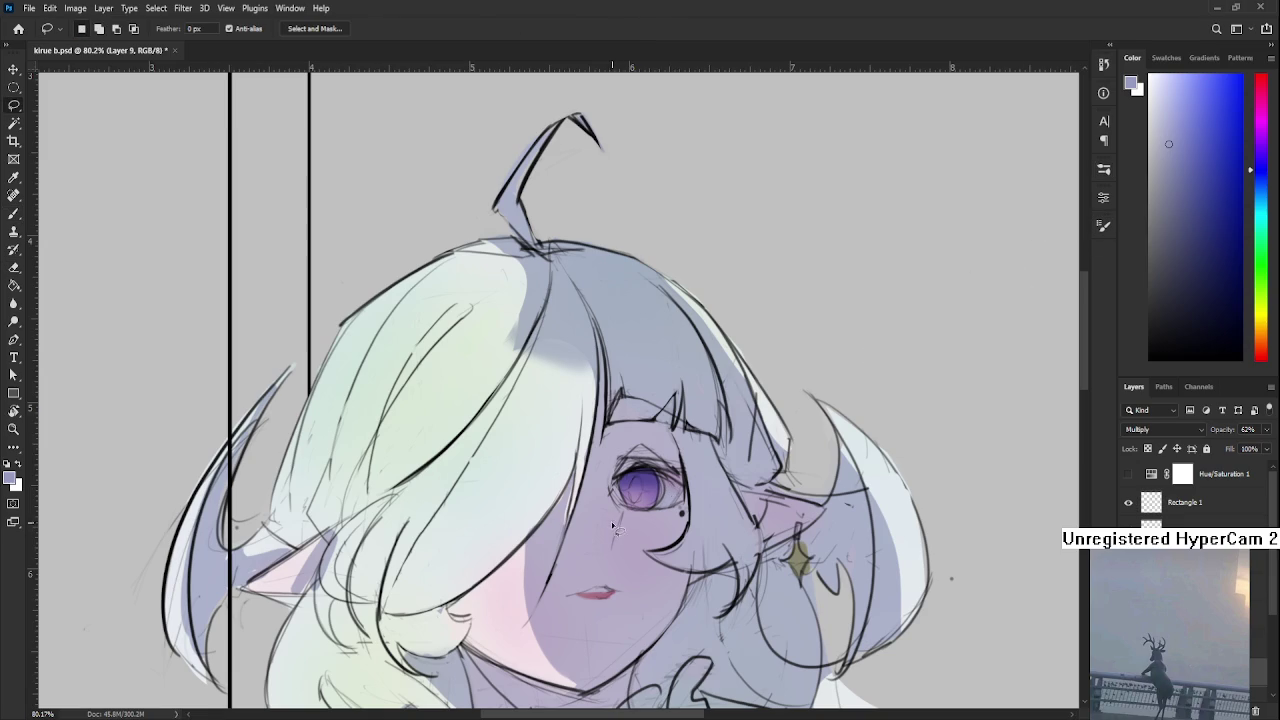
{"action": "left_click_drag", "start_coordinate": [670, 543], "coordinate": [684, 514]}
{"action": "key", "text": "e"}
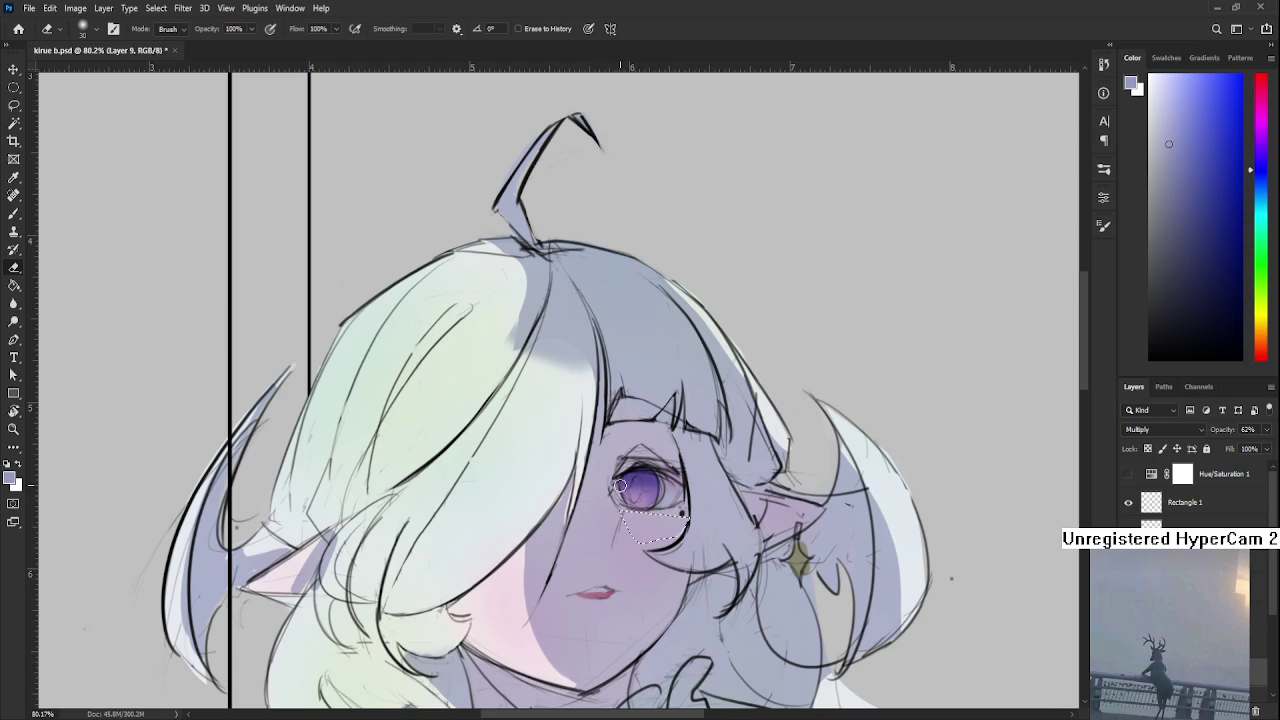
{"action": "key", "text": "l"}
{"action": "key", "text": "ctrl+d"}
{"action": "mouse_move", "coordinate": [614, 487]}
{"action": "left_mouse_down"}
{"action": "mouse_move", "coordinate": [684, 470]}
{"action": "mouse_move", "coordinate": [601, 481]}
{"action": "left_mouse_up"}
{"action": "key", "text": "e"}
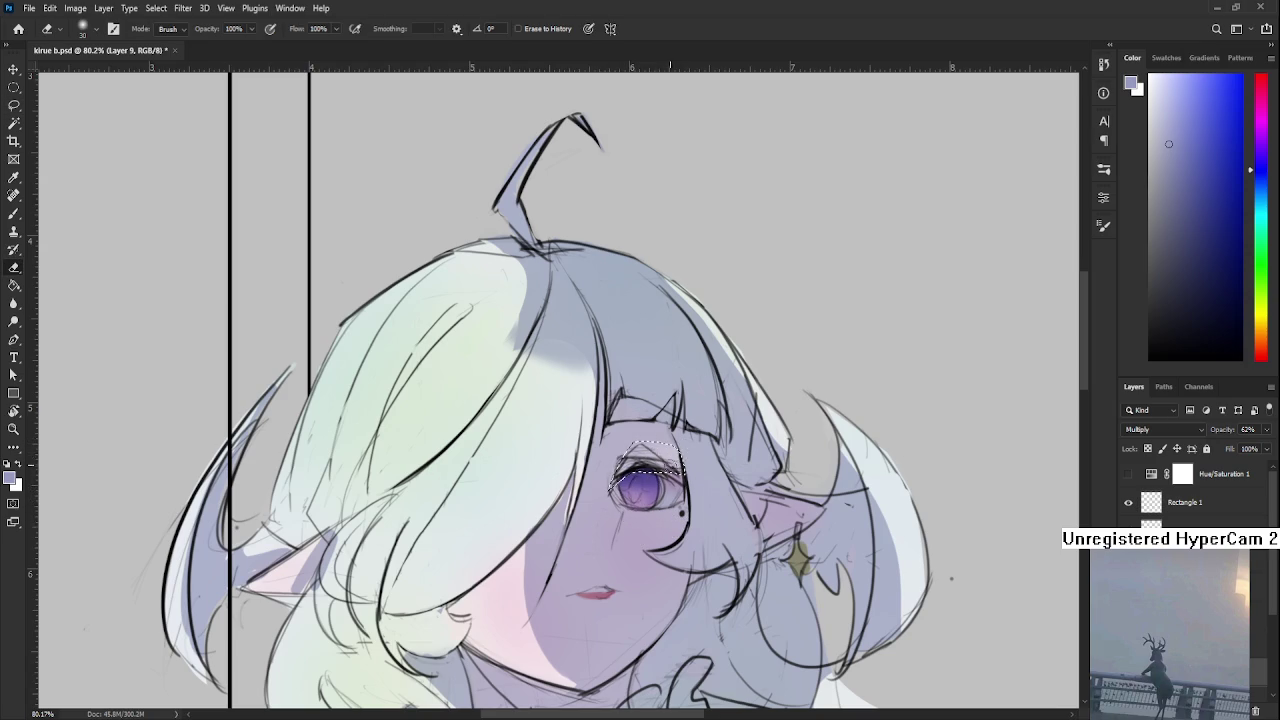
{"action": "key", "text": "l"}
{"action": "key", "text": "ctrl+d"}
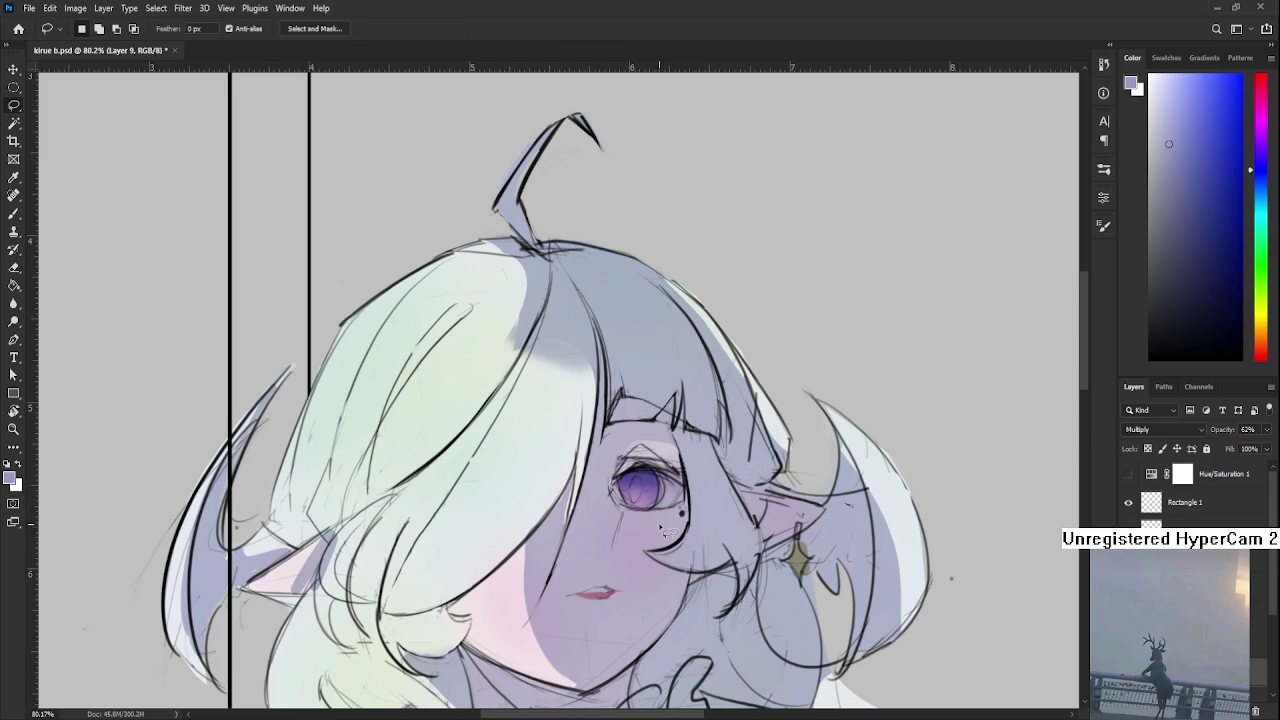
Lasso the cheek below the eye and lighten its shading by erasing inside
{"action": "mouse_move", "coordinate": [617, 507]}
{"action": "left_mouse_down"}
{"action": "mouse_move", "coordinate": [646, 546]}
{"action": "mouse_move", "coordinate": [684, 548]}
{"action": "mouse_move", "coordinate": [645, 538]}
{"action": "mouse_move", "coordinate": [630, 516]}
{"action": "mouse_move", "coordinate": [702, 512]}
{"action": "mouse_move", "coordinate": [643, 558]}
{"action": "mouse_move", "coordinate": [661, 571]}
{"action": "left_mouse_up"}
{"action": "mouse_move", "coordinate": [655, 612]}
{"action": "left_mouse_down"}
{"action": "mouse_move", "coordinate": [660, 572]}
{"action": "mouse_move", "coordinate": [684, 594]}
{"action": "left_mouse_up"}
{"action": "key", "text": "b"}
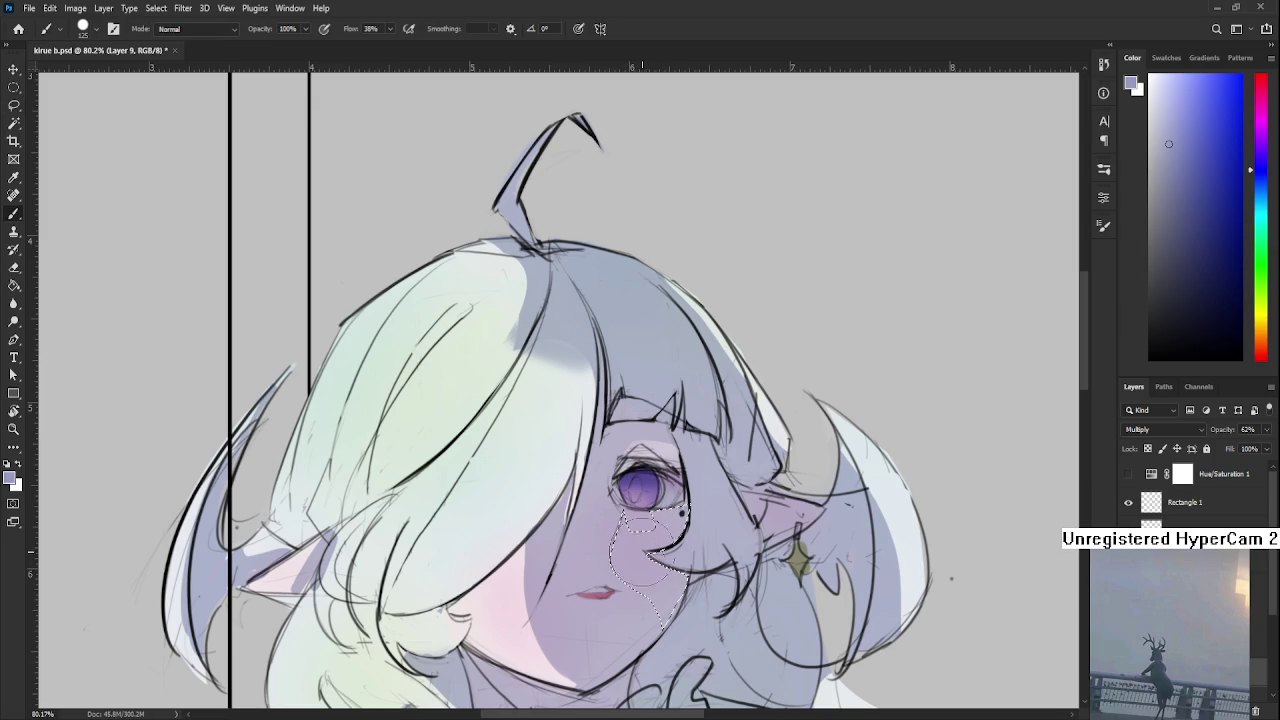
{"action": "key", "text": "e"}
{"action": "left_click_drag", "start_coordinate": [655, 580], "coordinate": [672, 636]}
{"action": "key", "text": "ctrl+d"}
{"action": "key", "text": "l"}
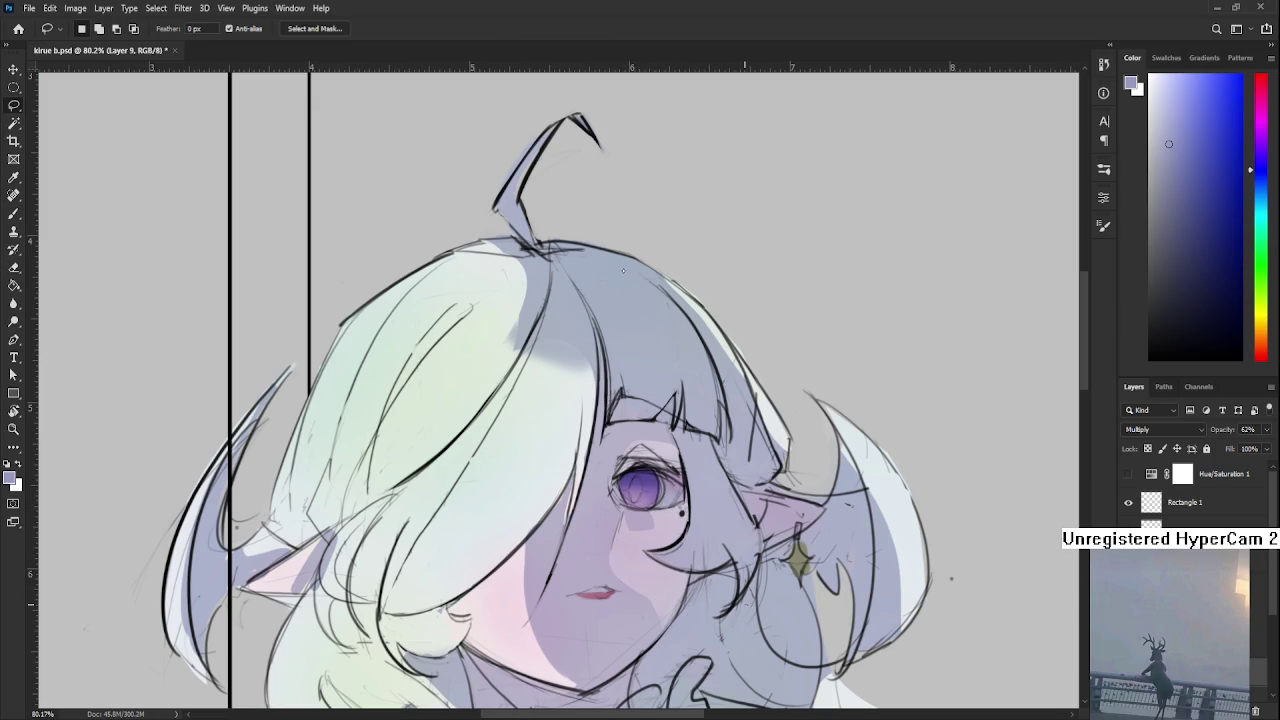
Refine the area beside the mouth with a smaller brush, alternating painting and erasing
{"action": "key", "text": "b"}
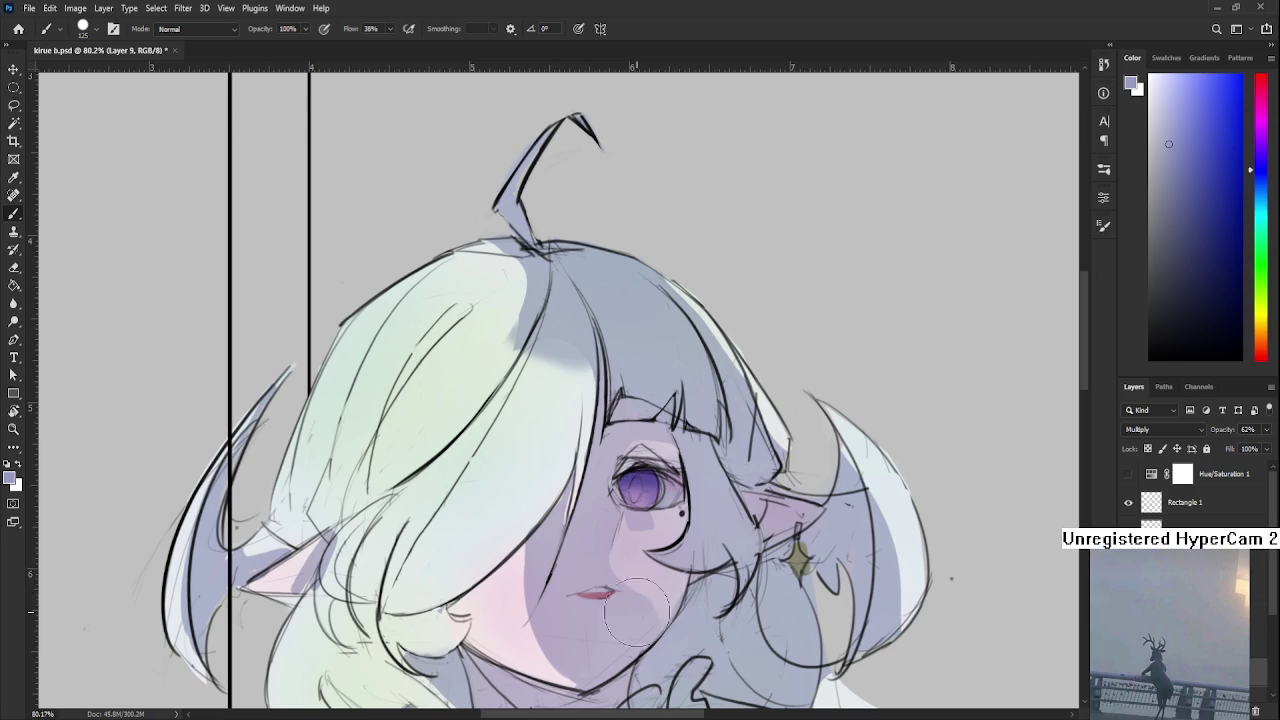
{"action": "key", "text": "bracketleft"}
{"action": "key", "text": "bracketleft"}
{"action": "key", "text": "bracketleft"}
{"action": "key", "text": "l"}
{"action": "left_click_drag", "start_coordinate": [601, 555], "coordinate": [630, 615]}
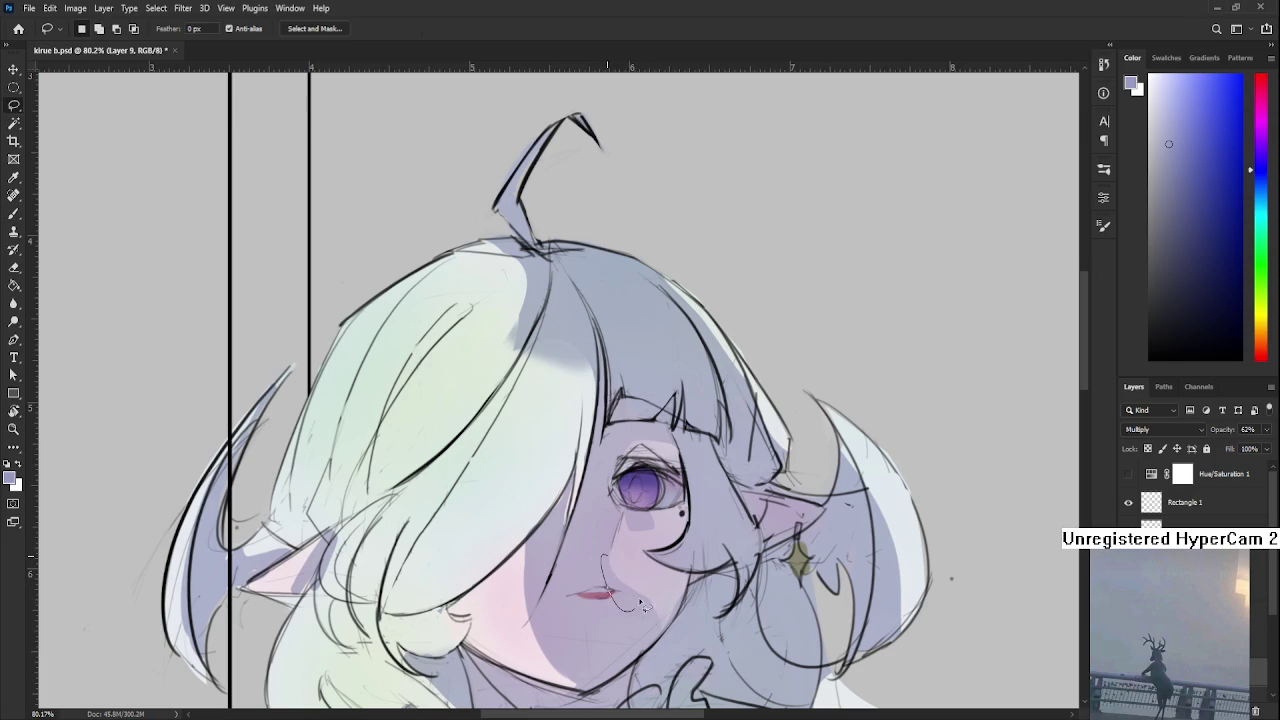
{"action": "key", "text": "b"}
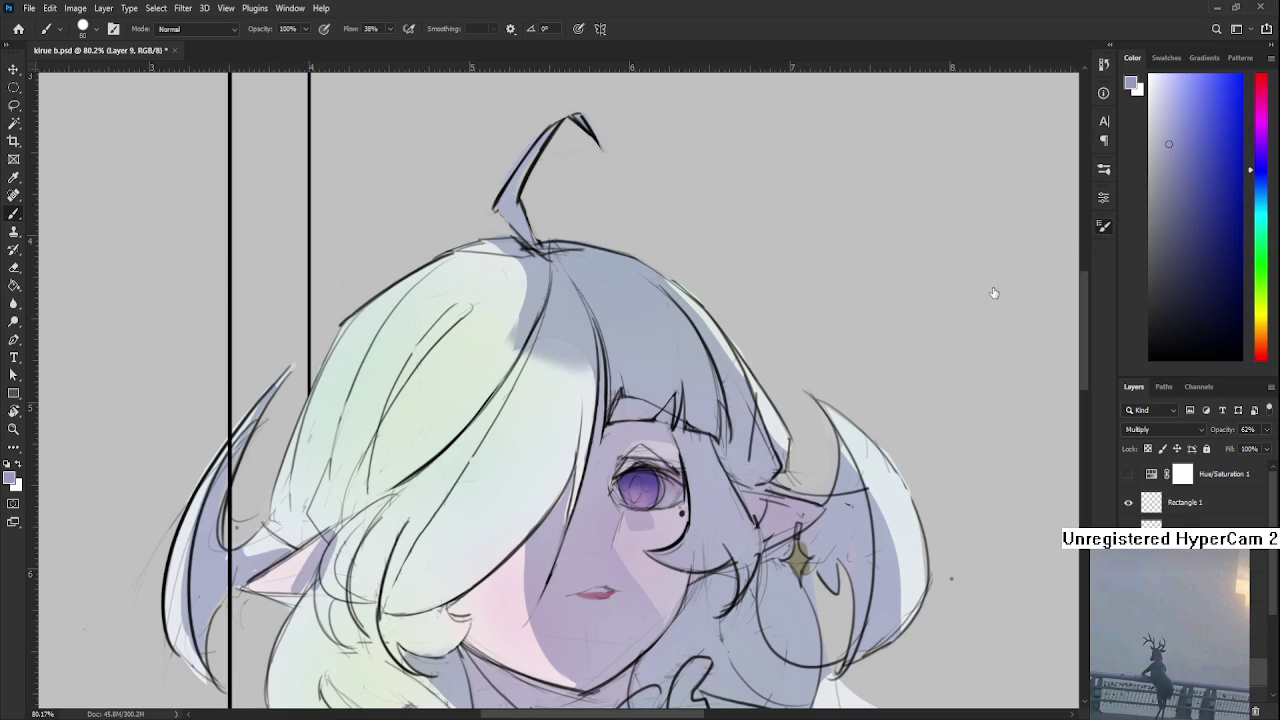
{"action": "key", "text": "bracketleft"}
{"action": "key", "text": "bracketleft"}
{"action": "key", "text": "bracketleft"}
{"action": "key", "text": "bracketright"}
{"action": "key", "text": "e"}
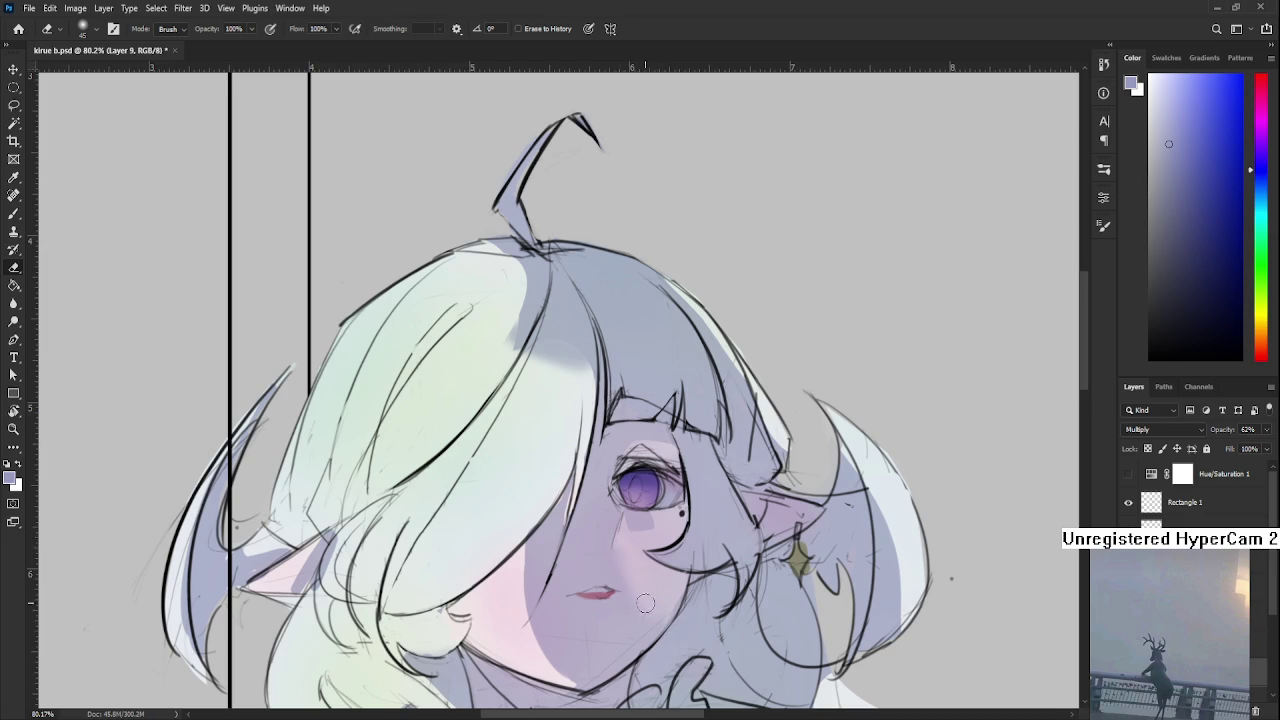
{"action": "key", "text": "b"}
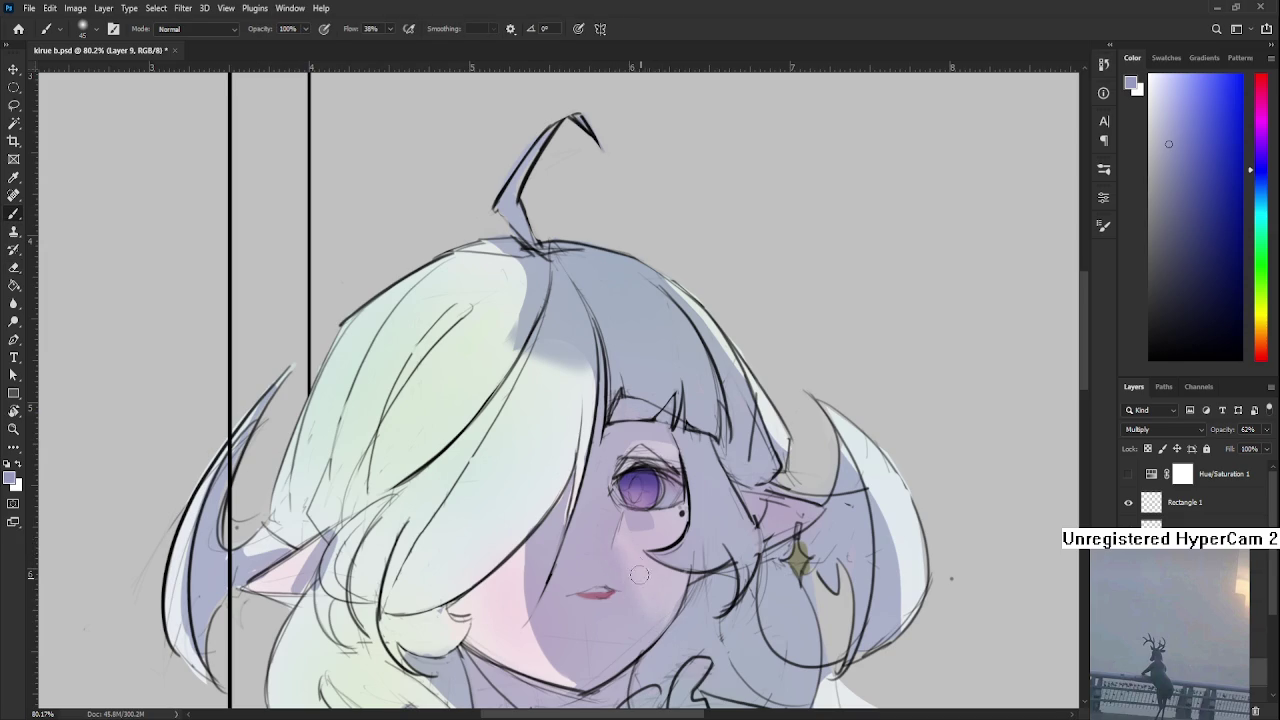
{"action": "key", "text": "e"}
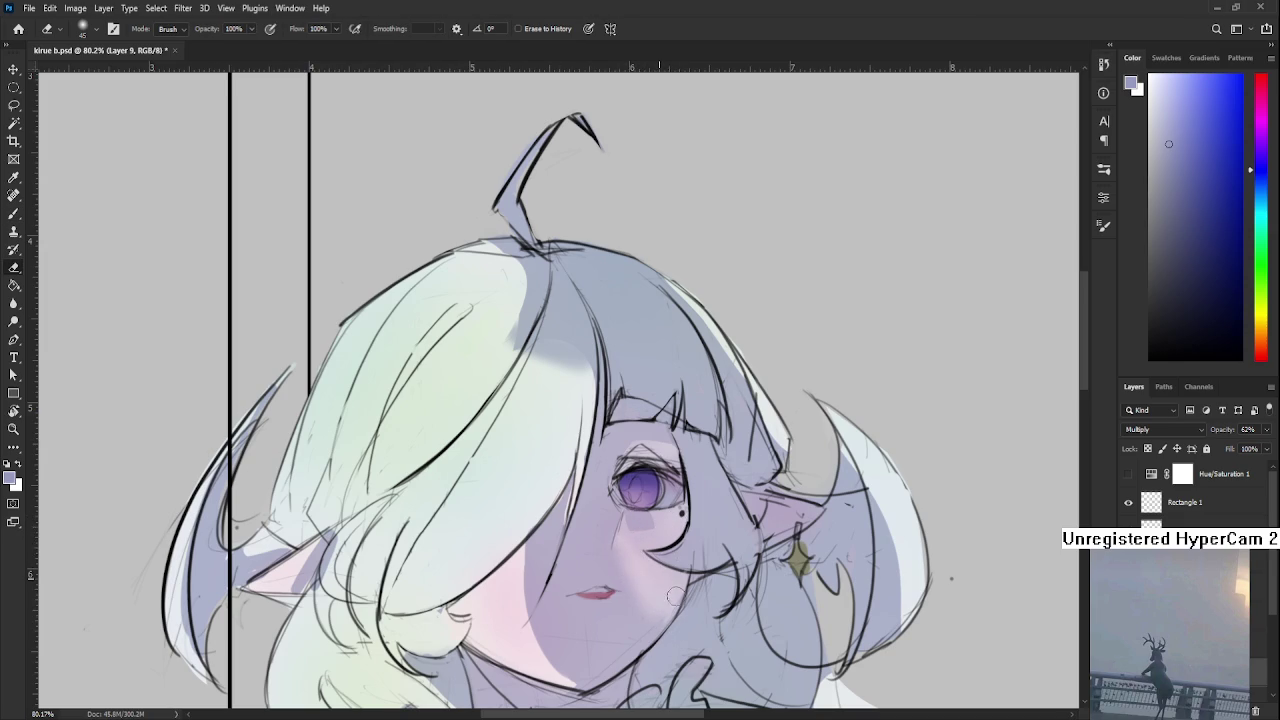
{"action": "key", "text": "b"}
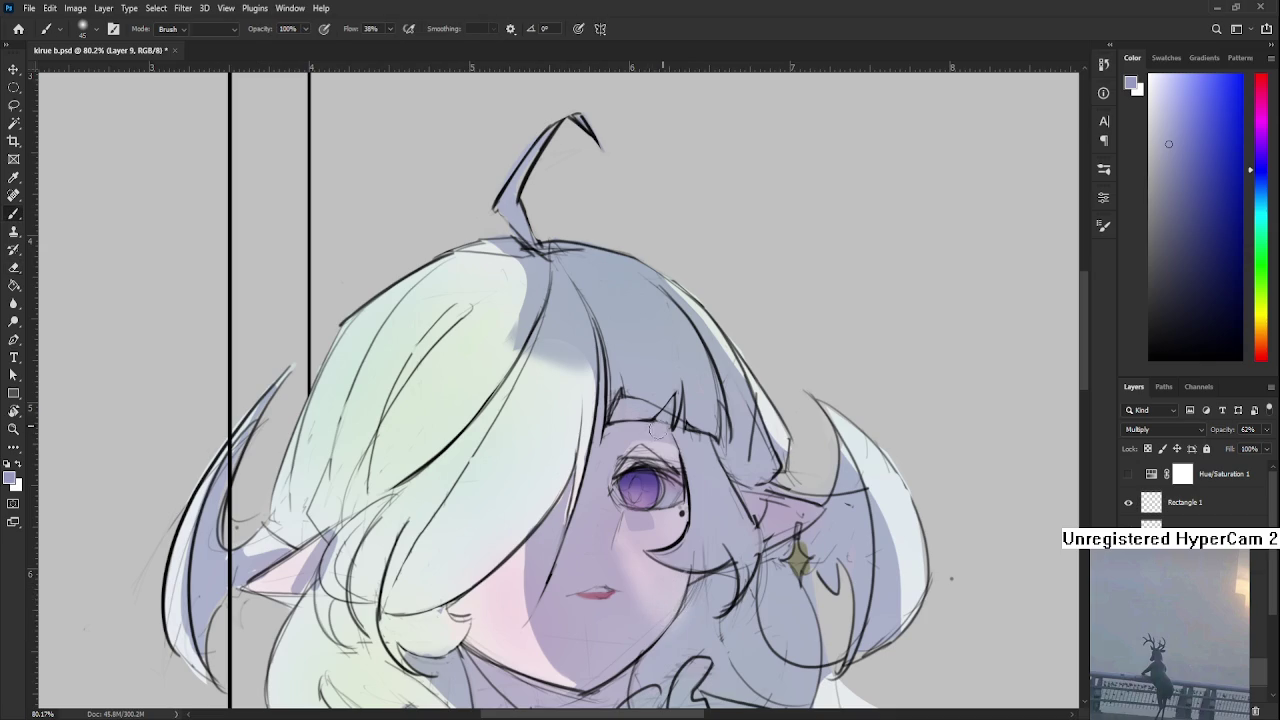
{"action": "key", "text": "e"}
{"action": "key", "text": "b"}
{"action": "scroll", "coordinate": [668, 653], "scroll_direction": "down", "scroll_amount": 5}
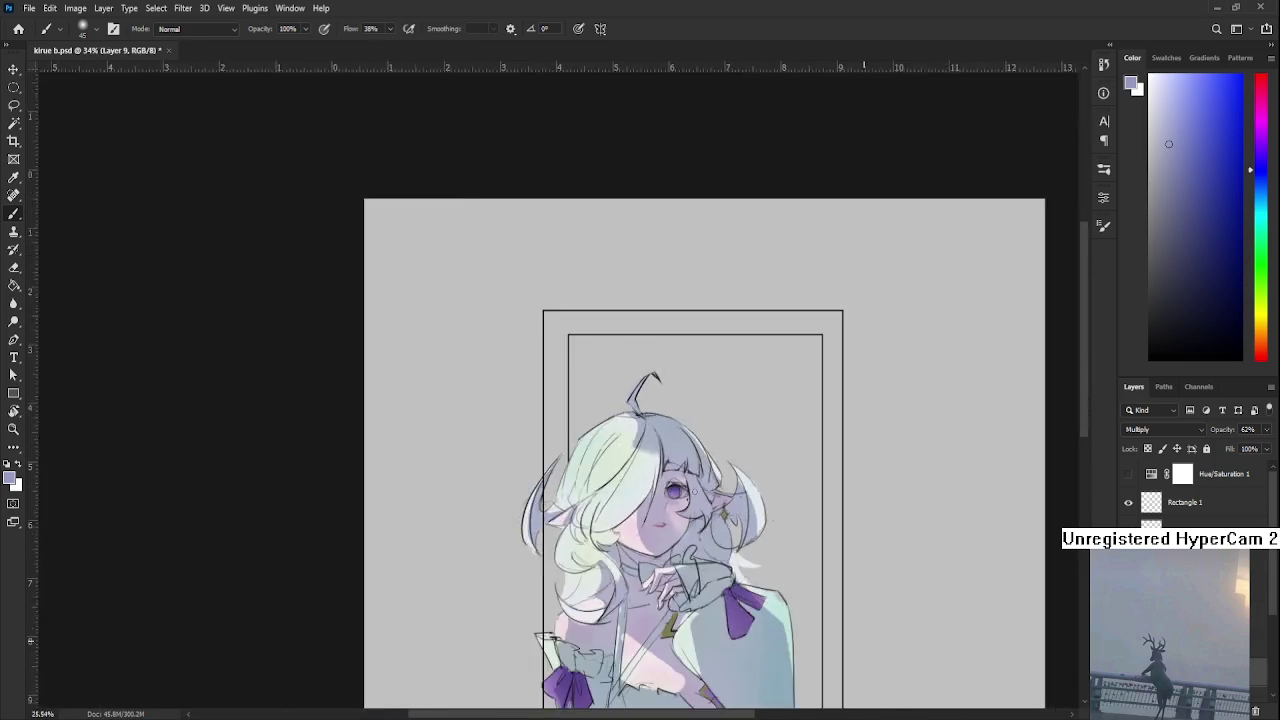
Tilt the canvas view counterclockwise with the Rotate View tool
{"action": "scroll", "coordinate": [941, 397], "scroll_direction": "up", "scroll_amount": 5}
{"action": "left_click_drag", "start_coordinate": [941, 397], "coordinate": [590, 477]}
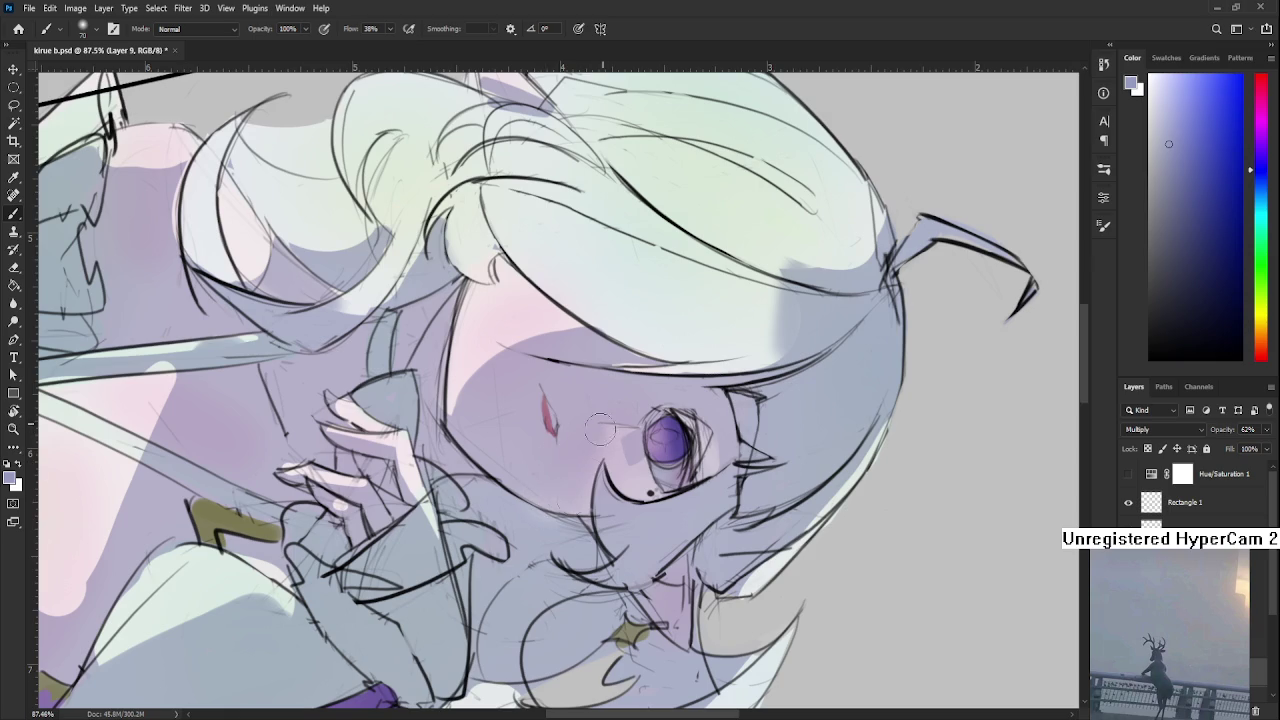
{"action": "key", "text": "e"}
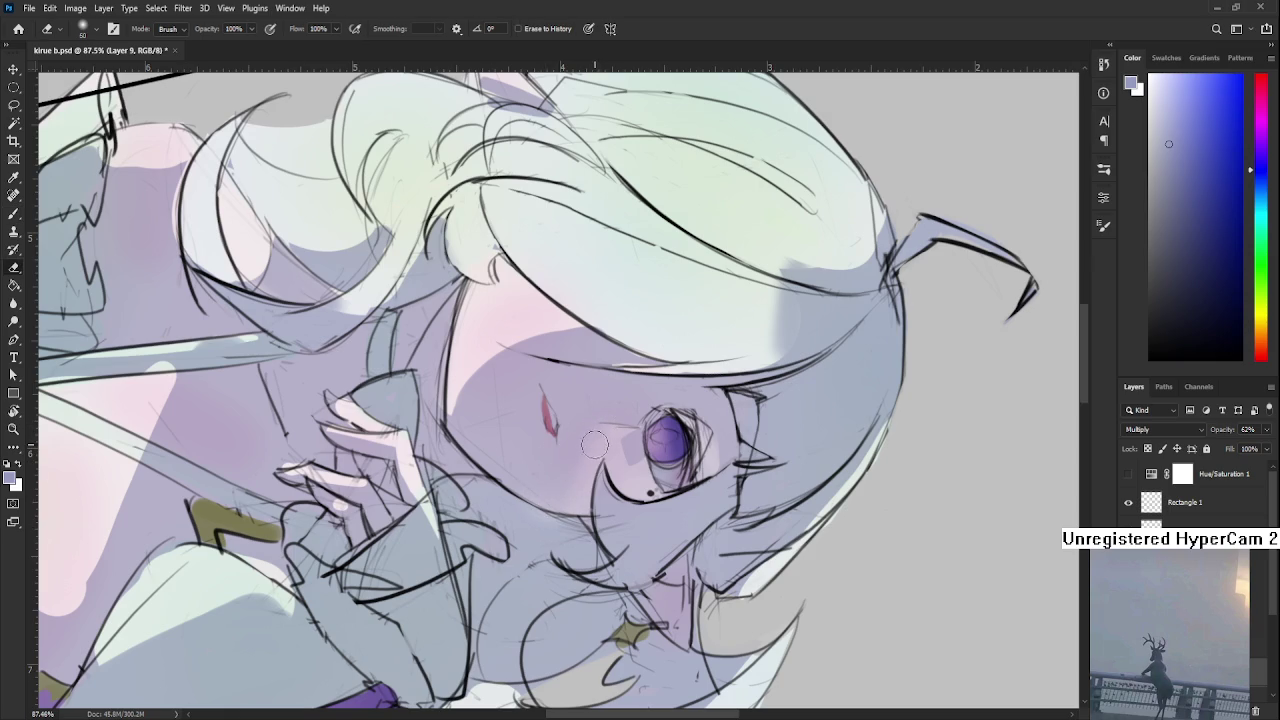
{"action": "key", "text": "r"}
{"action": "mouse_move", "coordinate": [605, 432]}
{"action": "left_mouse_down"}
{"action": "mouse_move", "coordinate": [530, 567]}
{"action": "mouse_move", "coordinate": [578, 592]}
{"action": "left_mouse_up"}
{"action": "scroll", "coordinate": [592, 448], "scroll_direction": "down", "scroll_amount": 5}
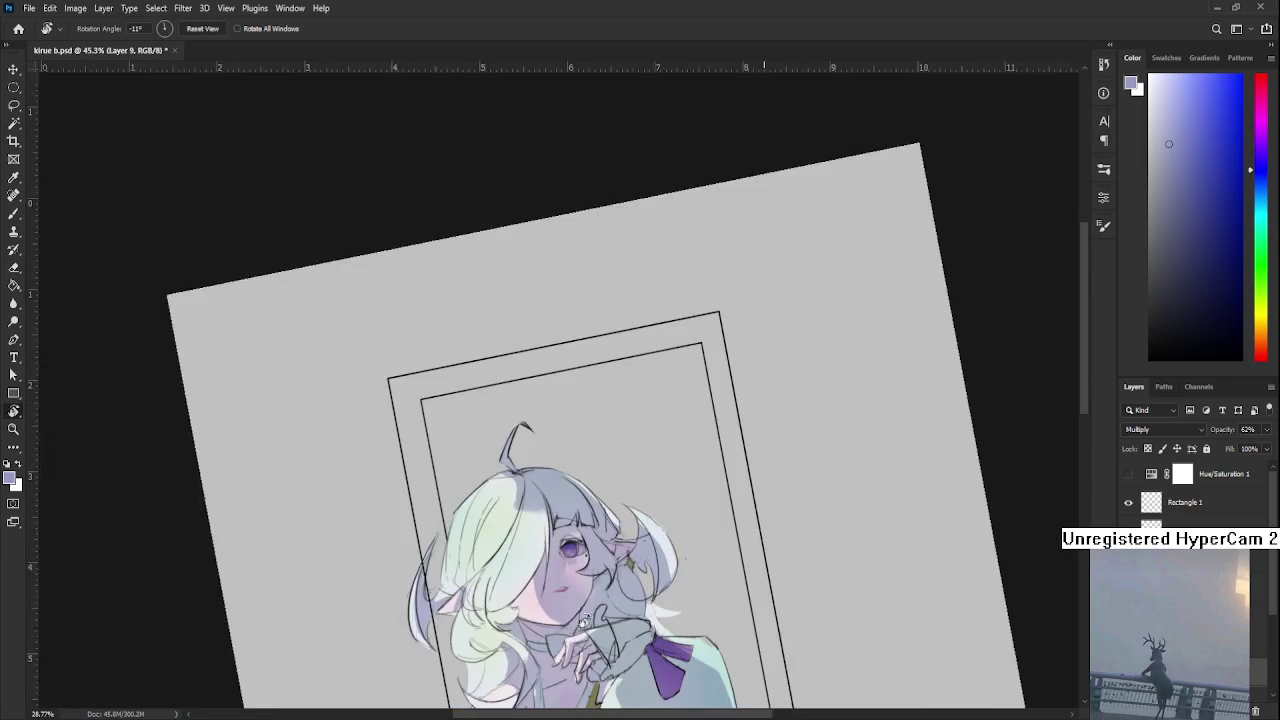
{"action": "scroll", "coordinate": [632, 562], "scroll_direction": "up", "scroll_amount": 2}
{"action": "left_click_drag", "start_coordinate": [636, 552], "coordinate": [650, 510]}
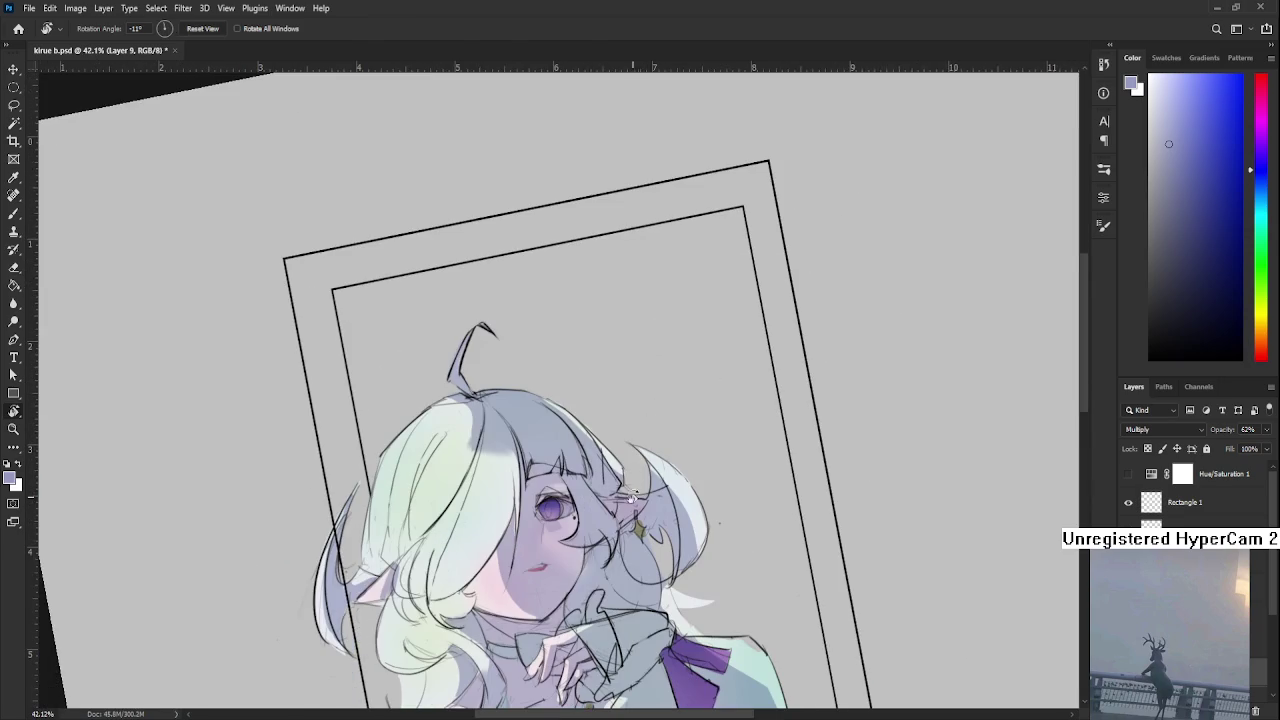
Rotate the canvas view back to upright at 0°
{"action": "key", "text": "e"}
{"action": "mouse_move", "coordinate": [621, 556]}
{"action": "left_mouse_down"}
{"action": "mouse_move", "coordinate": [733, 487]}
{"action": "mouse_move", "coordinate": [643, 448]}
{"action": "left_mouse_up"}
{"action": "key", "text": "r"}
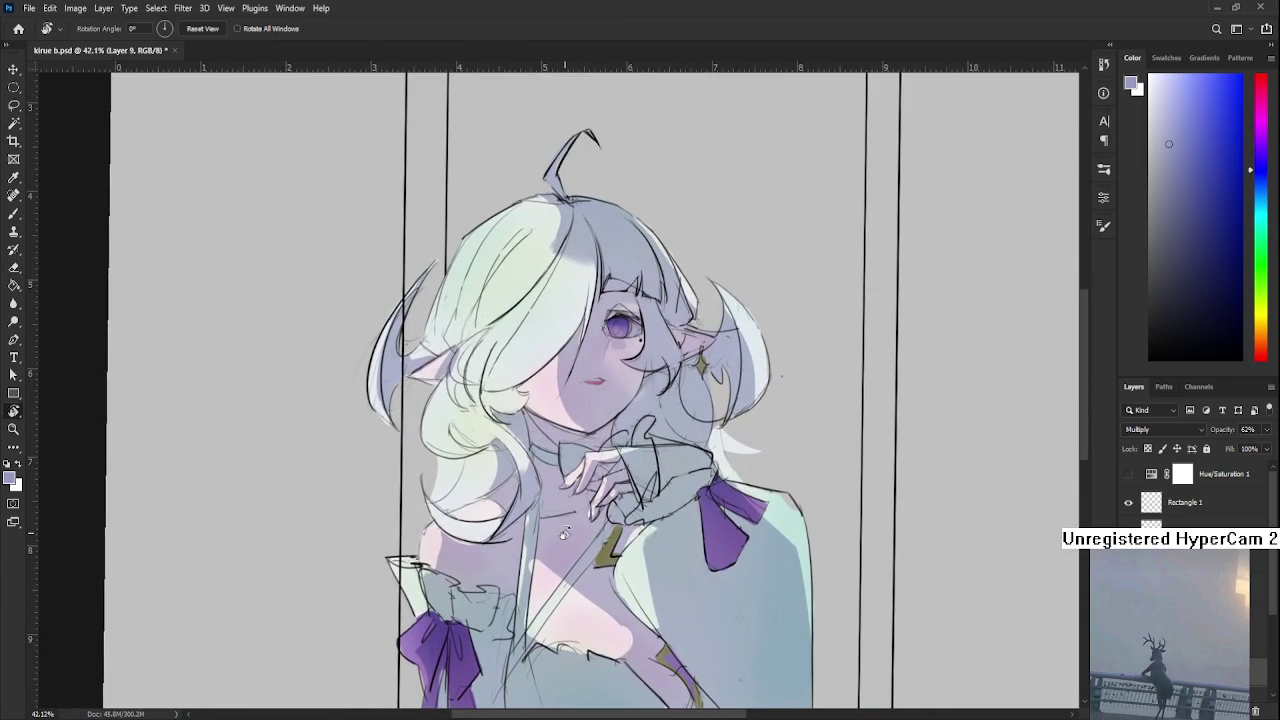
{"action": "left_click_drag", "start_coordinate": [583, 533], "coordinate": [568, 483]}
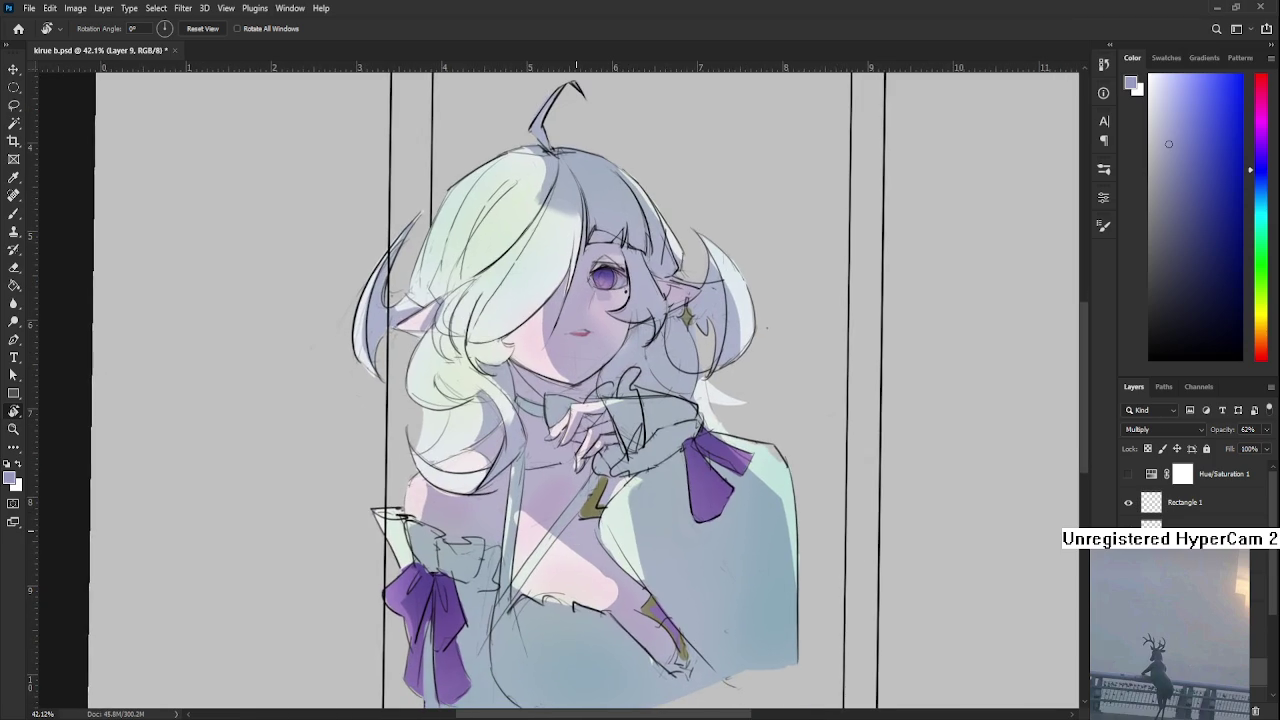
{"action": "scroll", "coordinate": [576, 532], "scroll_direction": "down", "scroll_amount": 3}
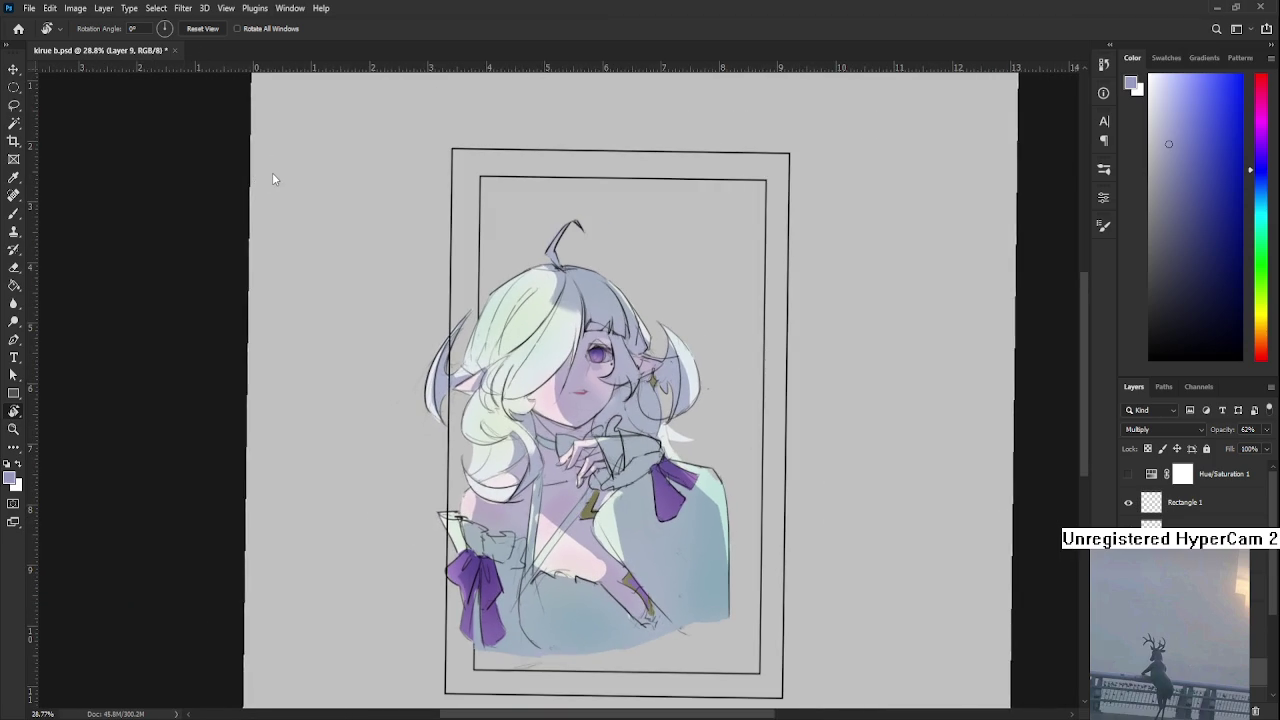
Briefly tilt and zoom the view in and out to inspect the drawing
{"action": "left_click_drag", "start_coordinate": [273, 178], "coordinate": [362, 258]}
{"action": "scroll", "coordinate": [681, 486], "scroll_direction": "down", "scroll_amount": 1}
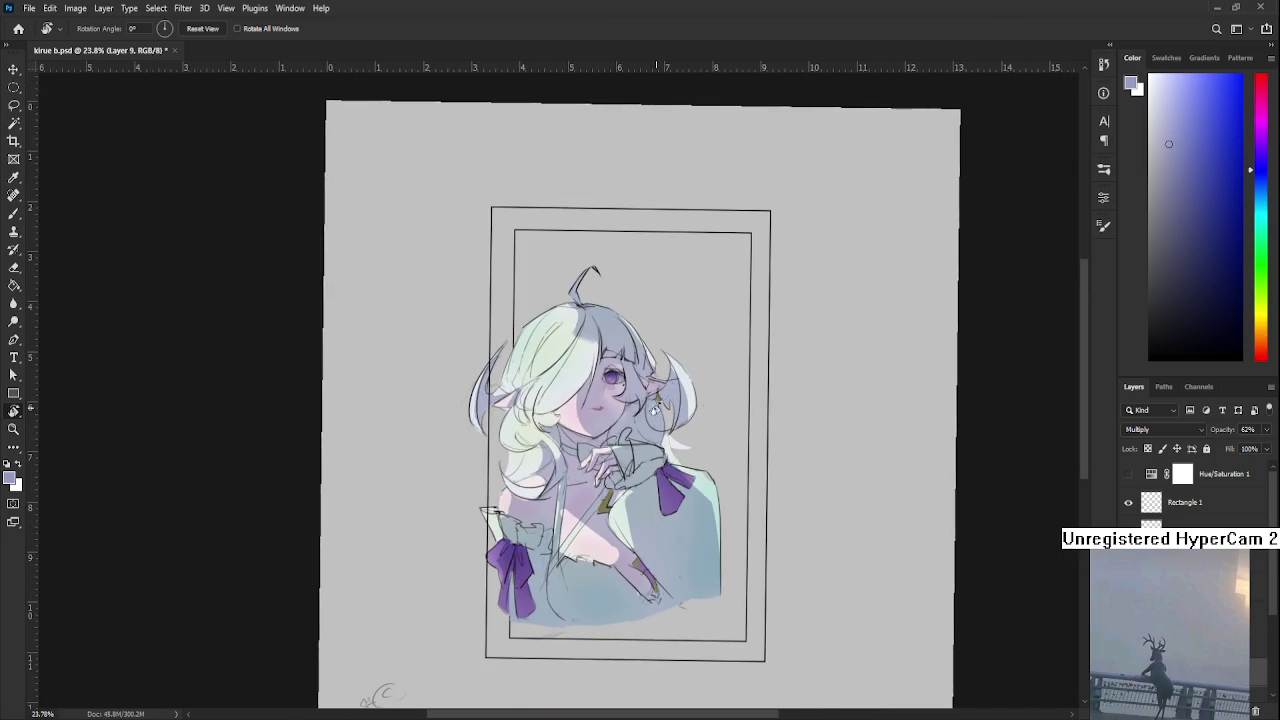
{"action": "scroll", "coordinate": [611, 378], "scroll_direction": "up", "scroll_amount": 2}
{"action": "scroll", "coordinate": [611, 380], "scroll_direction": "up", "scroll_amount": 2}
{"action": "scroll", "coordinate": [611, 380], "scroll_direction": "down", "scroll_amount": 1}
{"action": "scroll", "coordinate": [615, 400], "scroll_direction": "down", "scroll_amount": 1}
{"action": "scroll", "coordinate": [622, 430], "scroll_direction": "down", "scroll_amount": 1}
{"action": "scroll", "coordinate": [633, 475], "scroll_direction": "down", "scroll_amount": 1}
{"action": "scroll", "coordinate": [633, 475], "scroll_direction": "up", "scroll_amount": 1}
{"action": "scroll", "coordinate": [640, 445], "scroll_direction": "down", "scroll_amount": 1}
{"action": "scroll", "coordinate": [645, 440], "scroll_direction": "down", "scroll_amount": 1}
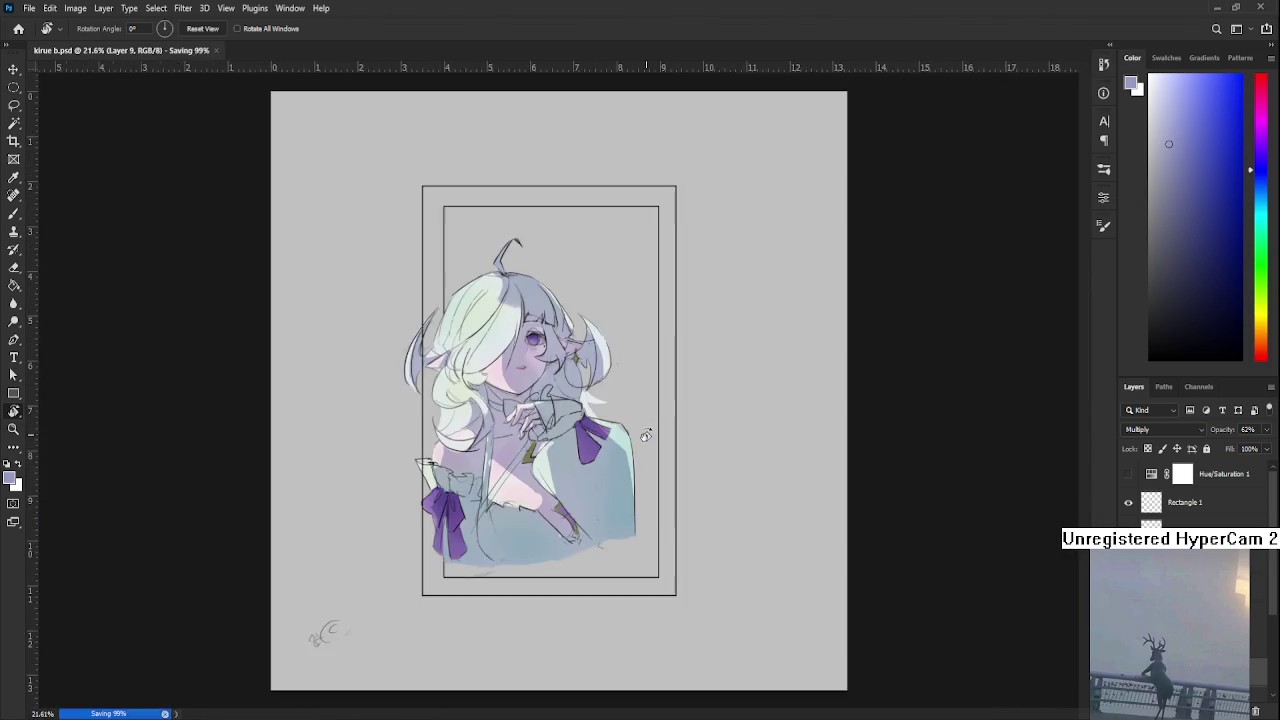
{"action": "scroll", "coordinate": [583, 430], "scroll_direction": "up", "scroll_amount": 1}
{"action": "scroll", "coordinate": [583, 430], "scroll_direction": "up", "scroll_amount": 1}
Flip the canvas horizontally to check the drawing, then flip it back
{"action": "key", "text": "ctrl+shift+h"}
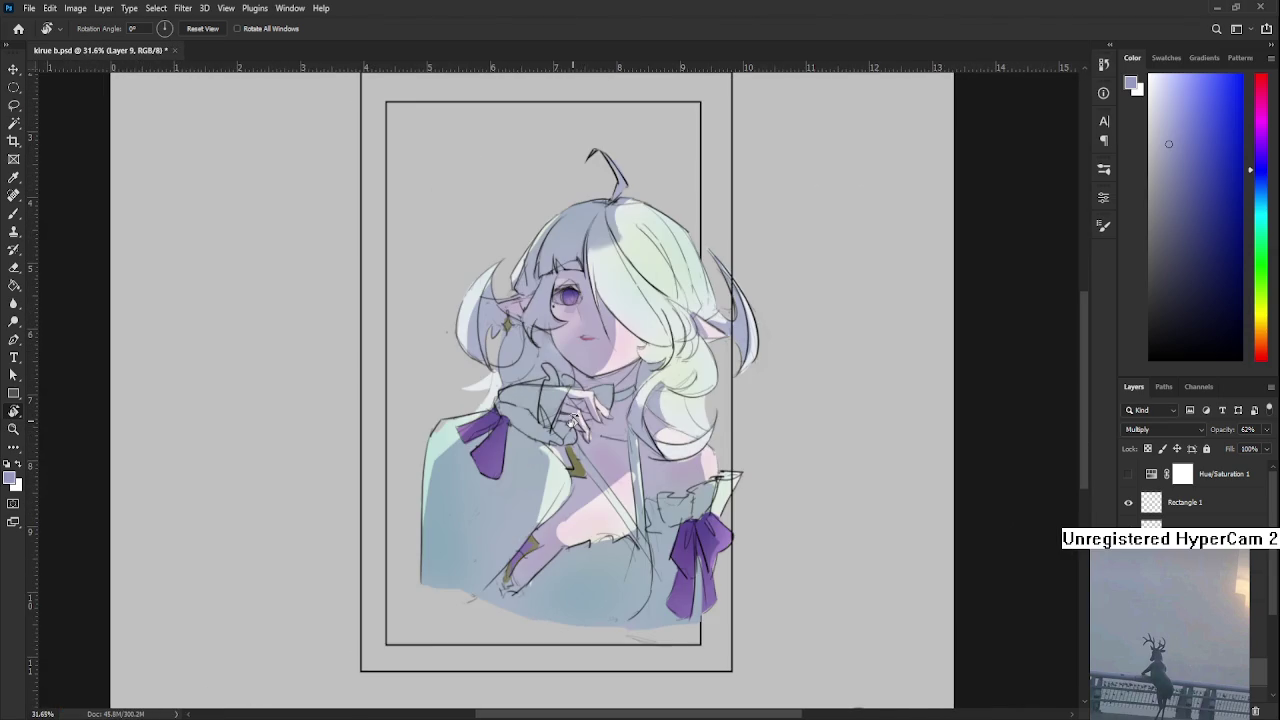
{"action": "scroll", "coordinate": [598, 397], "scroll_direction": "down", "scroll_amount": 2}
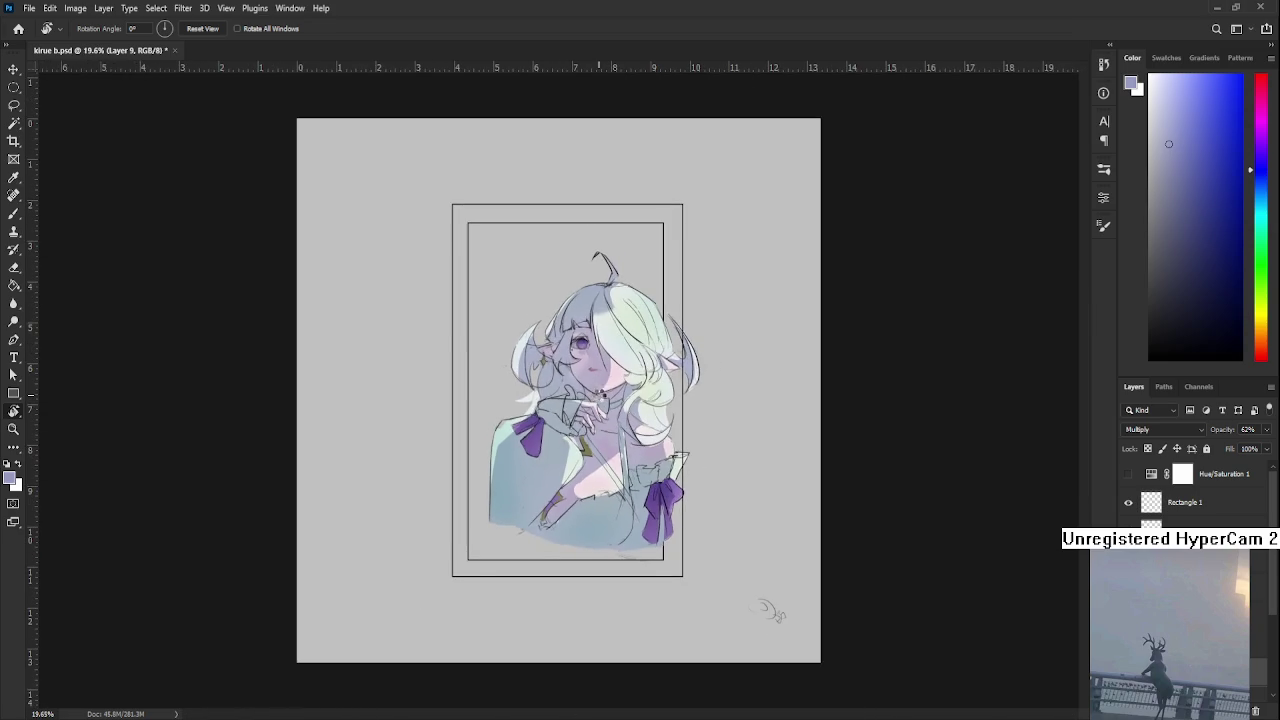
{"action": "key", "text": "ctrl+shift+h"}
{"action": "scroll", "coordinate": [590, 400], "scroll_direction": "up", "scroll_amount": 2}
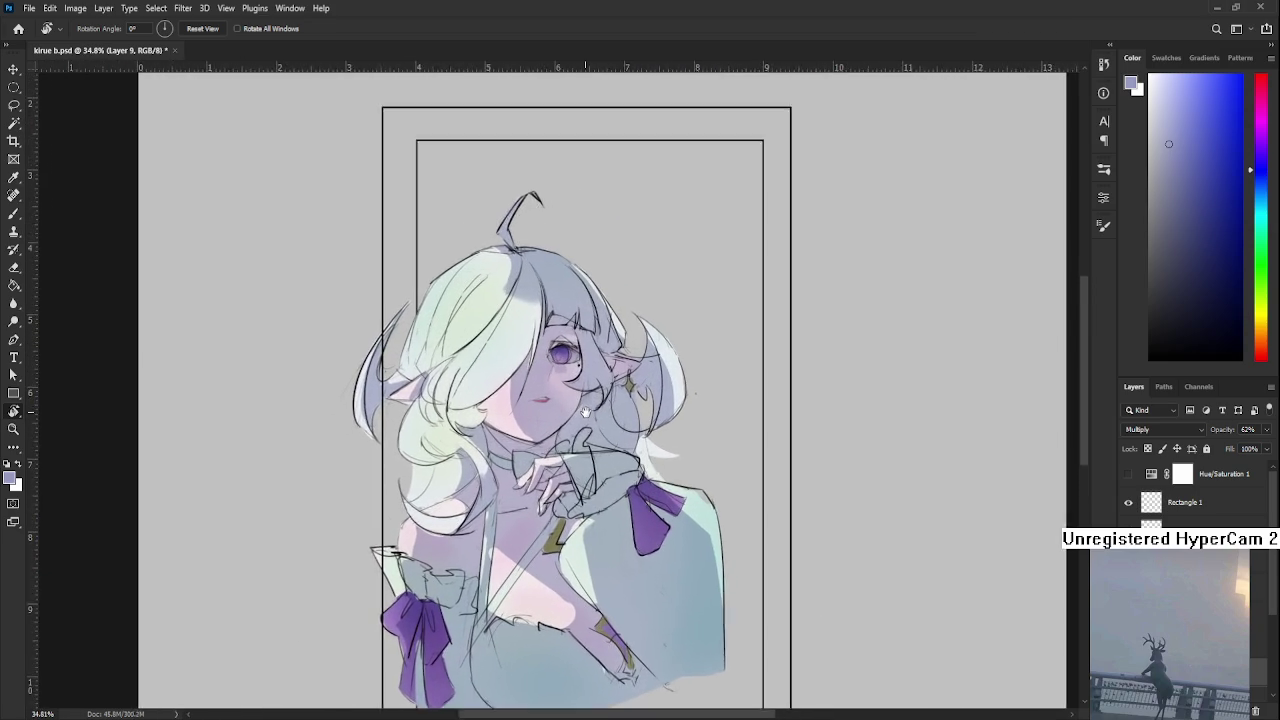
{"action": "scroll", "coordinate": [606, 428], "scroll_direction": "down", "scroll_amount": 2}
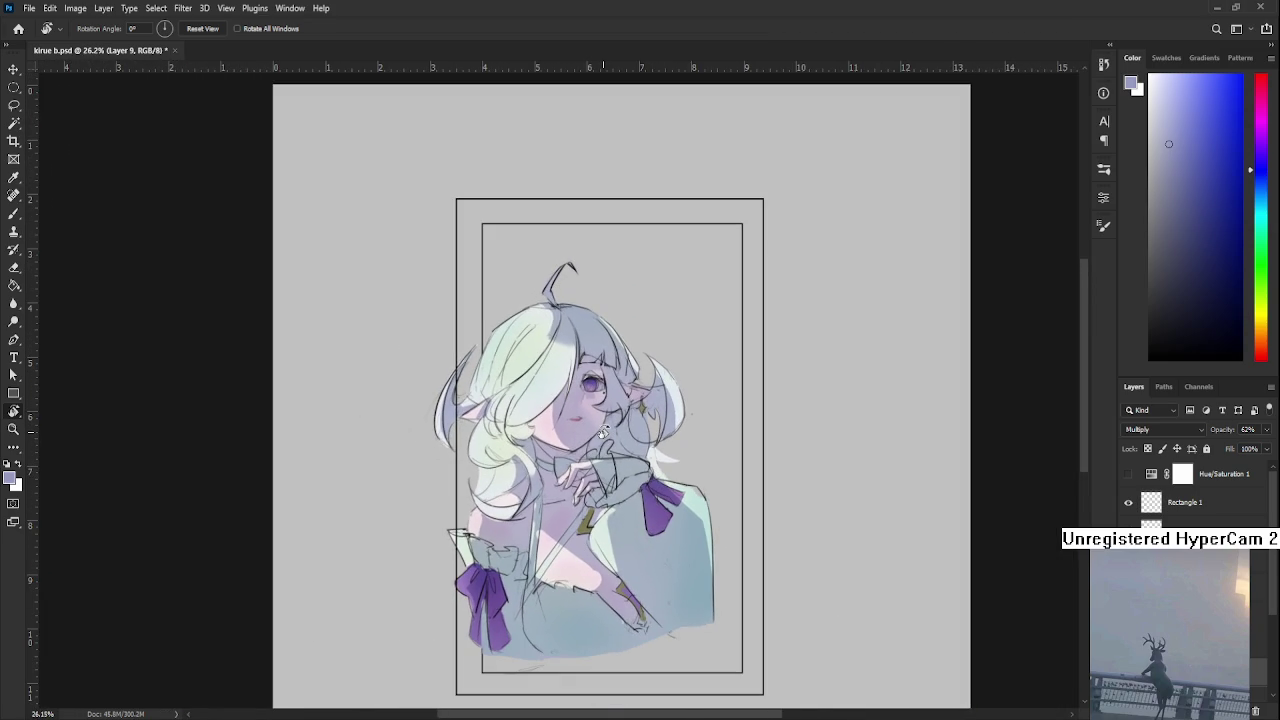
{"action": "scroll", "coordinate": [603, 432], "scroll_direction": "up", "scroll_amount": 1}
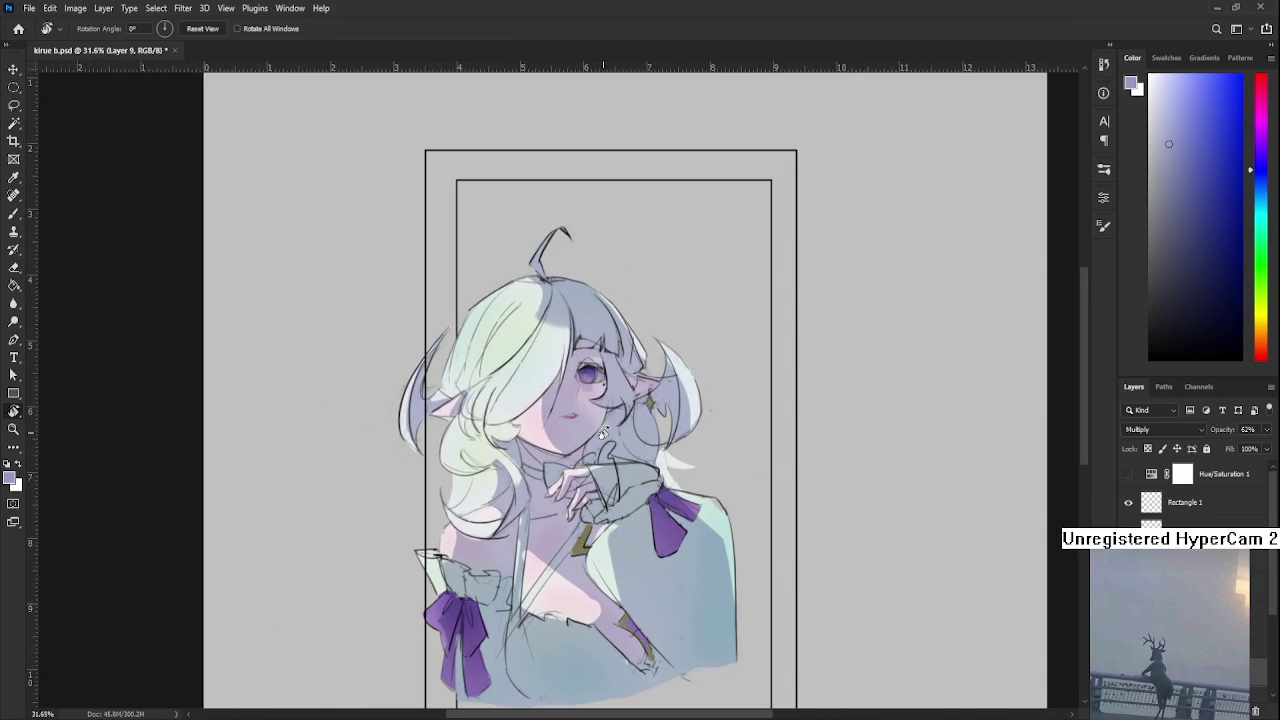
{"action": "scroll", "coordinate": [603, 432], "scroll_direction": "down", "scroll_amount": 1}
{"action": "scroll", "coordinate": [603, 432], "scroll_direction": "up", "scroll_amount": 1}
Mirror the canvas horizontally again to check the proportions
{"action": "left_click_drag", "start_coordinate": [611, 629], "coordinate": [636, 608]}
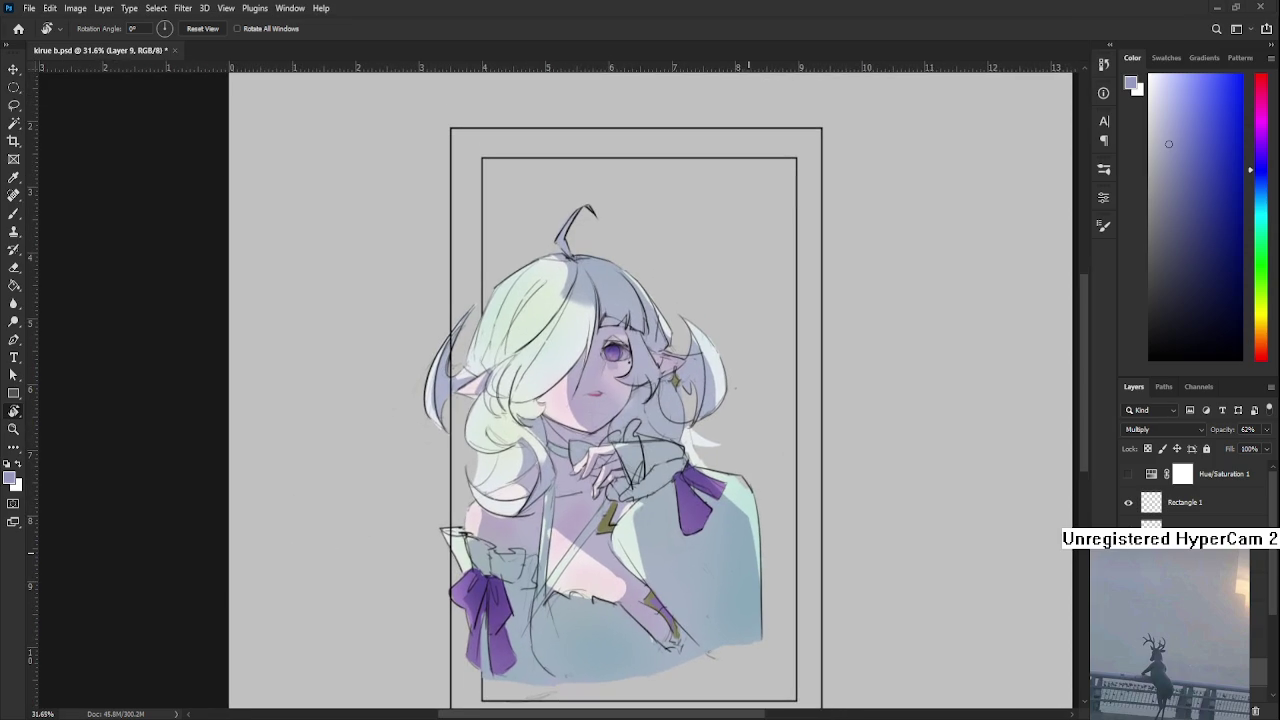
{"action": "scroll", "coordinate": [745, 553], "scroll_direction": "down", "scroll_amount": 1}
{"action": "scroll", "coordinate": [624, 410], "scroll_direction": "up", "scroll_amount": 2}
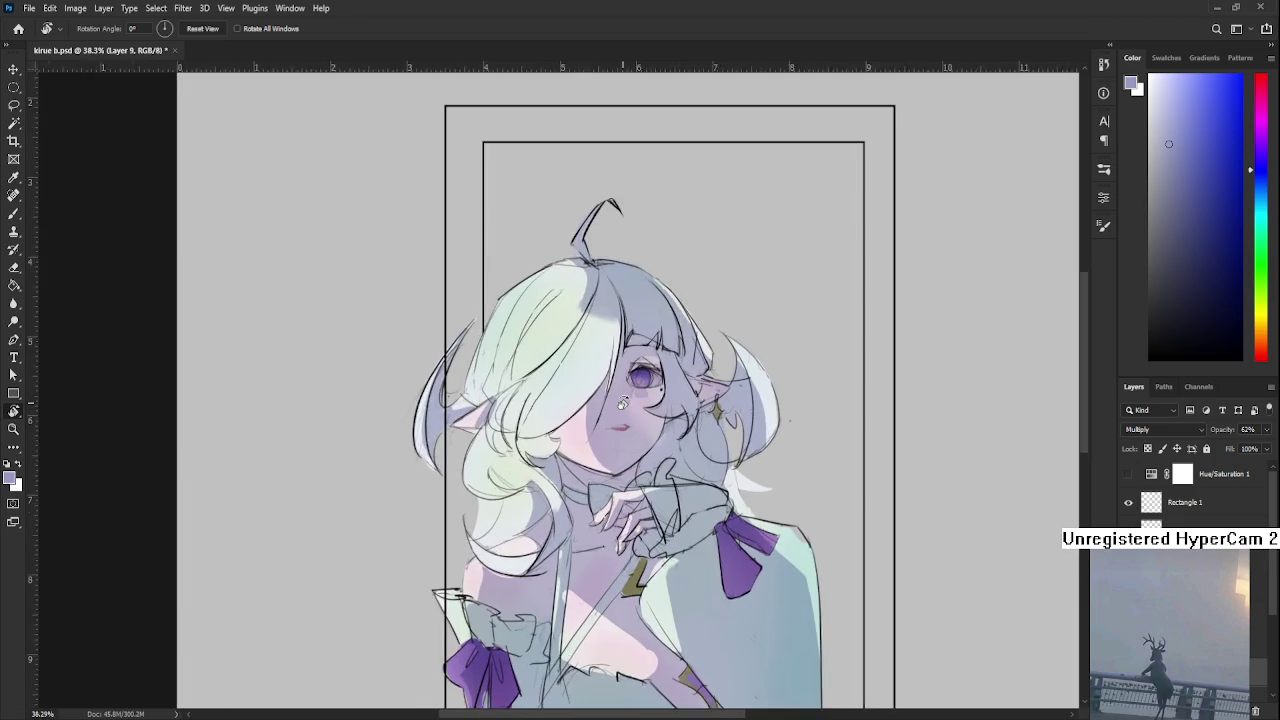
{"action": "scroll", "coordinate": [622, 402], "scroll_direction": "up", "scroll_amount": 5}
{"action": "scroll", "coordinate": [622, 402], "scroll_direction": "down", "scroll_amount": 3}
{"action": "scroll", "coordinate": [622, 402], "scroll_direction": "down", "scroll_amount": 2}
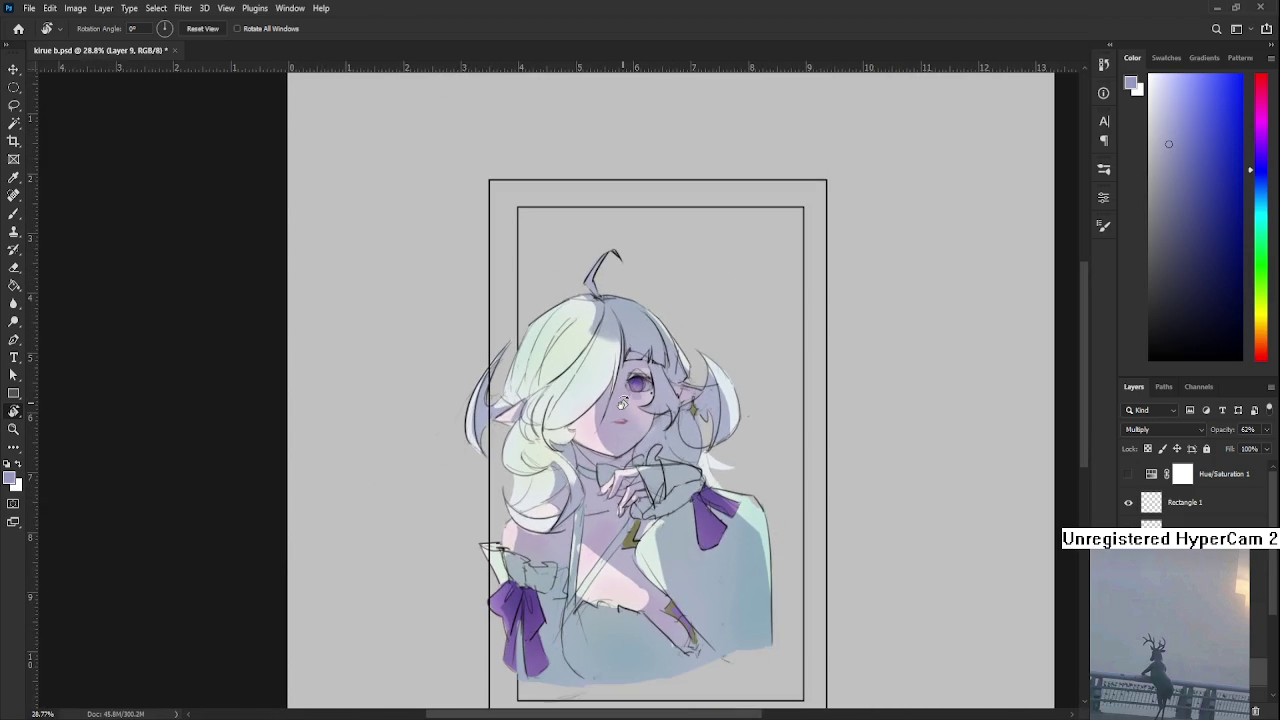
{"action": "key", "text": "ctrl+shift+h"}
{"action": "scroll", "coordinate": [622, 402], "scroll_direction": "down", "scroll_amount": 2}
{"action": "scroll", "coordinate": [622, 402], "scroll_direction": "down", "scroll_amount": 2}
{"action": "key", "text": "ctrl+shift+h"}
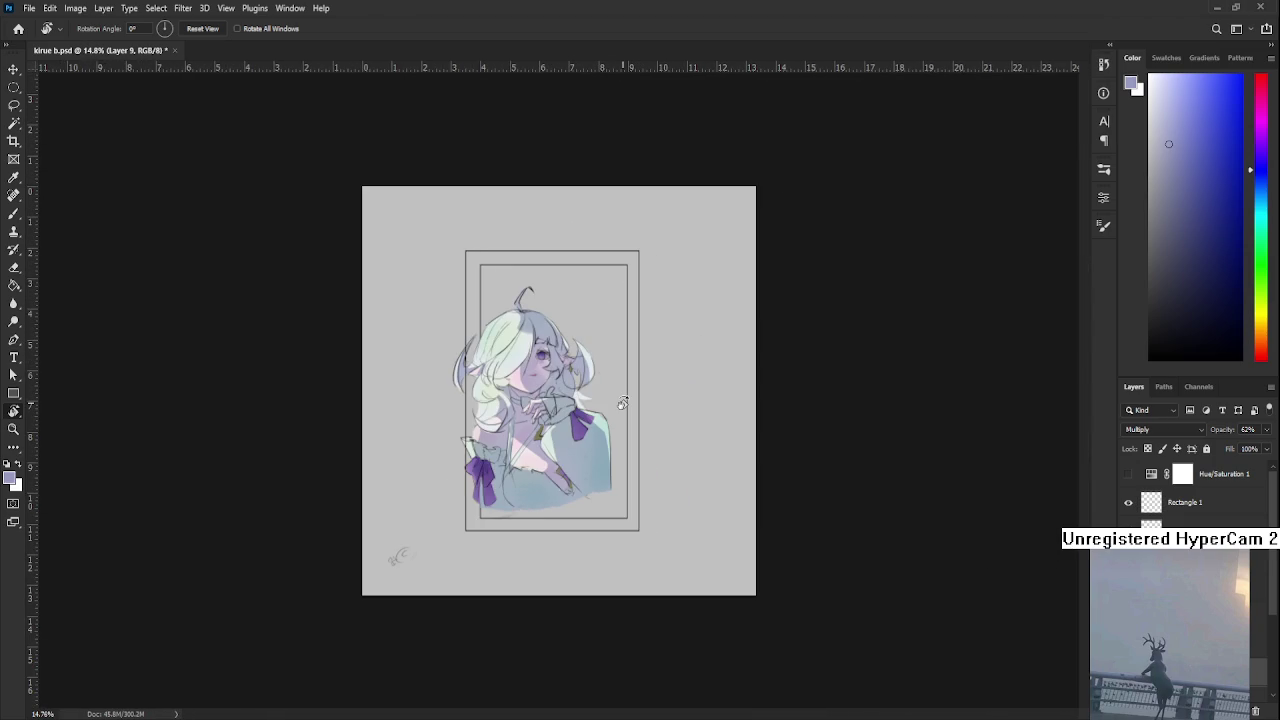
{"action": "key", "text": "ctrl+shift+h"}
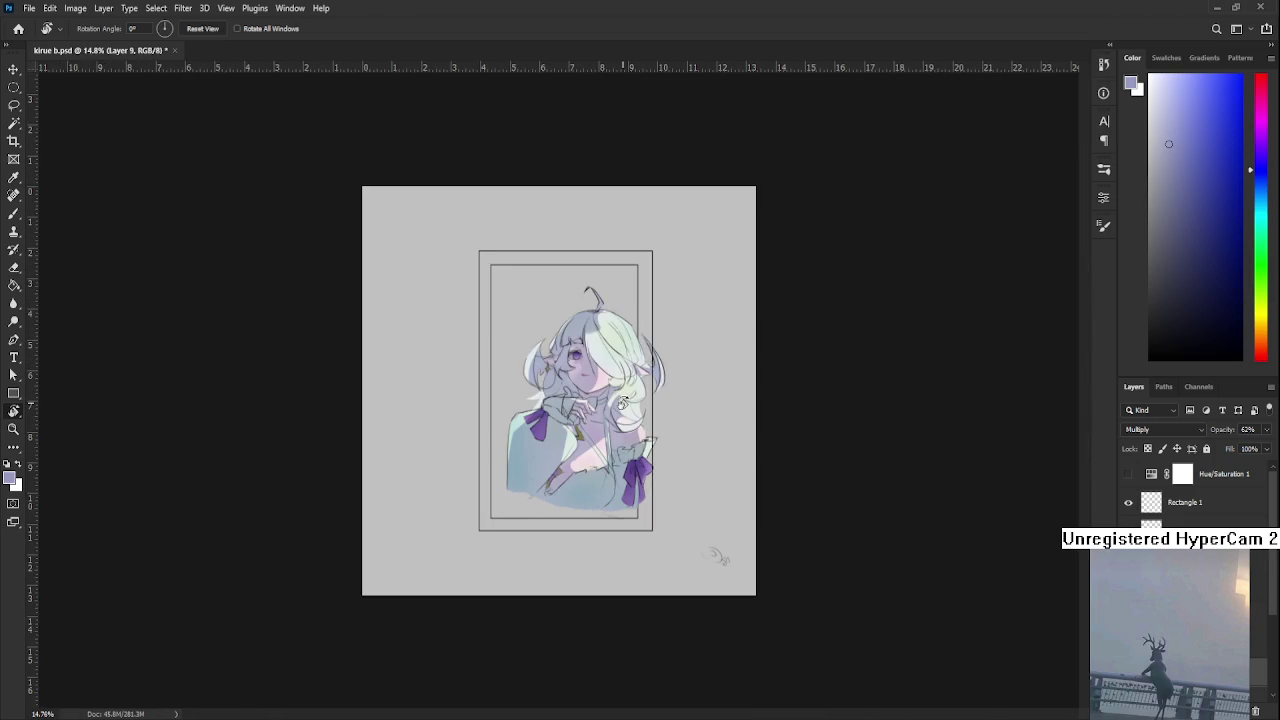
{"action": "scroll", "coordinate": [622, 404], "scroll_direction": "up", "scroll_amount": 2}
{"action": "key", "text": "ctrl+t"}
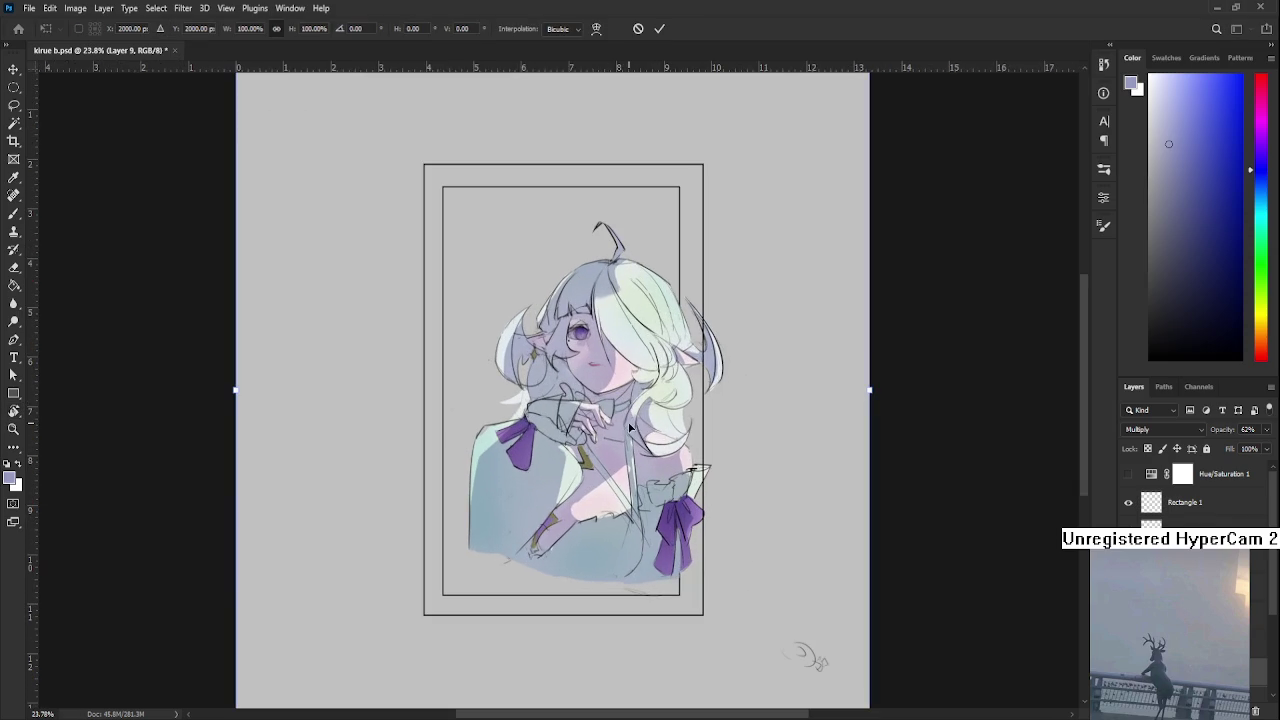
Free-transform Layer 1: skew its right side slightly up, nudge it left, and apply
{"action": "key", "text": "Escape"}
{"action": "key", "text": "r"}
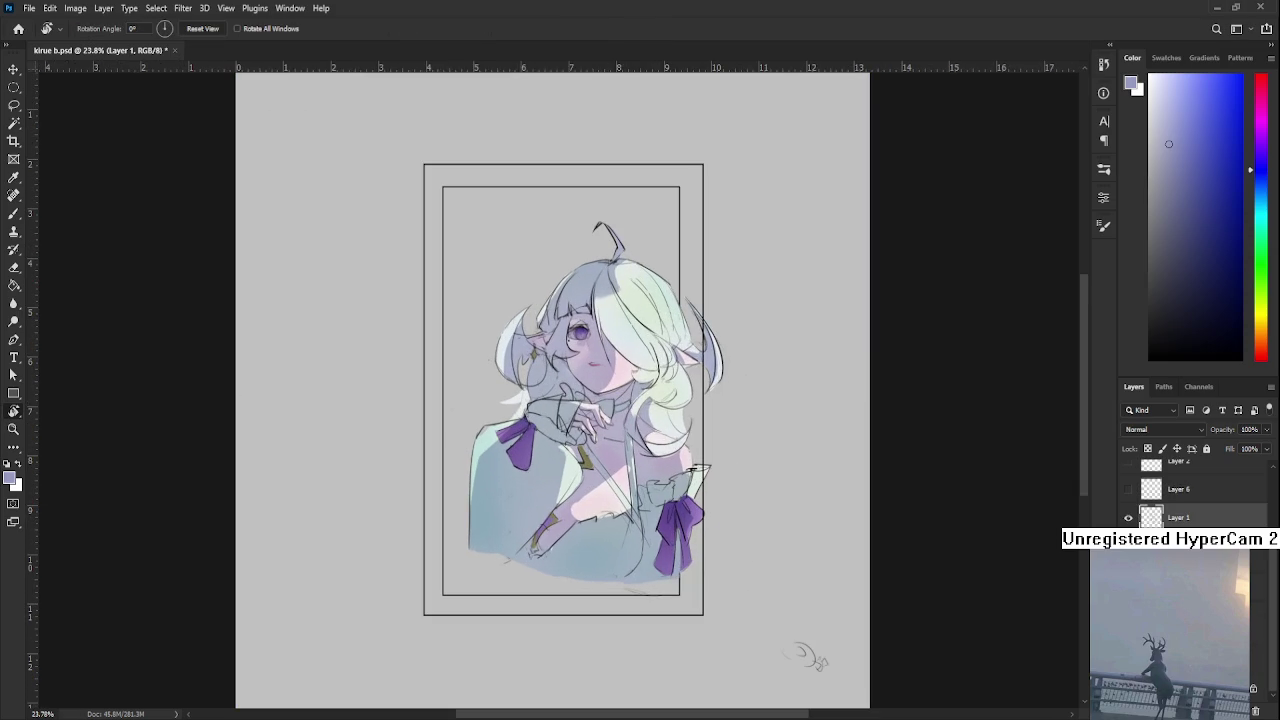
{"action": "key", "text": "ctrl+t"}
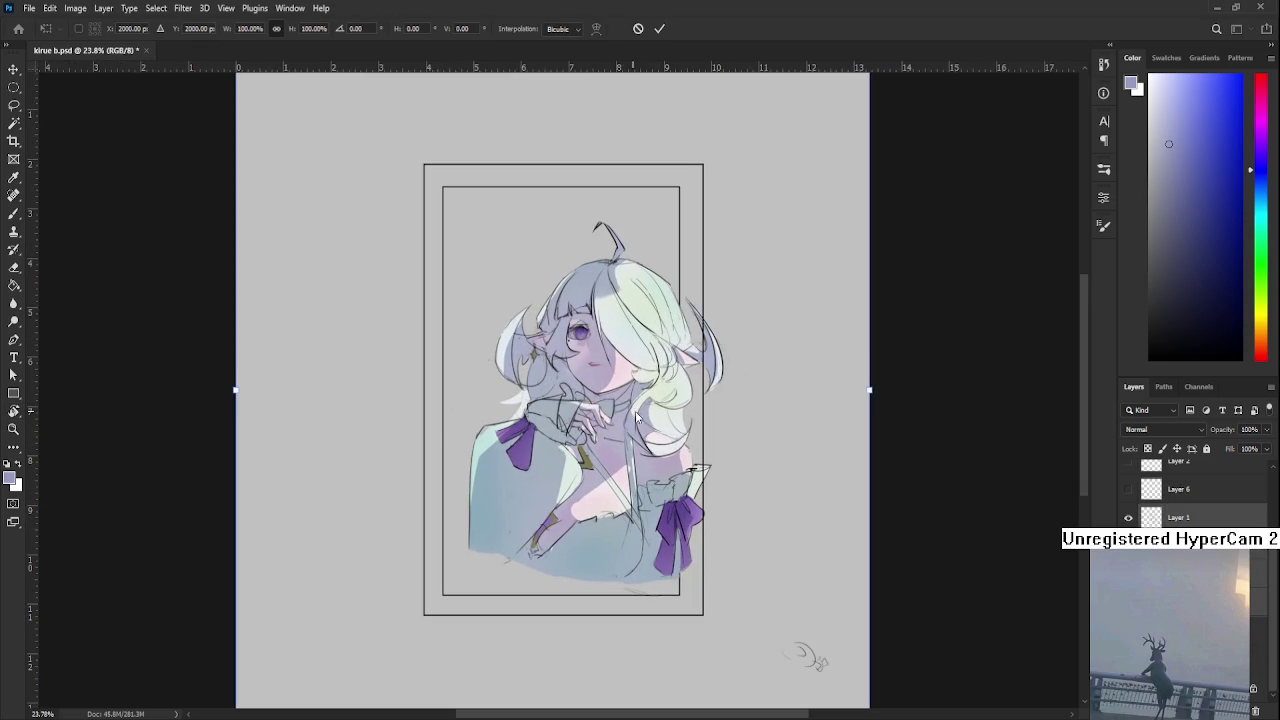
{"action": "left_click_drag", "start_coordinate": [871, 394], "coordinate": [871, 390]}
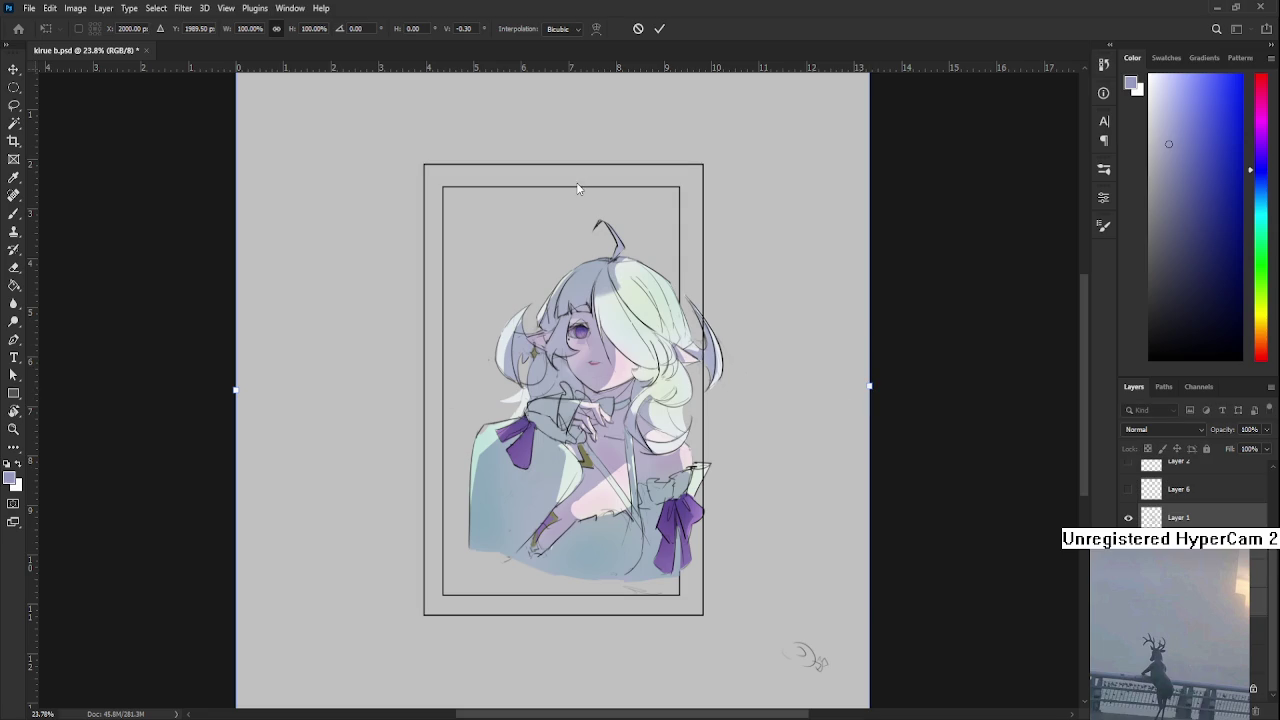
{"action": "scroll", "coordinate": [477, 244], "scroll_direction": "down", "scroll_amount": 2}
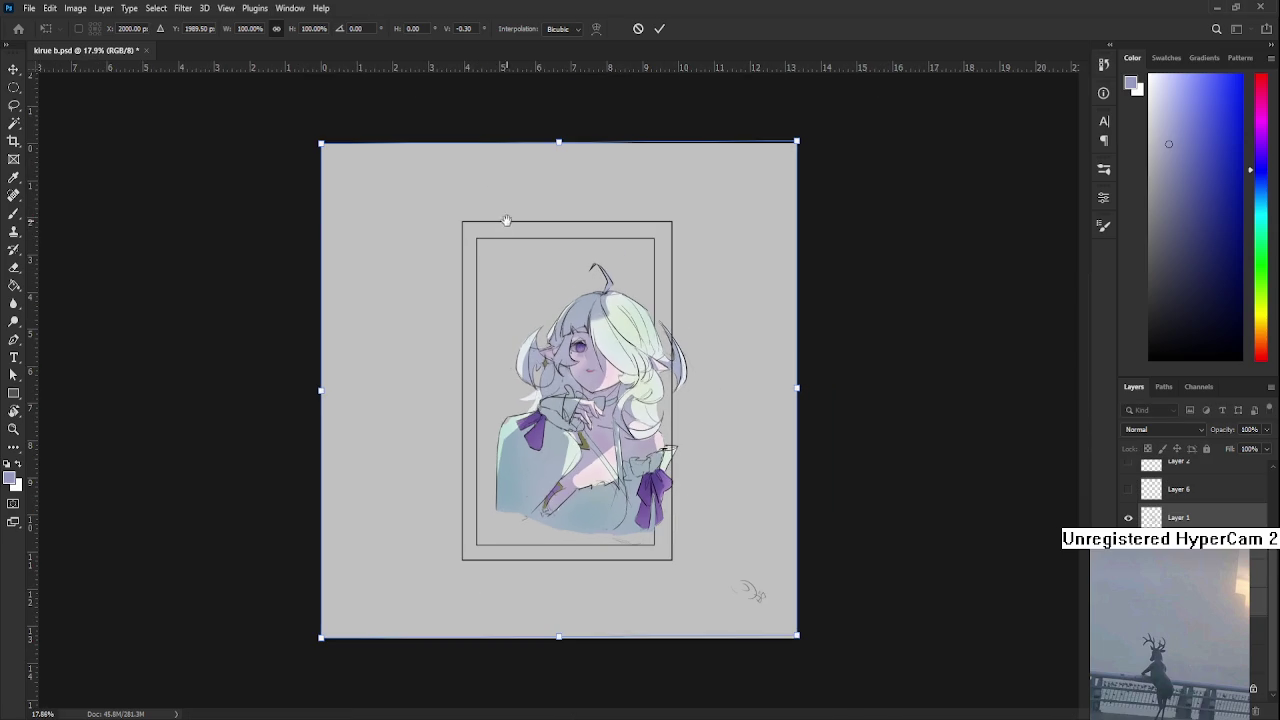
{"action": "left_click_drag", "start_coordinate": [560, 147], "coordinate": [559, 147]}
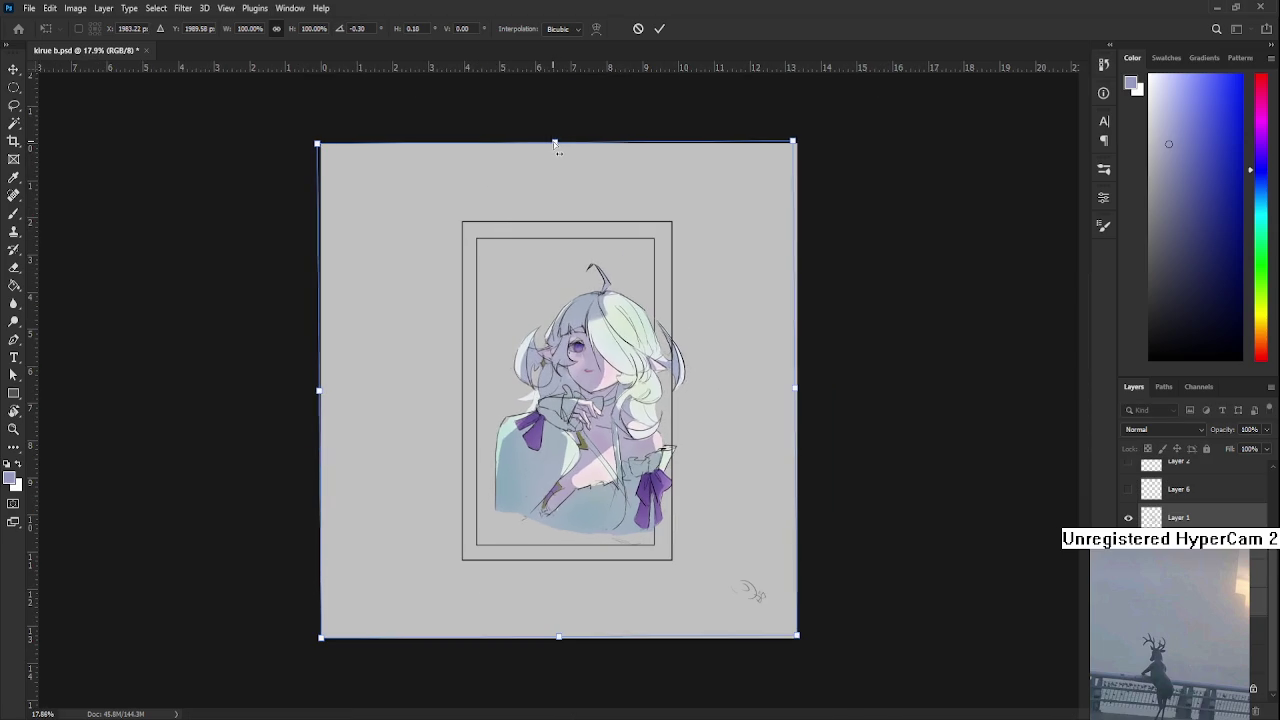
{"action": "key", "text": "Return"}
Review the transformed artwork, then duplicate Layer 1 as 'Layer 1 copy'
{"action": "key", "text": "r"}
{"action": "scroll", "coordinate": [570, 355], "scroll_direction": "up", "scroll_amount": 6}
{"action": "scroll", "coordinate": [570, 355], "scroll_direction": "down", "scroll_amount": 1}
{"action": "key", "text": "h"}
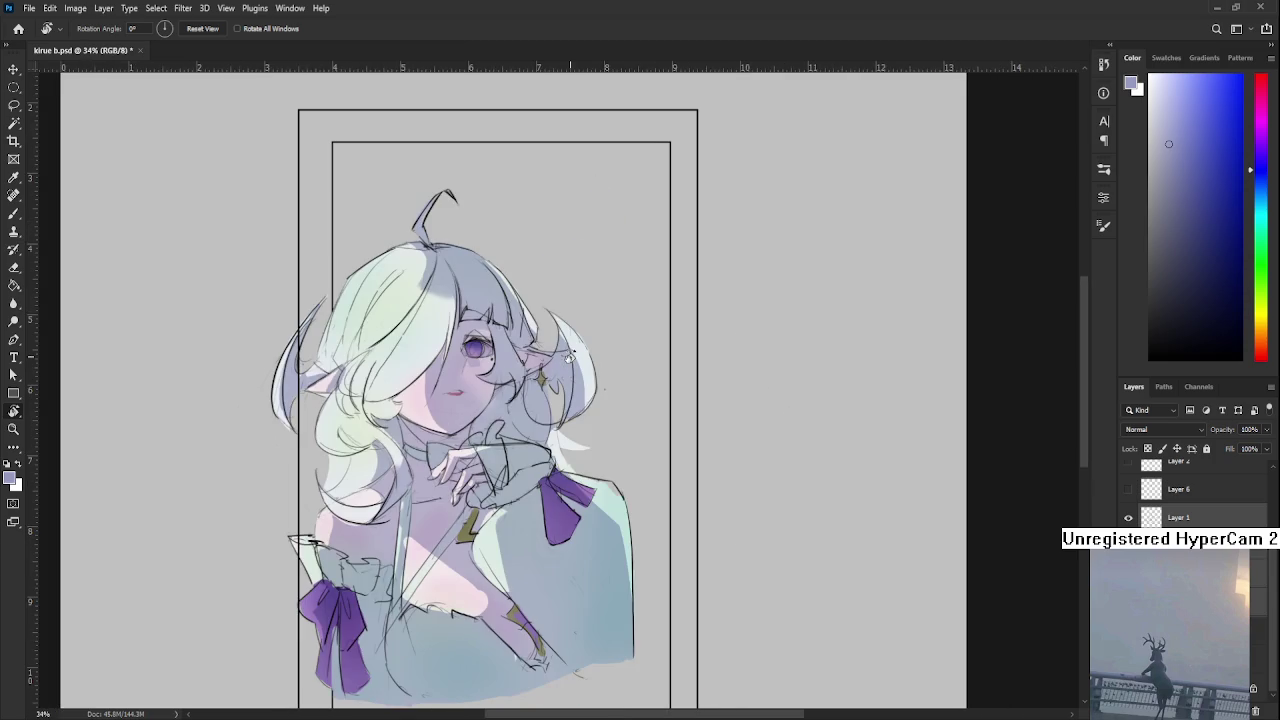
{"action": "left_click_drag", "start_coordinate": [520, 421], "coordinate": [720, 433]}
{"action": "scroll", "coordinate": [433, 320], "scroll_direction": "up", "scroll_amount": 1}
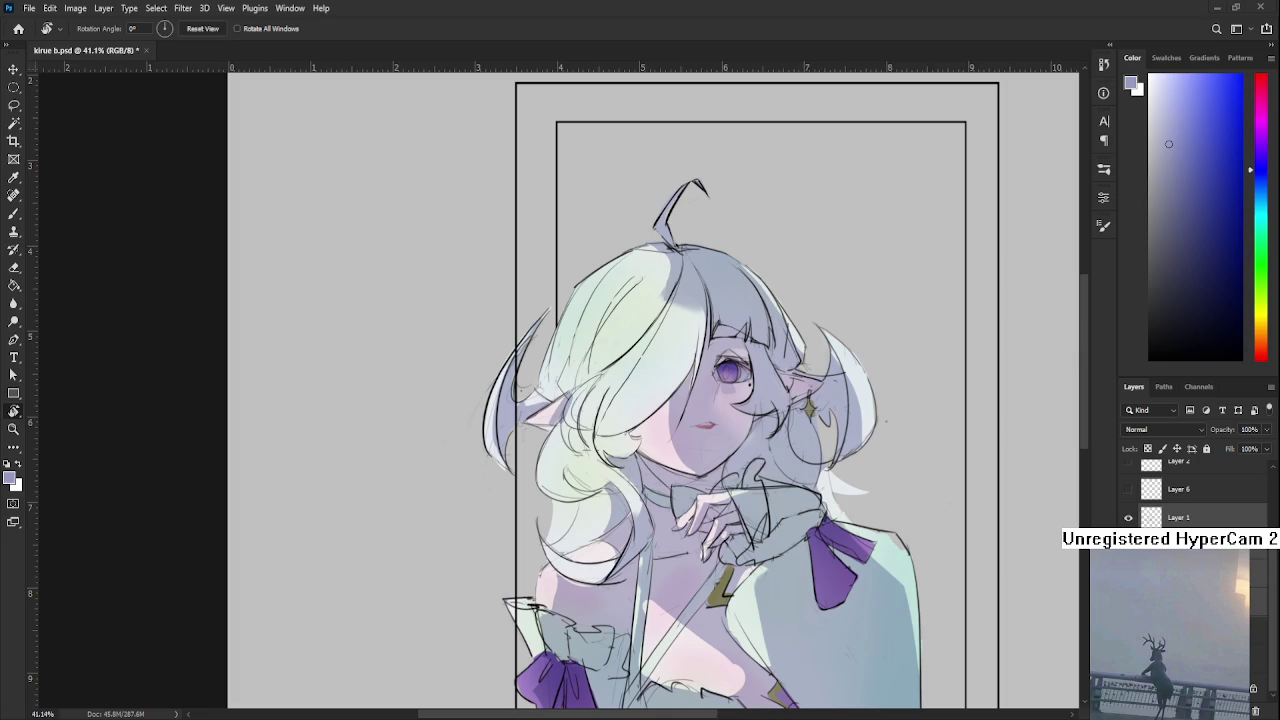
{"action": "scroll", "coordinate": [690, 160], "scroll_direction": "up", "scroll_amount": 2}
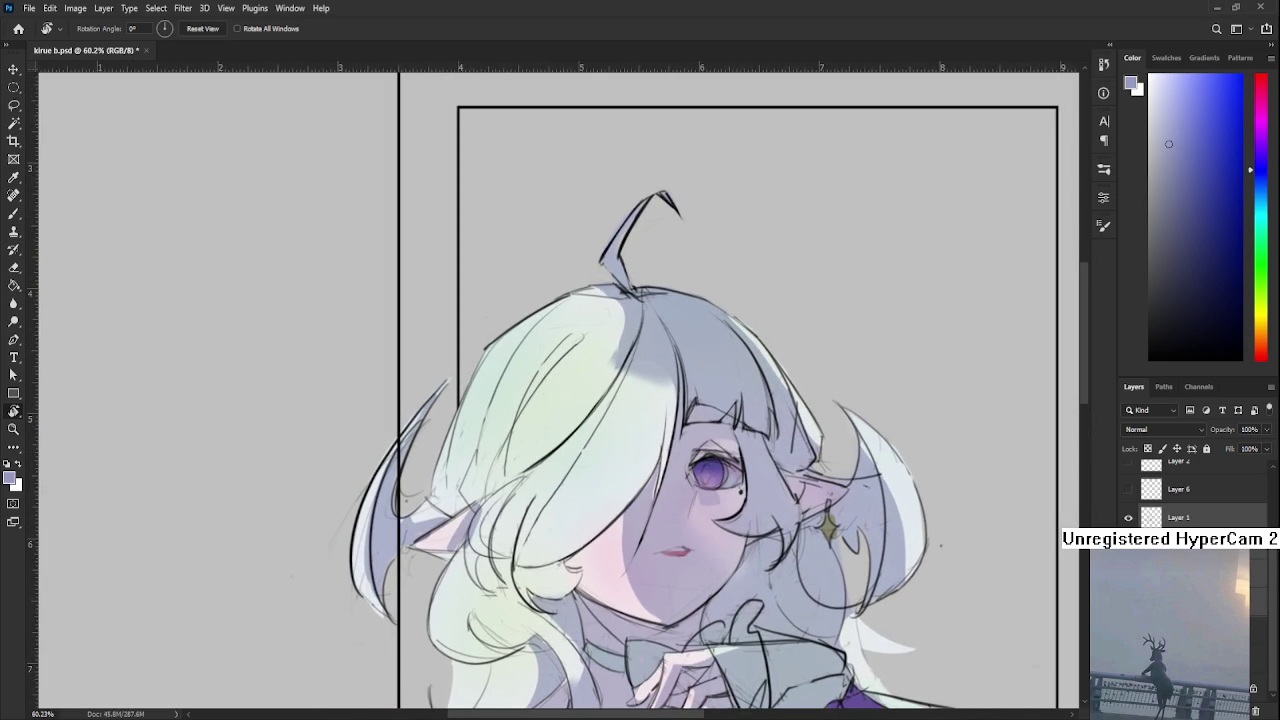
{"action": "scroll", "coordinate": [778, 538], "scroll_direction": "down", "scroll_amount": 2}
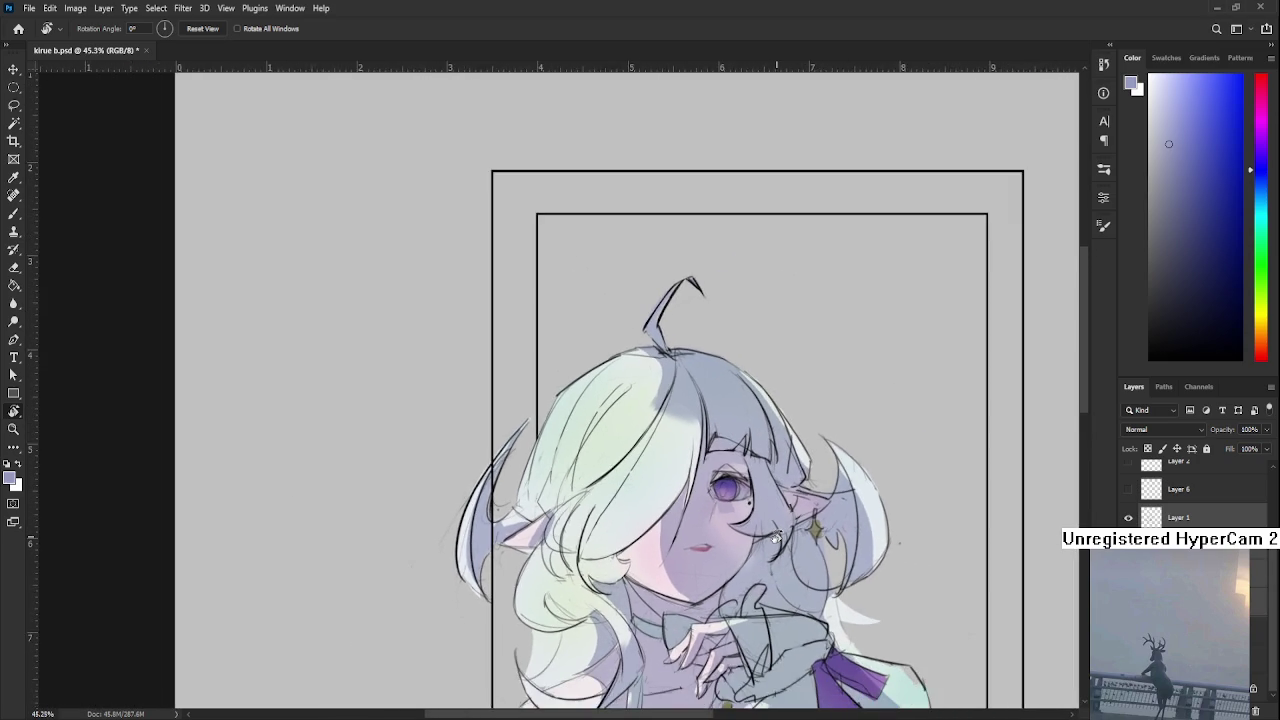
{"action": "scroll", "coordinate": [776, 538], "scroll_direction": "up", "scroll_amount": 1}
{"action": "scroll", "coordinate": [712, 516], "scroll_direction": "down", "scroll_amount": 2}
{"action": "scroll", "coordinate": [712, 516], "scroll_direction": "down", "scroll_amount": 1}
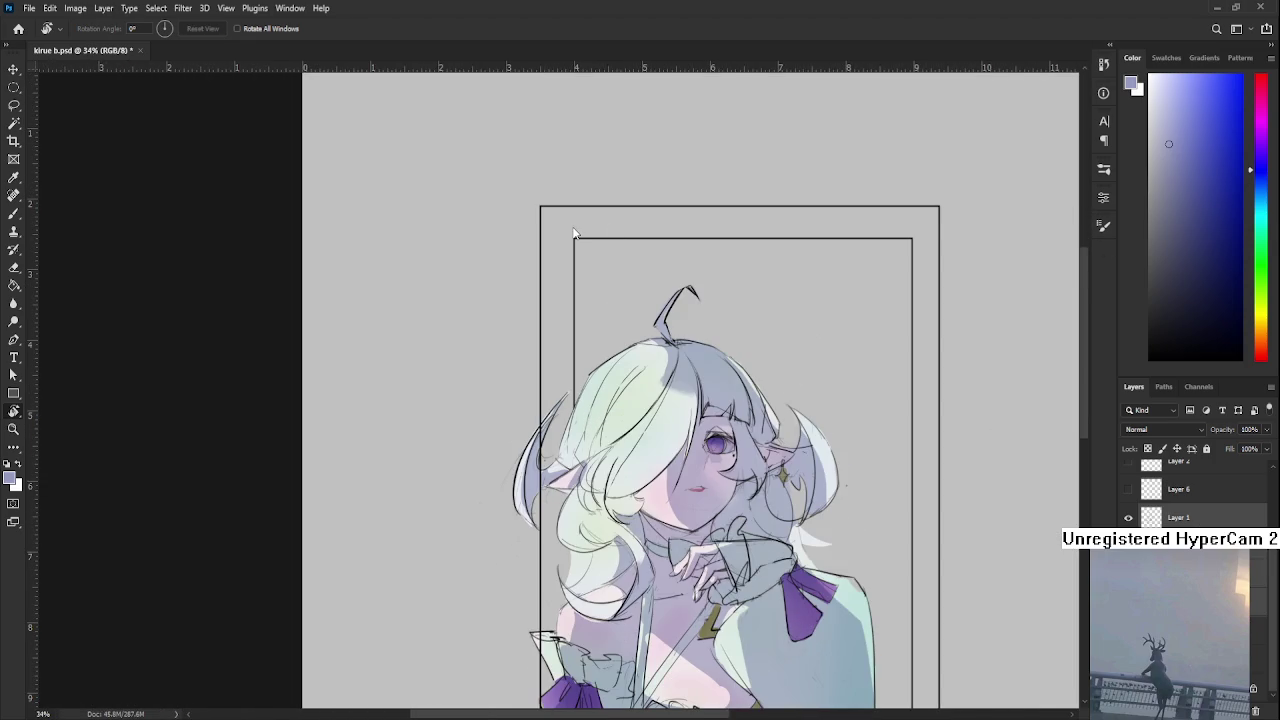
{"action": "key", "text": "ctrl+j"}
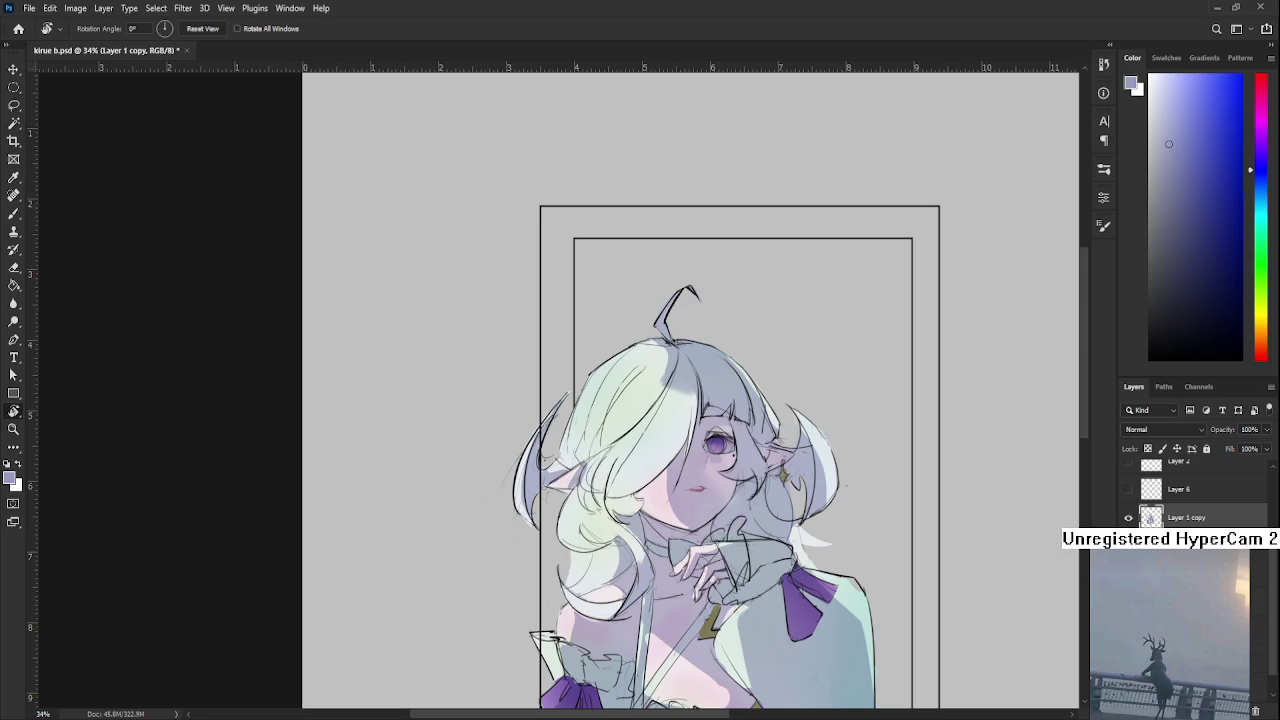
Toggle Layer 1 copy's visibility off and on to compare the drawing
{"action": "left_click", "coordinate": [1128, 517]}
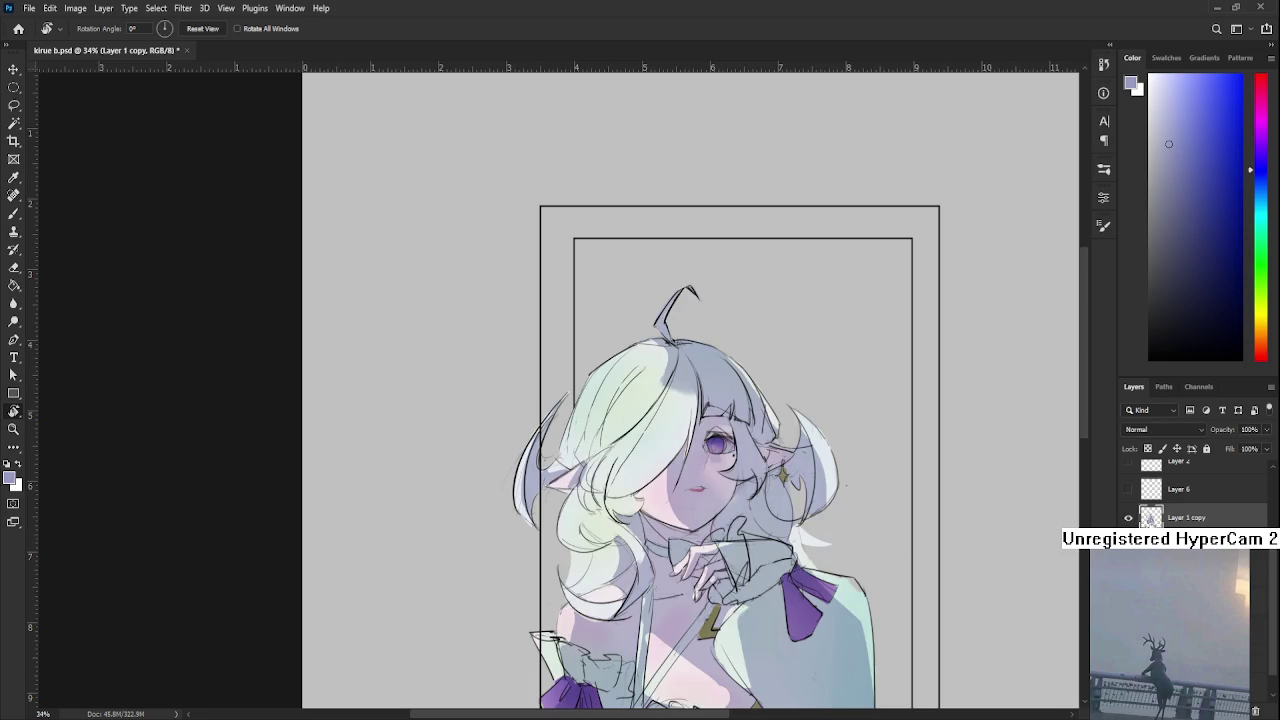
{"action": "left_click", "coordinate": [1128, 517]}
{"action": "left_click", "coordinate": [1128, 517]}
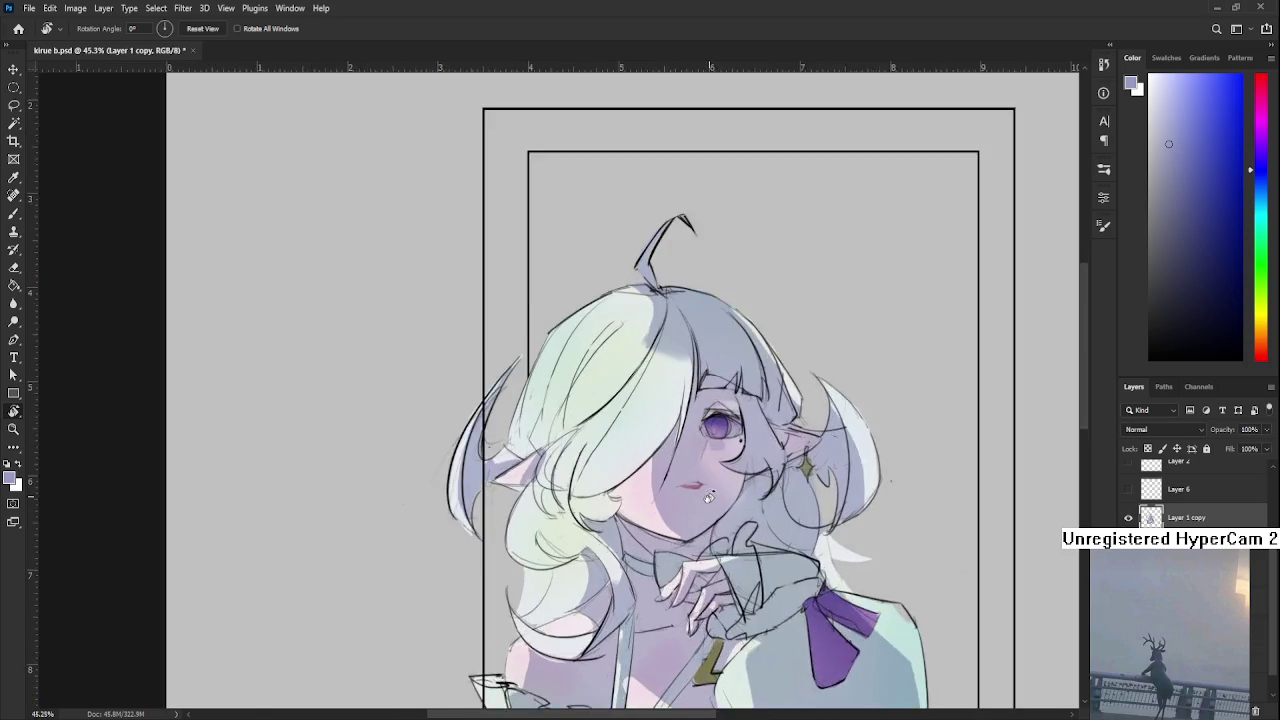
{"action": "scroll", "coordinate": [645, 560], "scroll_direction": "up", "scroll_amount": 3}
{"action": "scroll", "coordinate": [645, 560], "scroll_direction": "up", "scroll_amount": 3}
{"action": "scroll", "coordinate": [645, 560], "scroll_direction": "up", "scroll_amount": 2}
{"action": "scroll", "coordinate": [645, 560], "scroll_direction": "up", "scroll_amount": 2}
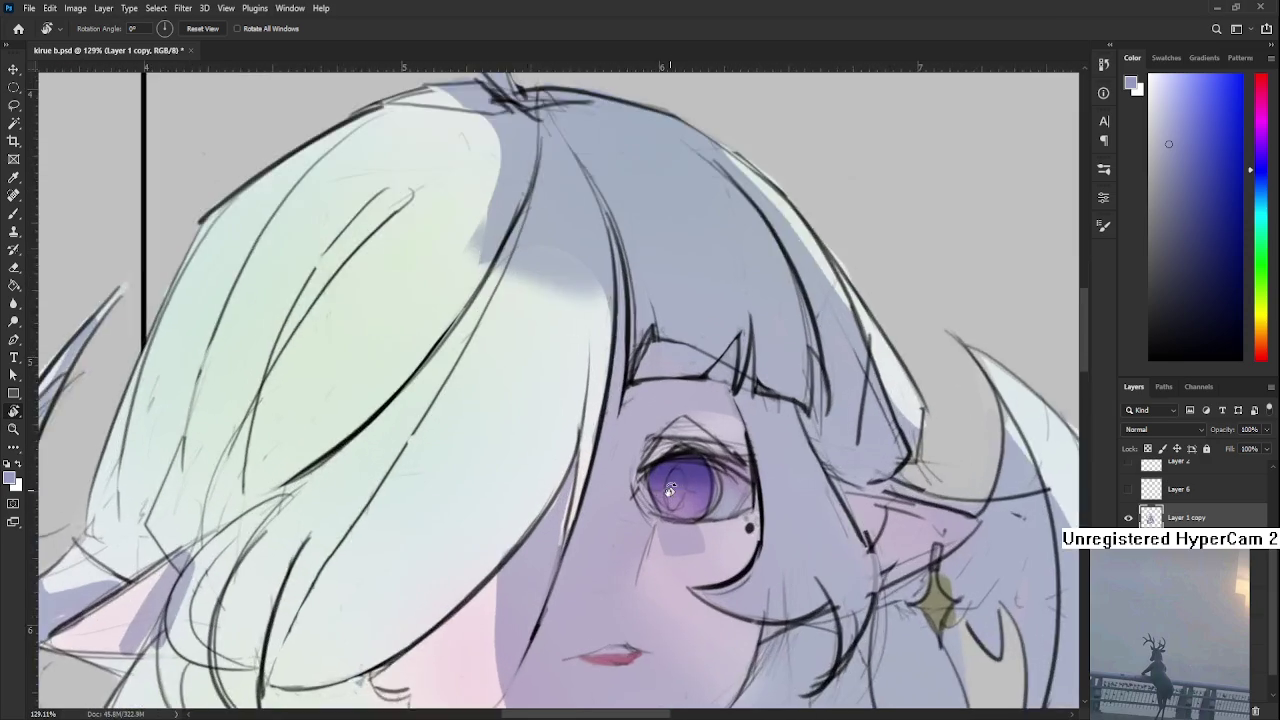
{"action": "scroll", "coordinate": [645, 560], "scroll_direction": "up", "scroll_amount": 2}
Shrink the brush to size 25, resize the eraser and zoom in on the eye
{"action": "key", "text": "b"}
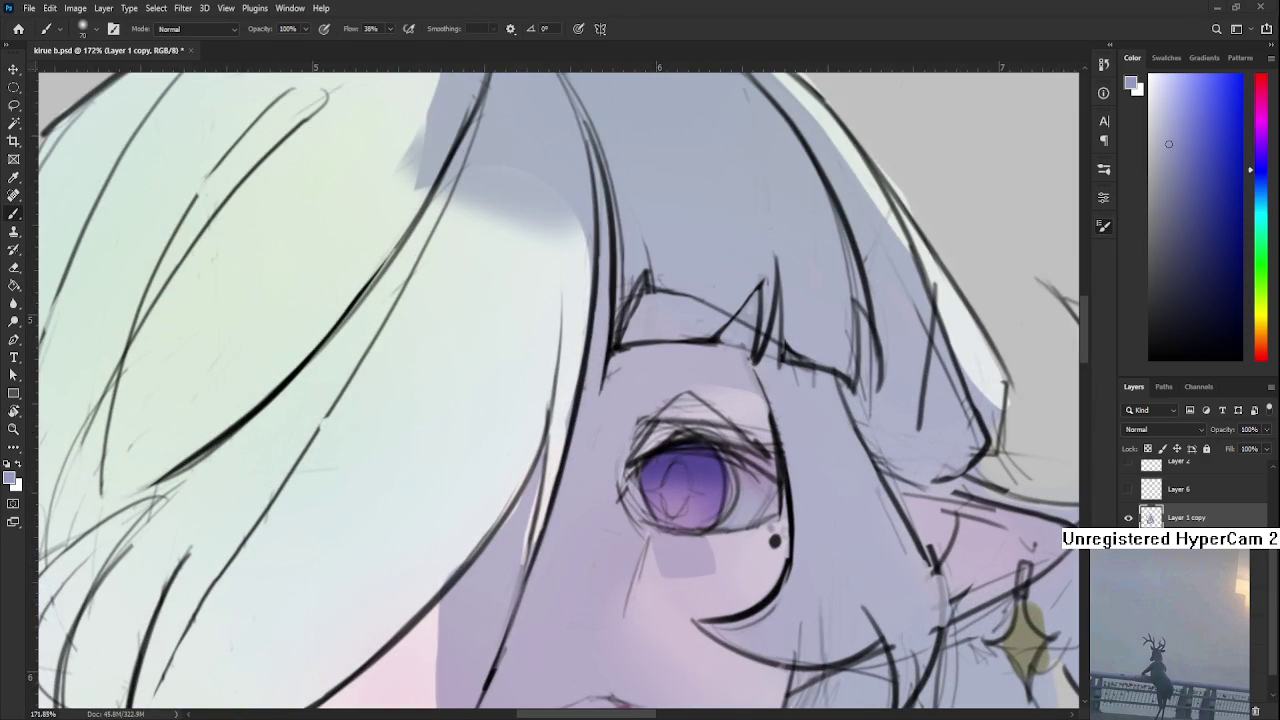
{"action": "key", "text": "bracketleft"}
{"action": "key", "text": "bracketleft"}
{"action": "key", "text": "bracketleft"}
{"action": "key", "text": "e"}
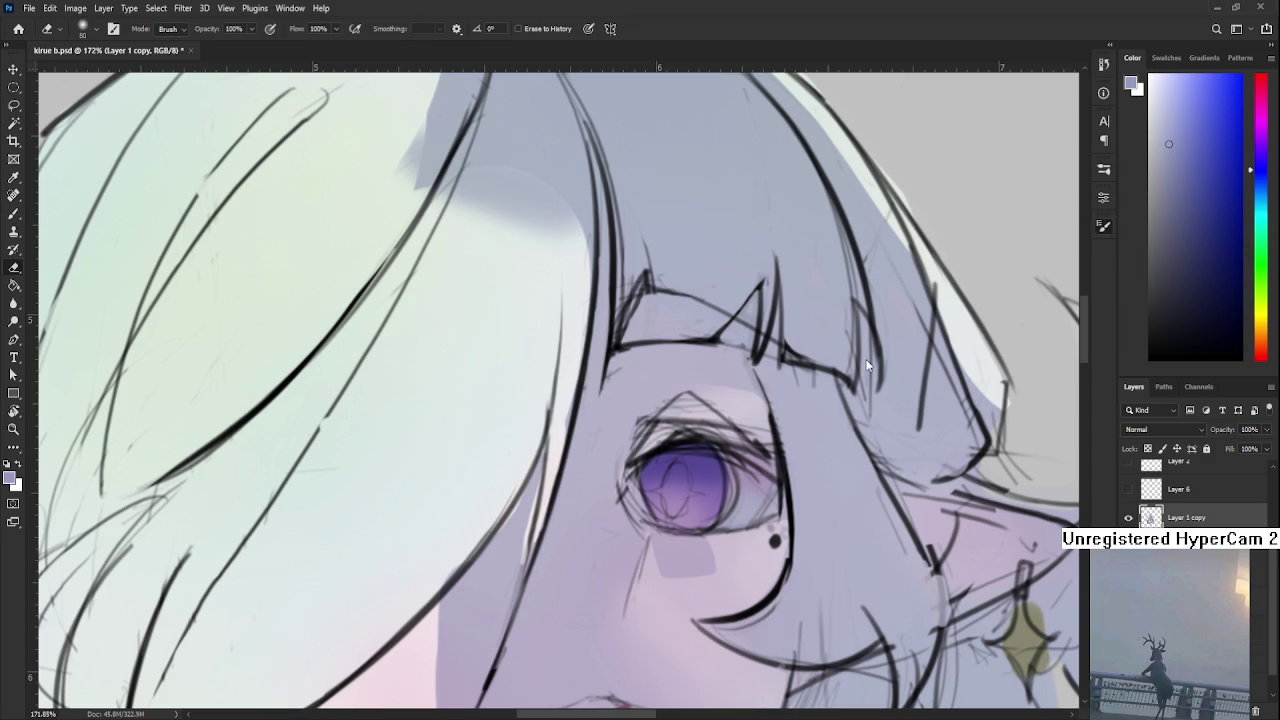
{"action": "key", "text": "ctrl+plus"}
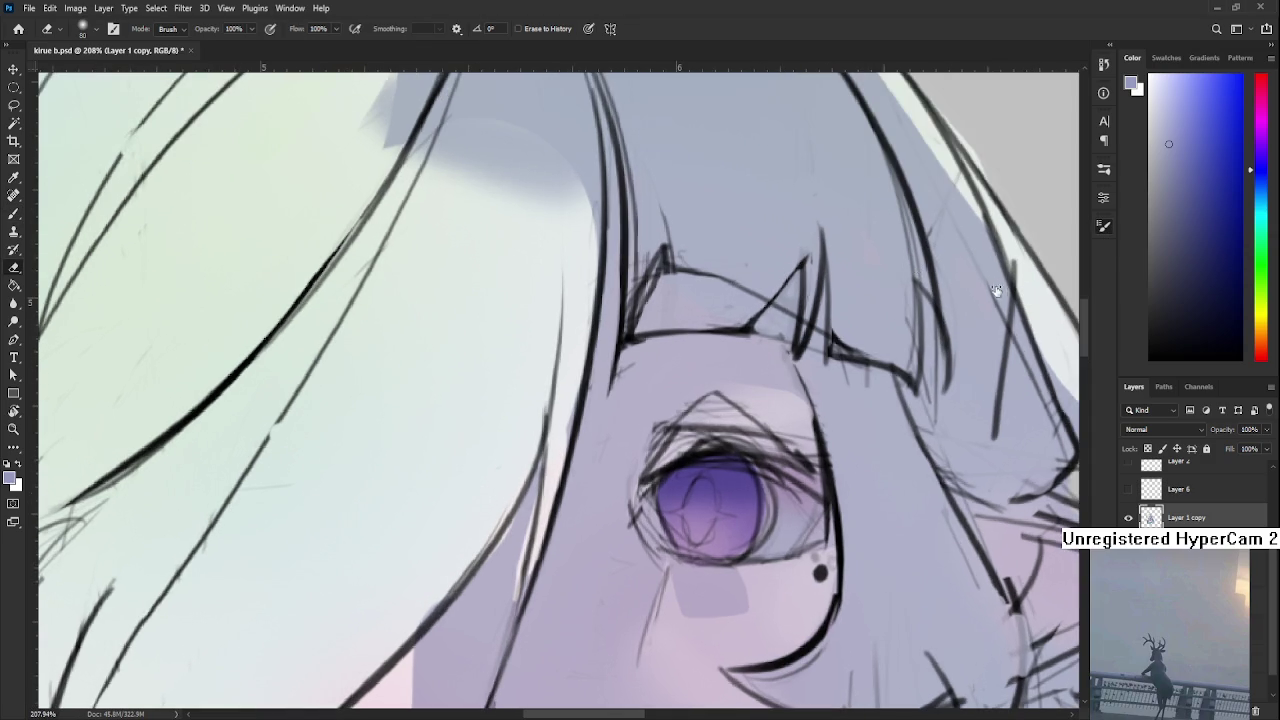
{"action": "key", "text": "bracketleft"}
{"action": "scroll", "coordinate": [660, 420], "scroll_direction": "down", "scroll_amount": 3}
{"action": "scroll", "coordinate": [650, 423], "scroll_direction": "up", "scroll_amount": 2}
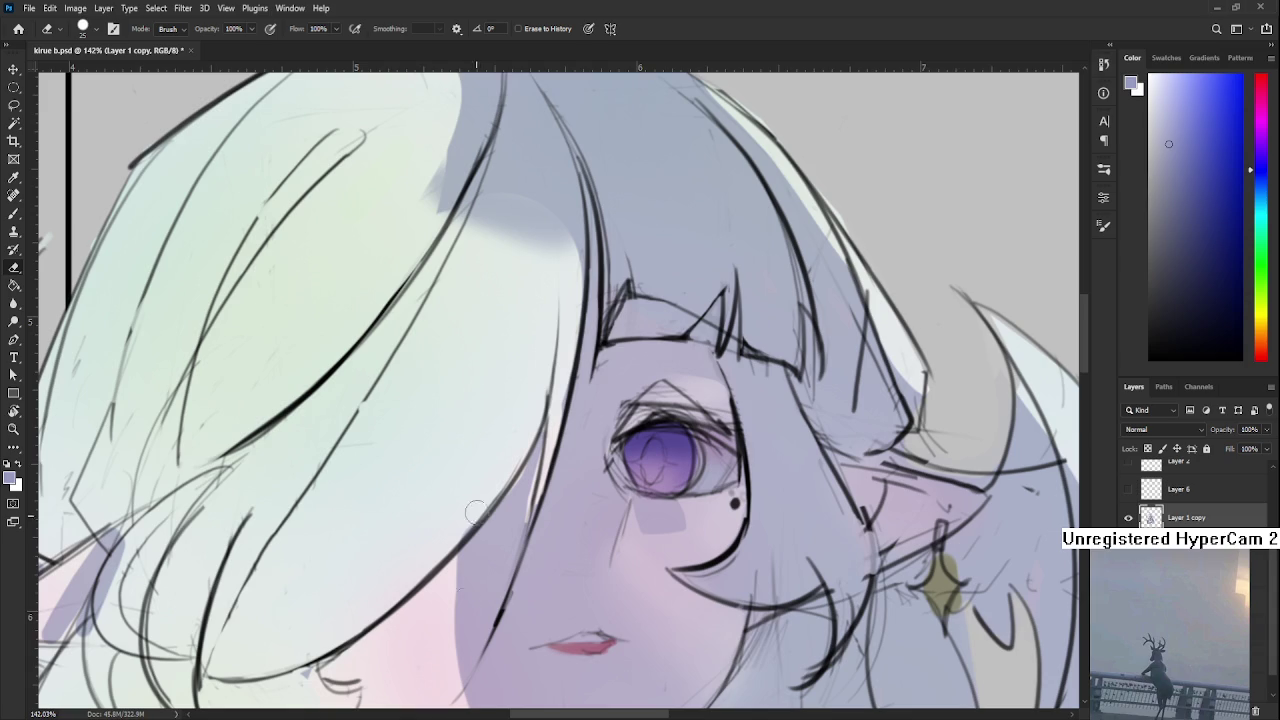
{"action": "scroll", "coordinate": [690, 435], "scroll_direction": "up", "scroll_amount": 3}
Rotate the view around the eye and sample iris purples with a smaller brush
{"action": "key", "text": "r"}
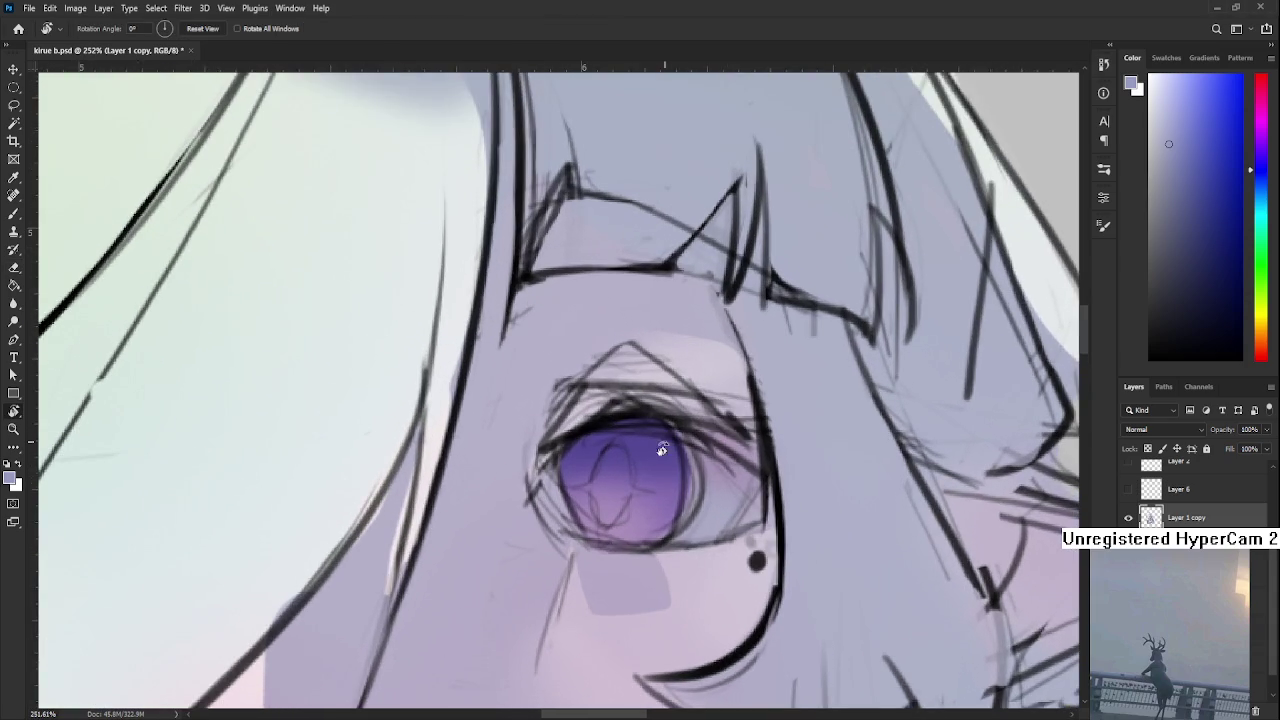
{"action": "left_click_drag", "start_coordinate": [666, 440], "coordinate": [586, 423]}
{"action": "key", "text": "b"}
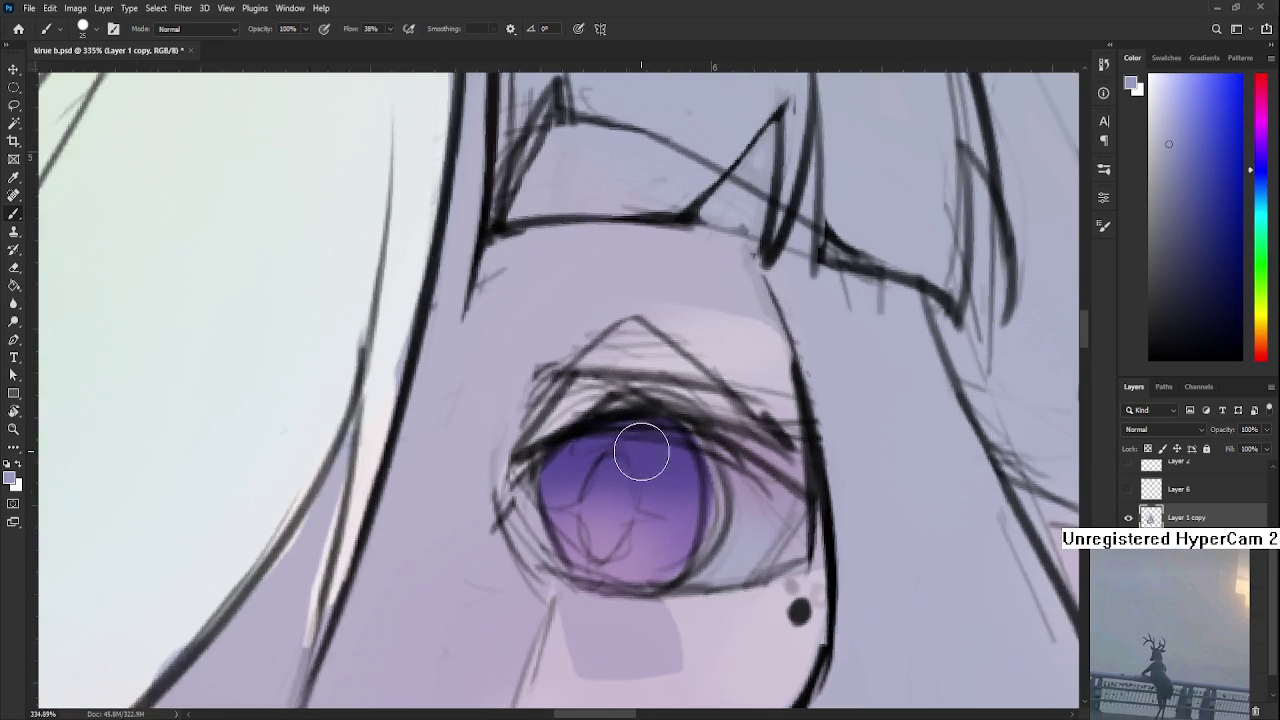
{"action": "scroll", "coordinate": [620, 455], "scroll_direction": "up", "scroll_amount": 3}
{"action": "left_click", "coordinate": [670, 448], "text": "alt"}
{"action": "left_click", "coordinate": [678, 438], "text": "alt"}
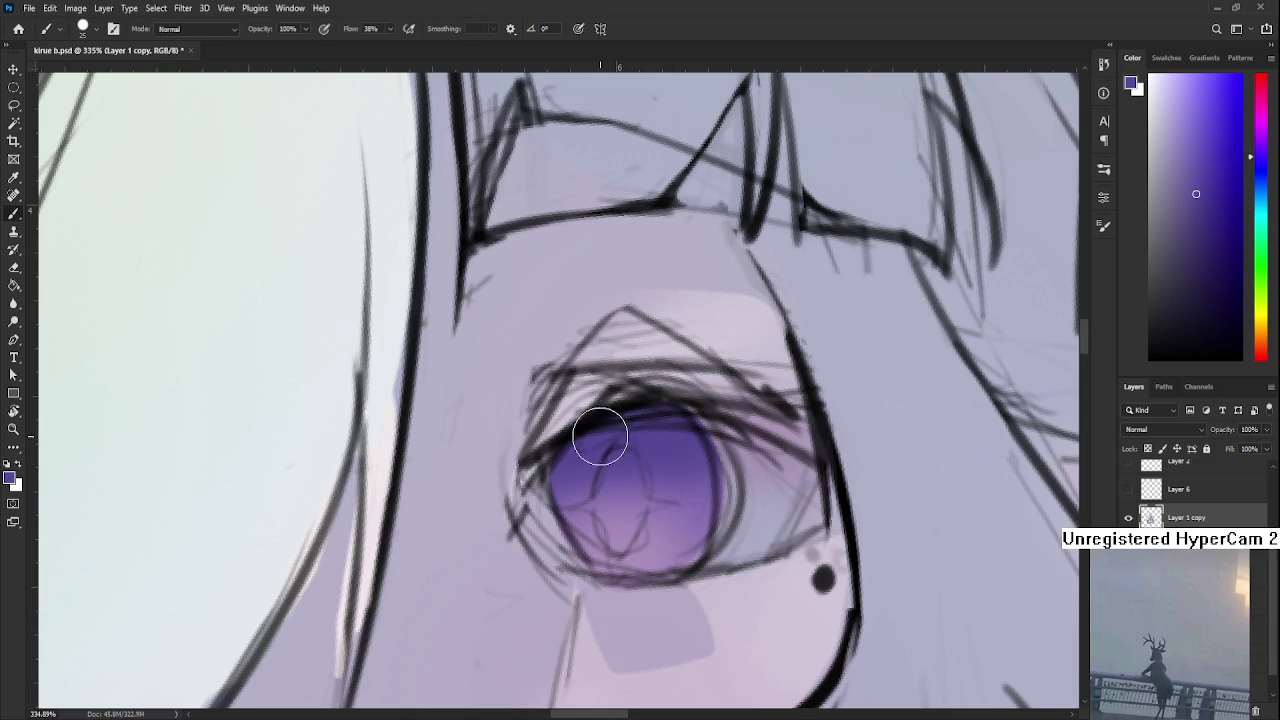
{"action": "key", "text": "bracketleft"}
{"action": "key", "text": "bracketleft"}
{"action": "key", "text": "bracketleft"}
{"action": "left_click_drag", "start_coordinate": [582, 449], "coordinate": [574, 423]}
Shade the upper iris with sampled light and dark purples, then fit the drawing in view
{"action": "key", "text": "d"}
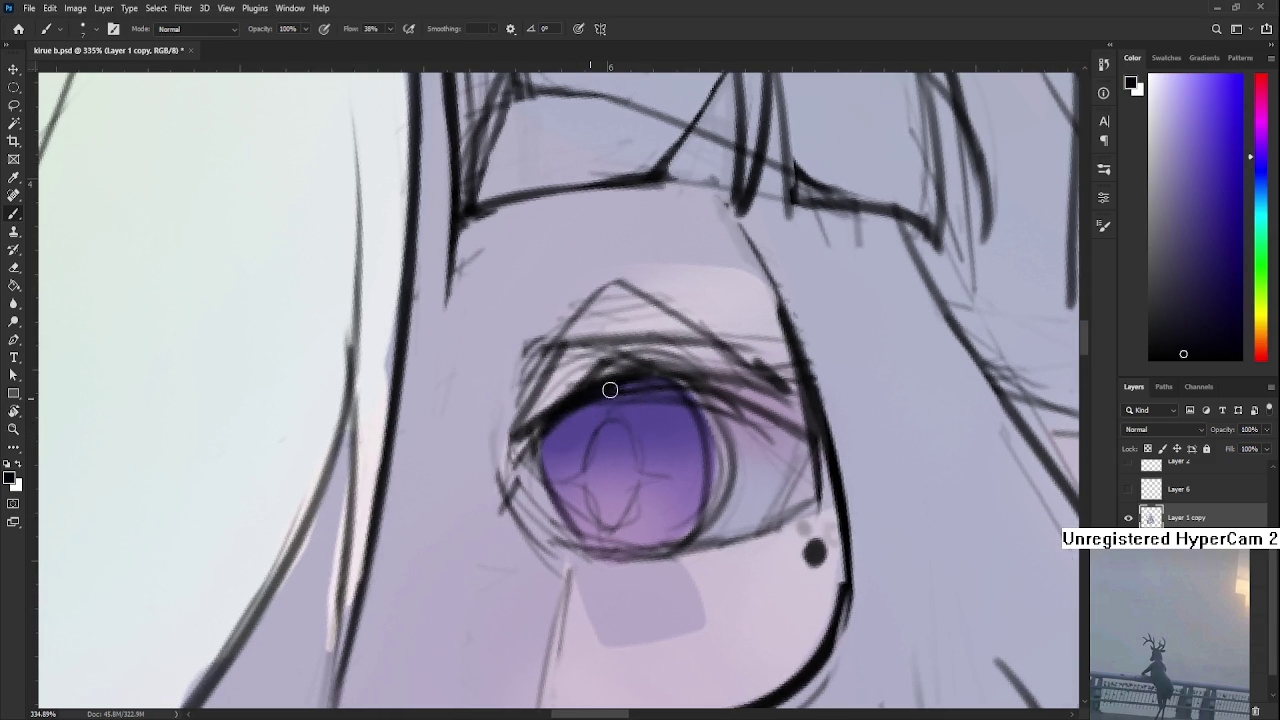
{"action": "left_click", "coordinate": [590, 405], "text": "alt"}
{"action": "left_click", "coordinate": [586, 380], "text": "alt"}
{"action": "key", "text": "r"}
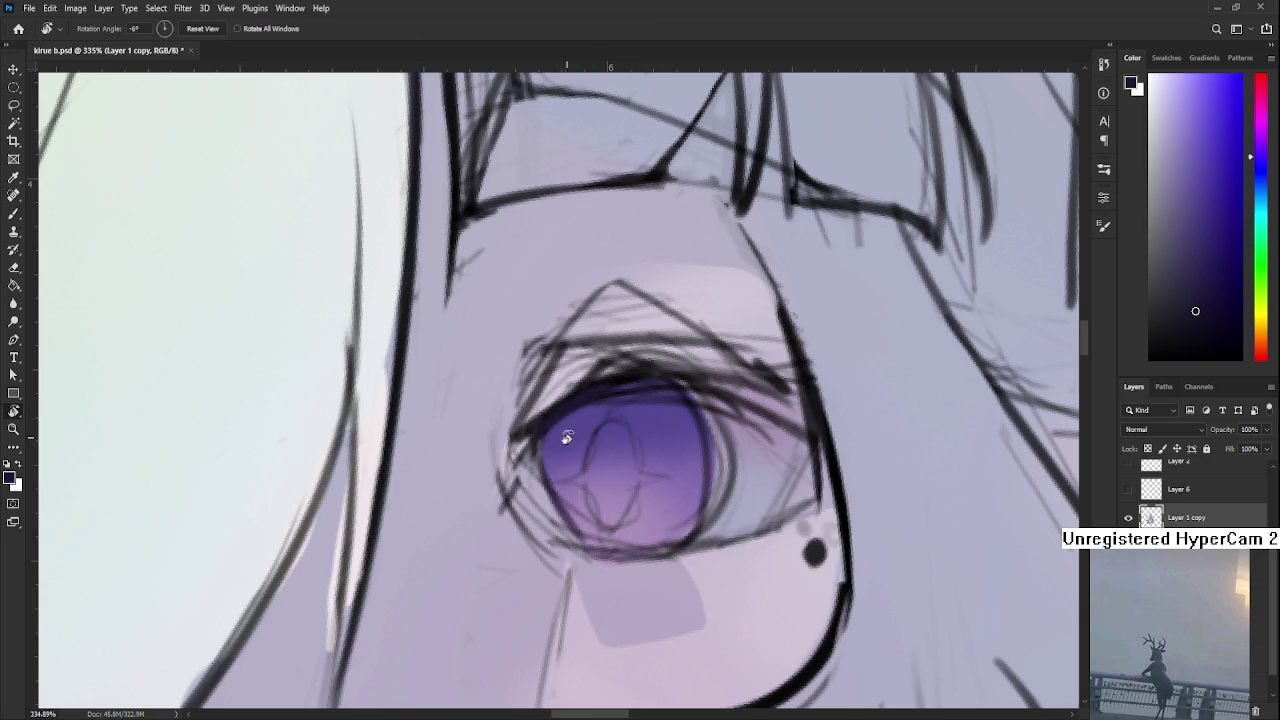
{"action": "left_click_drag", "start_coordinate": [571, 426], "coordinate": [612, 447]}
{"action": "key", "text": "b"}
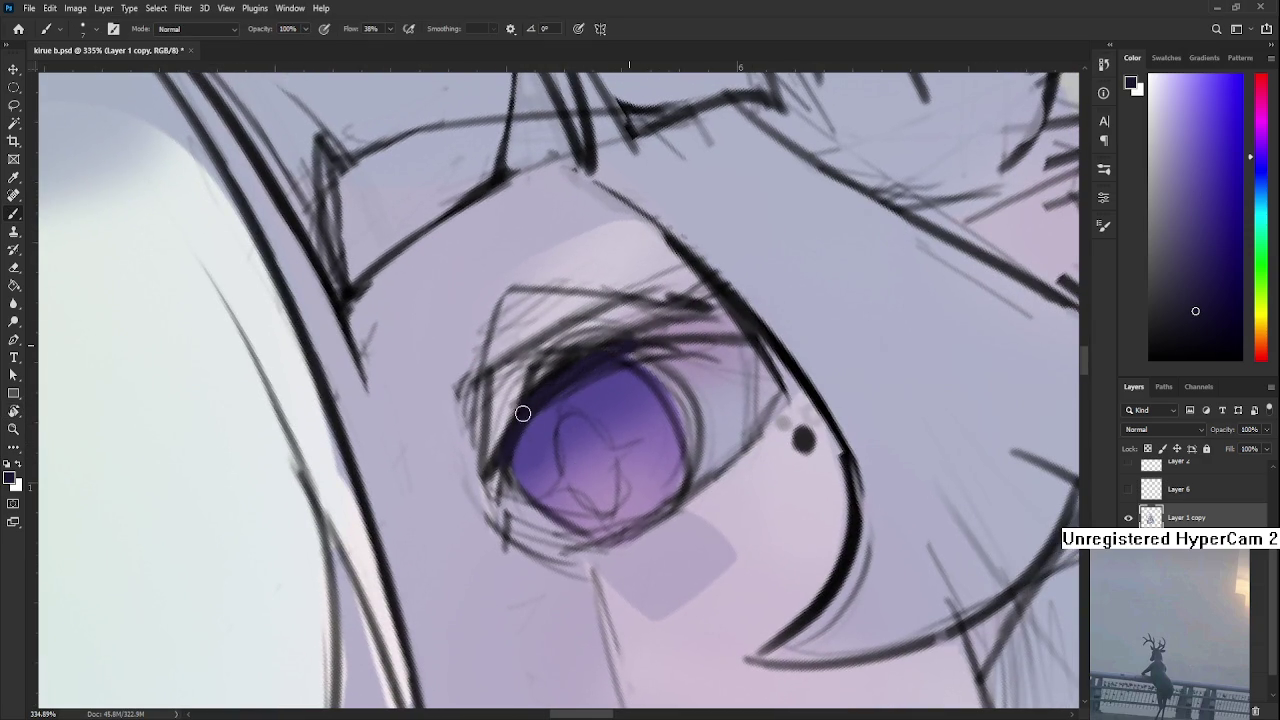
{"action": "left_click", "coordinate": [614, 358], "text": "alt"}
{"action": "left_click", "coordinate": [574, 370], "text": "alt"}
{"action": "mouse_move", "coordinate": [606, 361]}
{"action": "left_mouse_down"}
{"action": "mouse_move", "coordinate": [537, 403]}
{"action": "mouse_move", "coordinate": [670, 386]}
{"action": "left_mouse_up"}
{"action": "key", "text": "ctrl+0"}
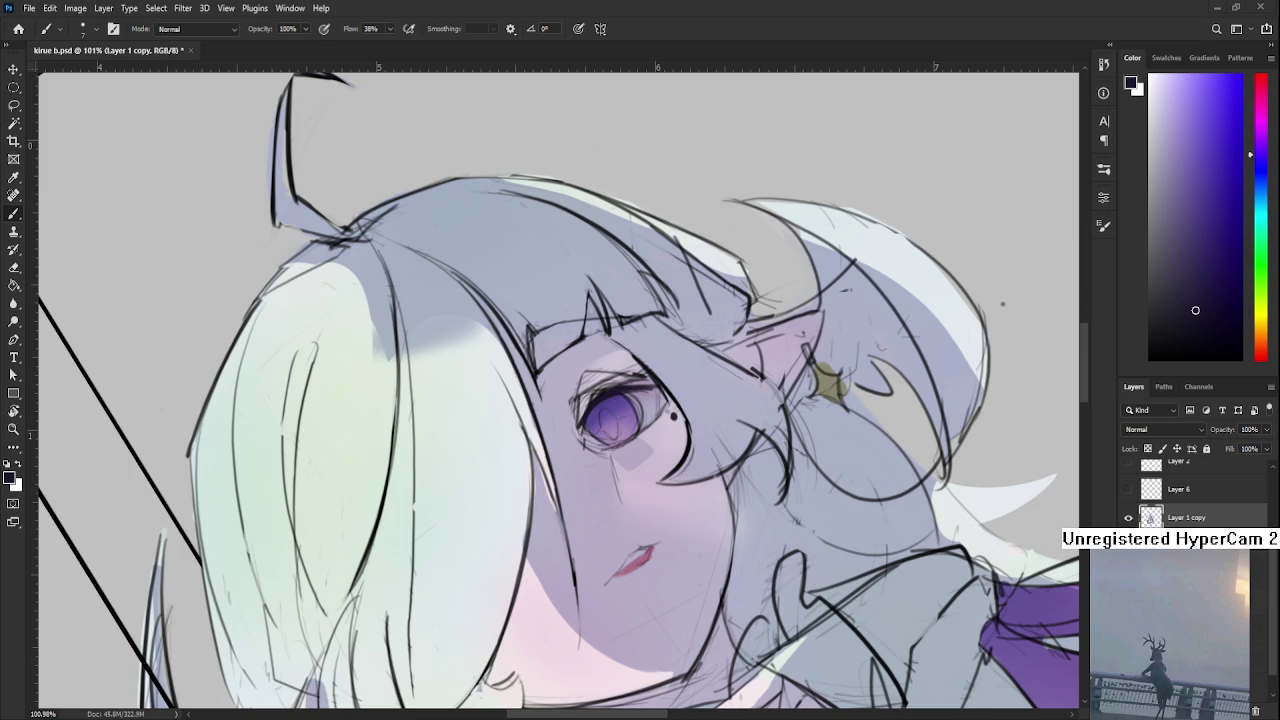
Zoom and rotate onto the eye, alternating lavender and dark purple for the outer-corner lash stroke
{"action": "left_click_drag", "start_coordinate": [560, 410], "coordinate": [608, 396]}
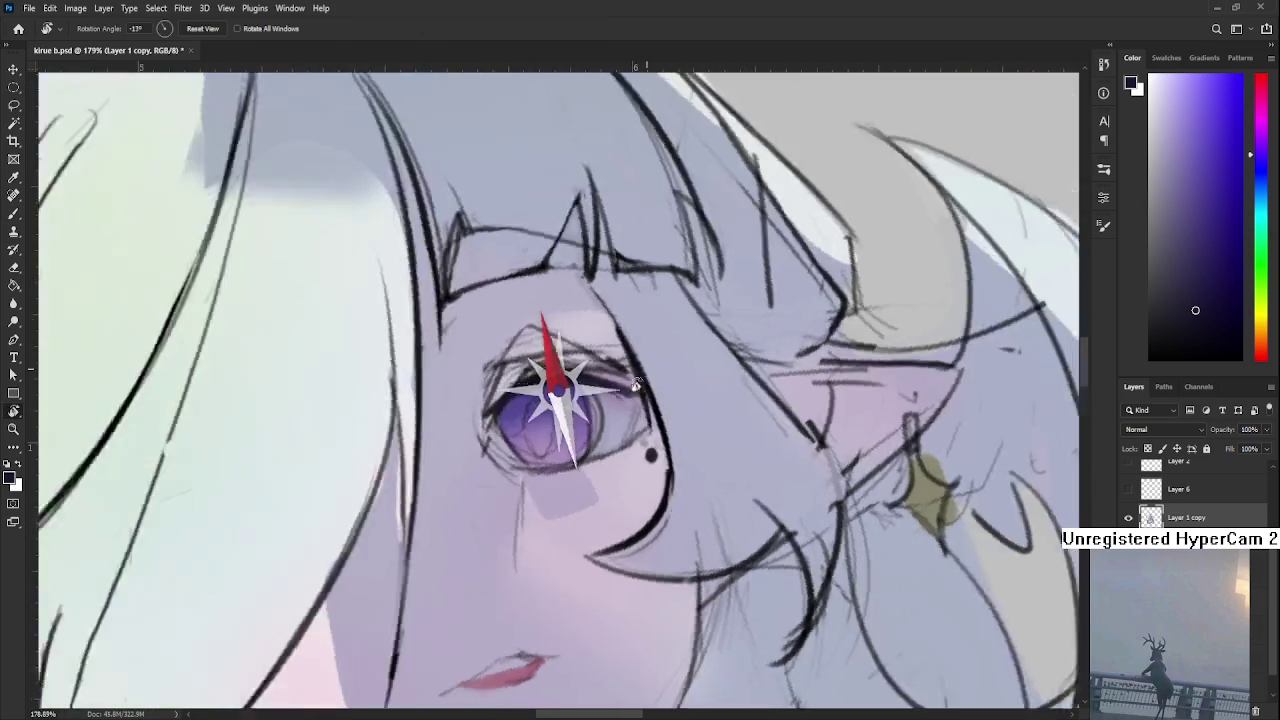
{"action": "key", "text": "r"}
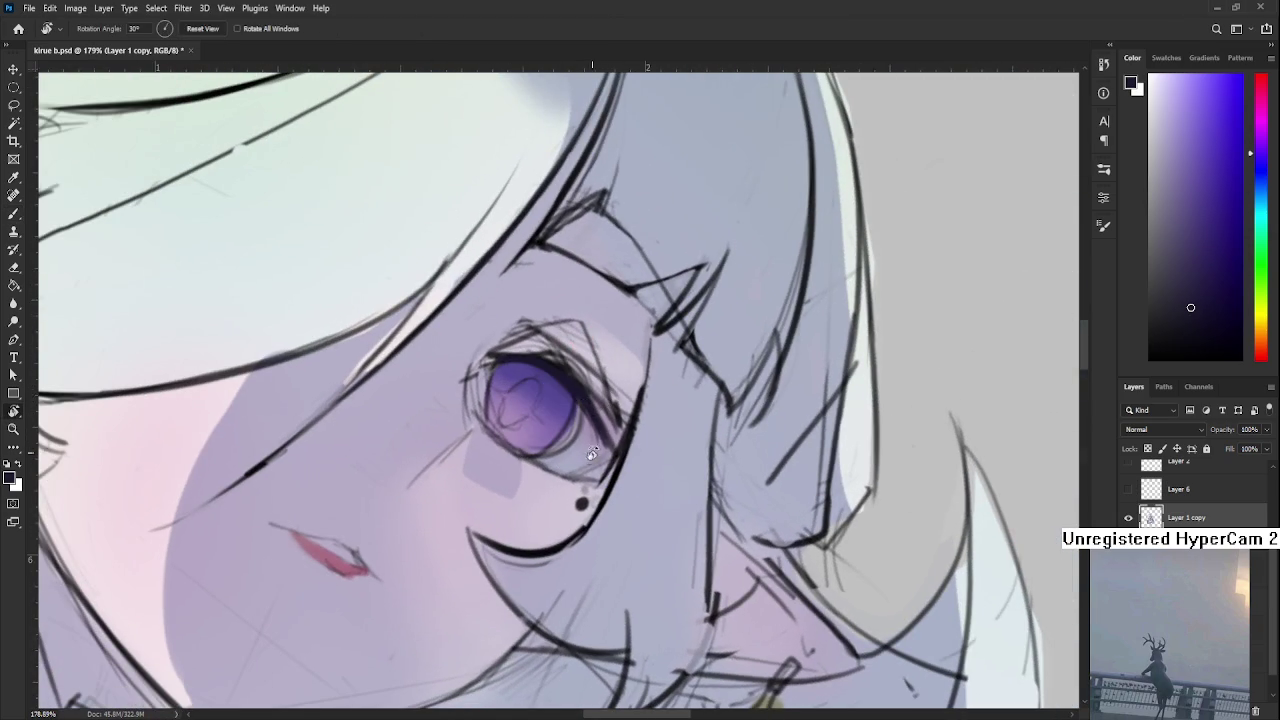
{"action": "left_click_drag", "start_coordinate": [578, 394], "coordinate": [645, 428]}
{"action": "key", "text": "b"}
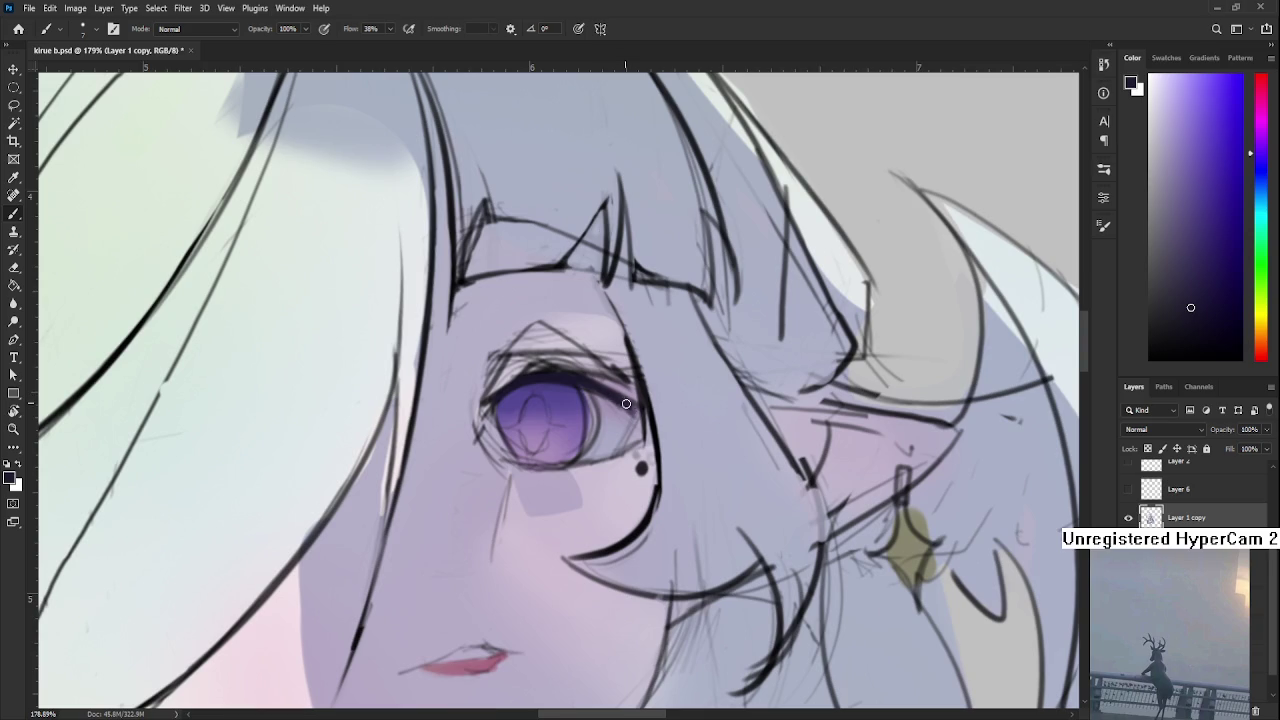
{"action": "left_click", "coordinate": [625, 392], "text": "alt"}
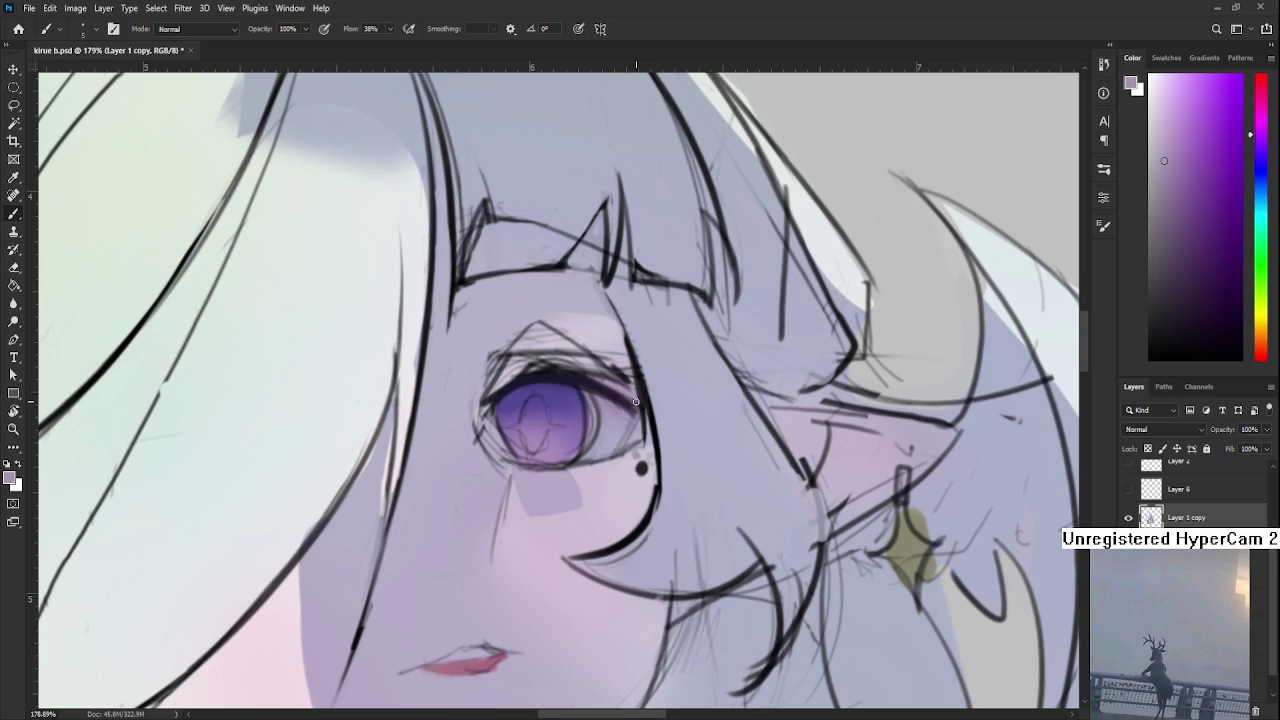
{"action": "left_click", "coordinate": [603, 393], "text": "alt"}
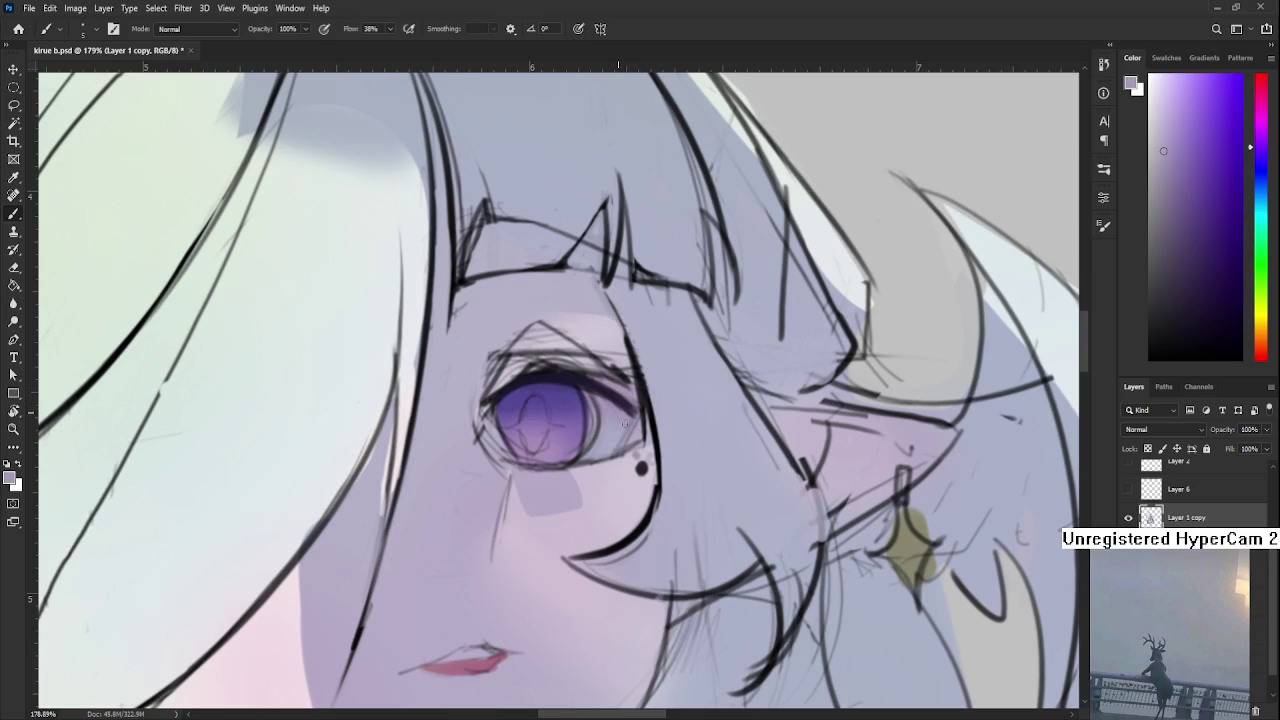
{"action": "left_click", "coordinate": [596, 399], "text": "alt"}
{"action": "left_click", "coordinate": [632, 403], "text": "alt"}
{"action": "left_click", "coordinate": [635, 405], "text": "alt"}
{"action": "left_click", "coordinate": [632, 405], "text": "alt"}
{"action": "scroll", "coordinate": [550, 415], "scroll_direction": "down", "scroll_amount": 5}
{"action": "scroll", "coordinate": [550, 415], "scroll_direction": "up", "scroll_amount": 3}
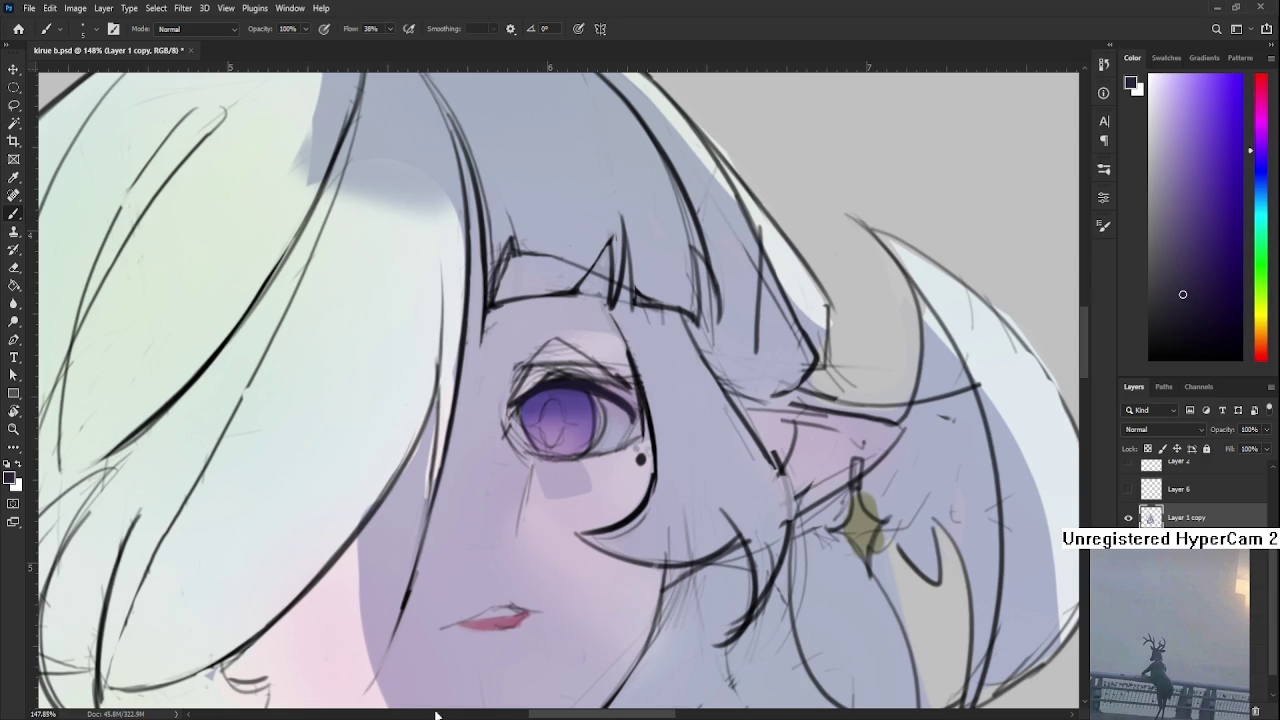
{"action": "scroll", "coordinate": [647, 405], "scroll_direction": "up", "scroll_amount": 2}
Sample lavender and iris purple, then mix a pink-magenta paint colour in the Color panel
{"action": "scroll", "coordinate": [647, 405], "scroll_direction": "up", "scroll_amount": 1}
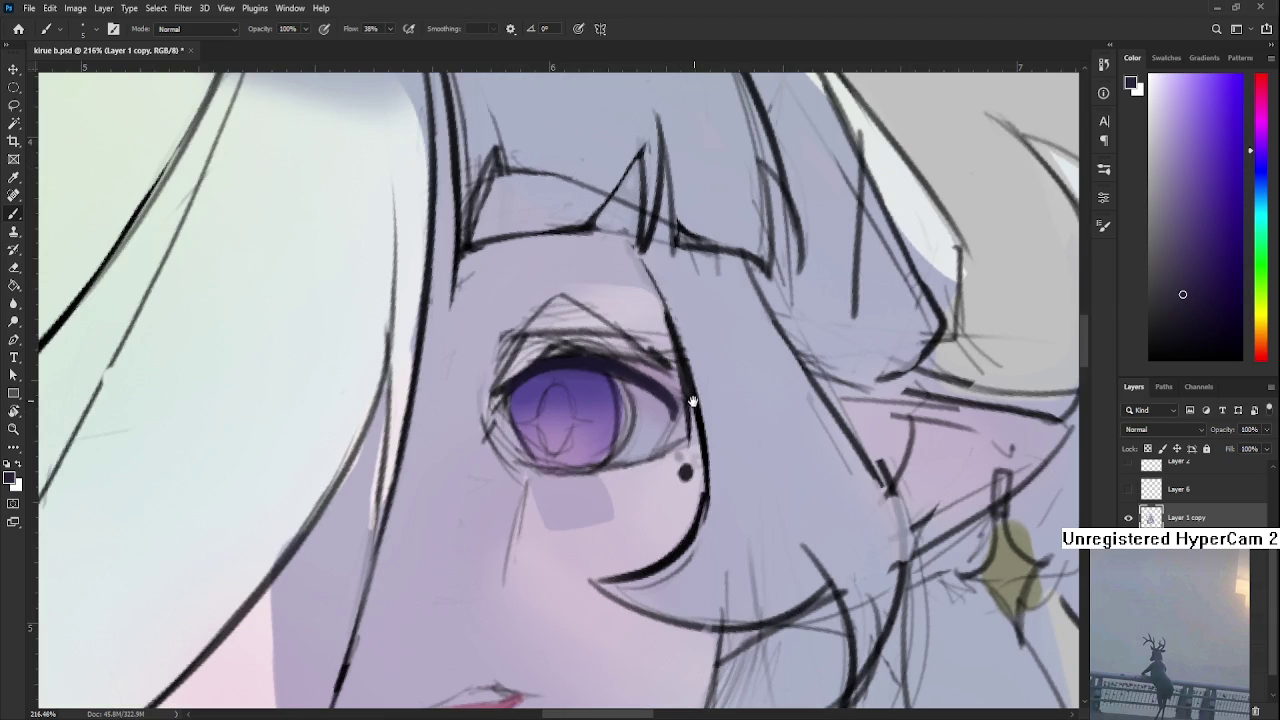
{"action": "scroll", "coordinate": [647, 405], "scroll_direction": "up", "scroll_amount": 1}
{"action": "scroll", "coordinate": [647, 405], "scroll_direction": "up", "scroll_amount": 1}
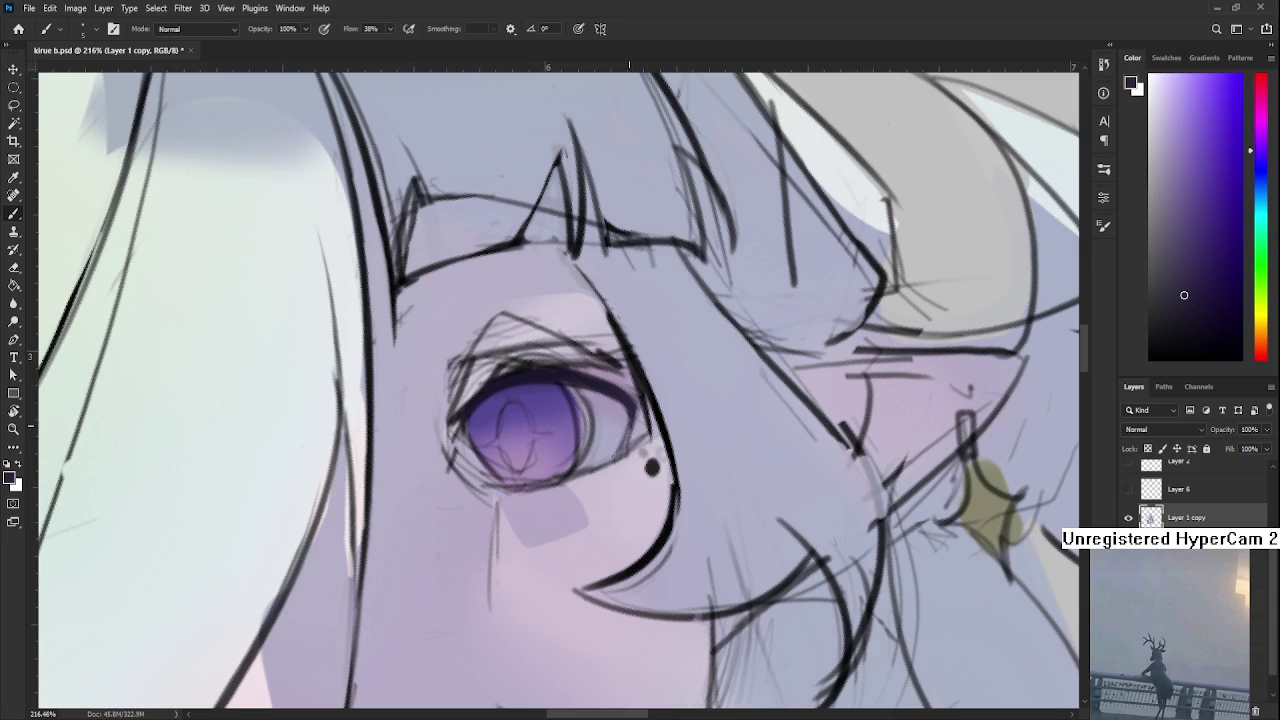
{"action": "left_click", "coordinate": [620, 448], "text": "alt"}
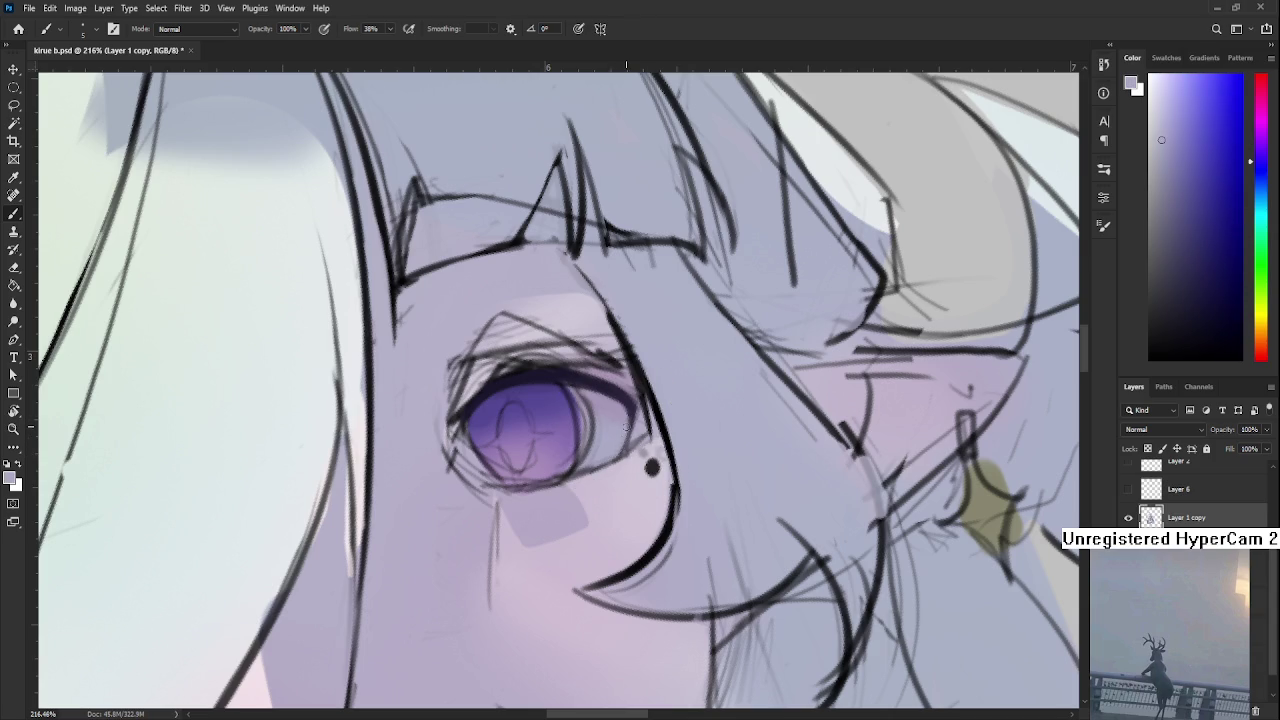
{"action": "left_click", "coordinate": [545, 470], "text": "alt"}
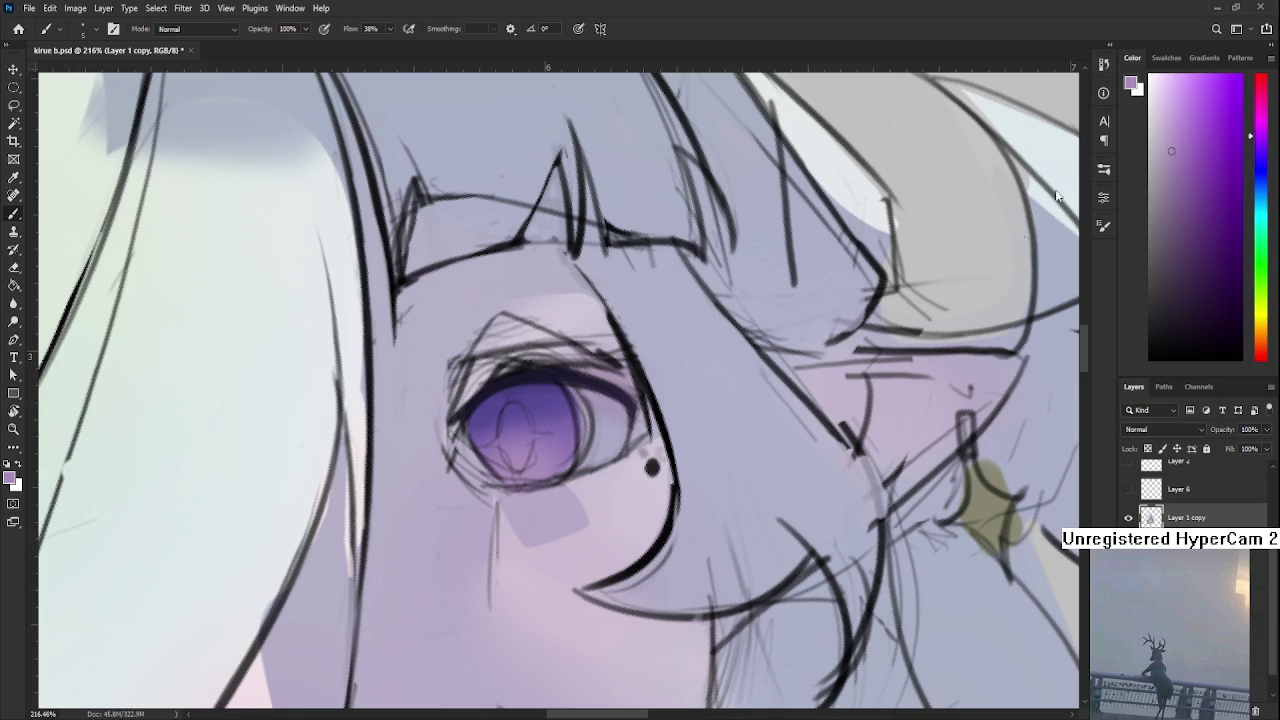
{"action": "left_click_drag", "start_coordinate": [1252, 140], "coordinate": [1252, 116]}
{"action": "left_click", "coordinate": [1193, 131]}
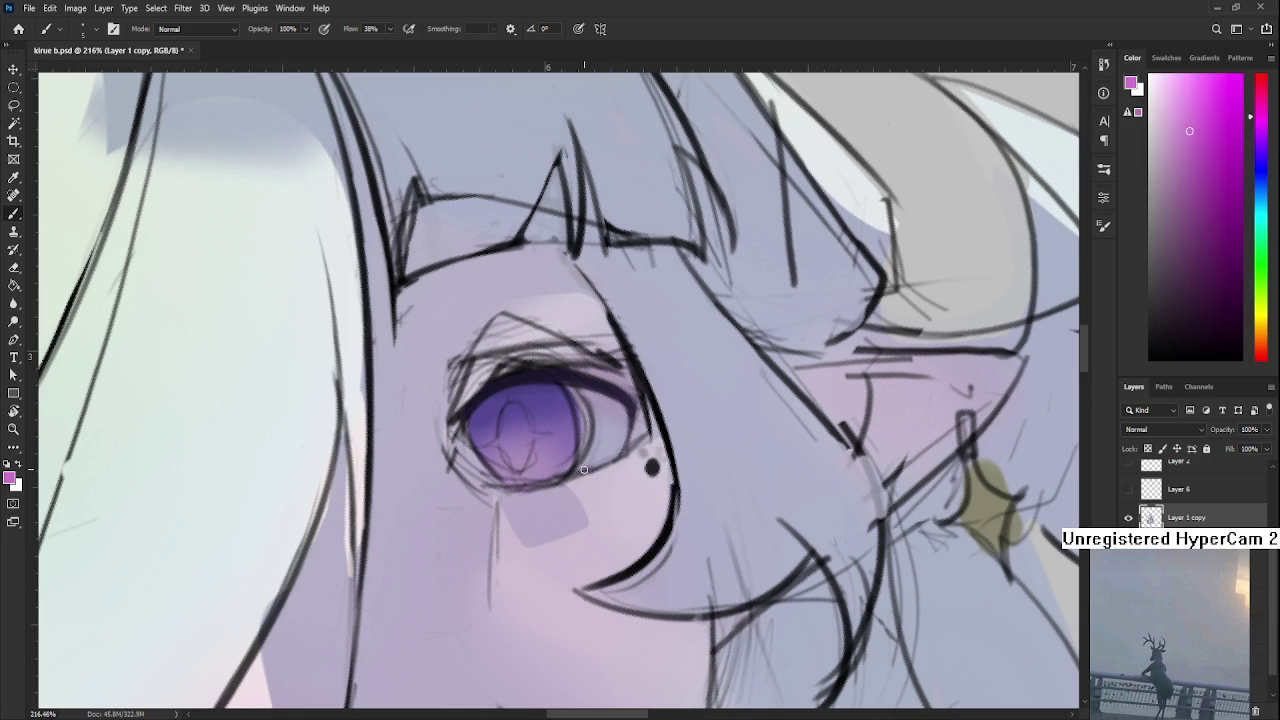
{"action": "key", "text": "r"}
{"action": "left_click_drag", "start_coordinate": [667, 465], "coordinate": [445, 438]}
{"action": "left_click", "coordinate": [1178, 163]}
{"action": "key", "text": "b"}
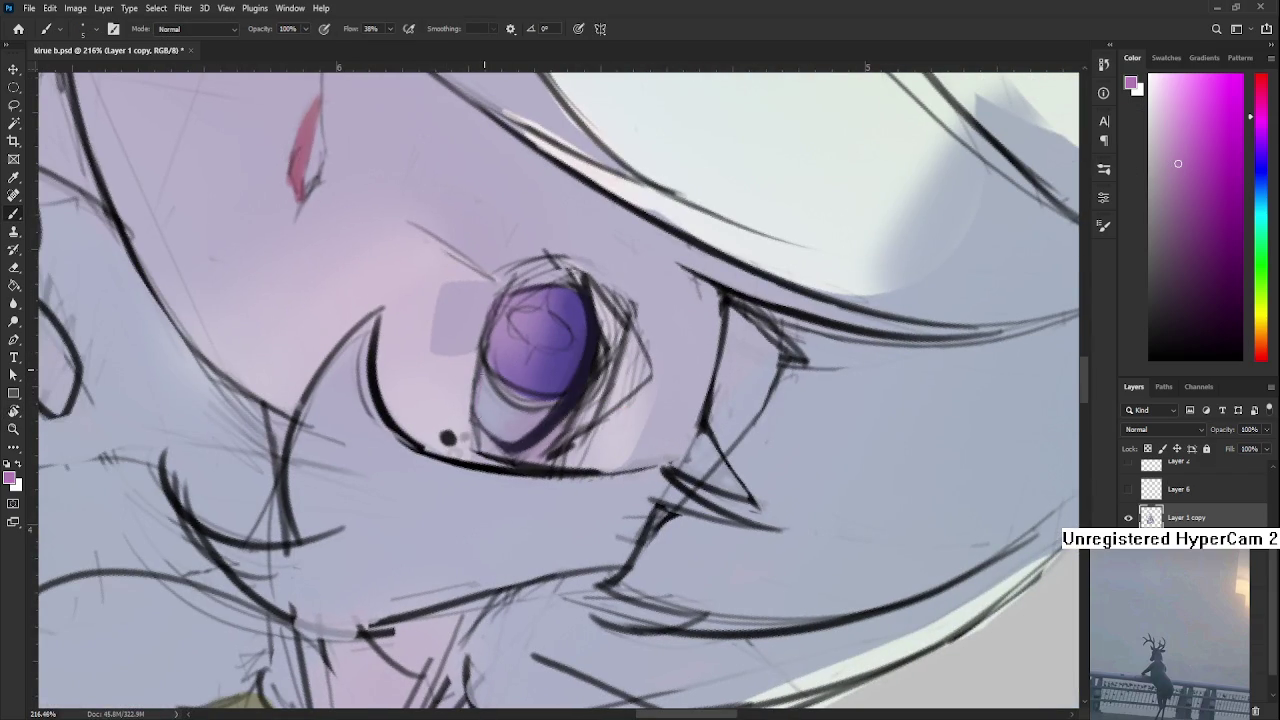
Rotate the view and blend the lavender-grey skin and iris purple around the eye
{"action": "left_click", "coordinate": [484, 400], "text": "alt"}
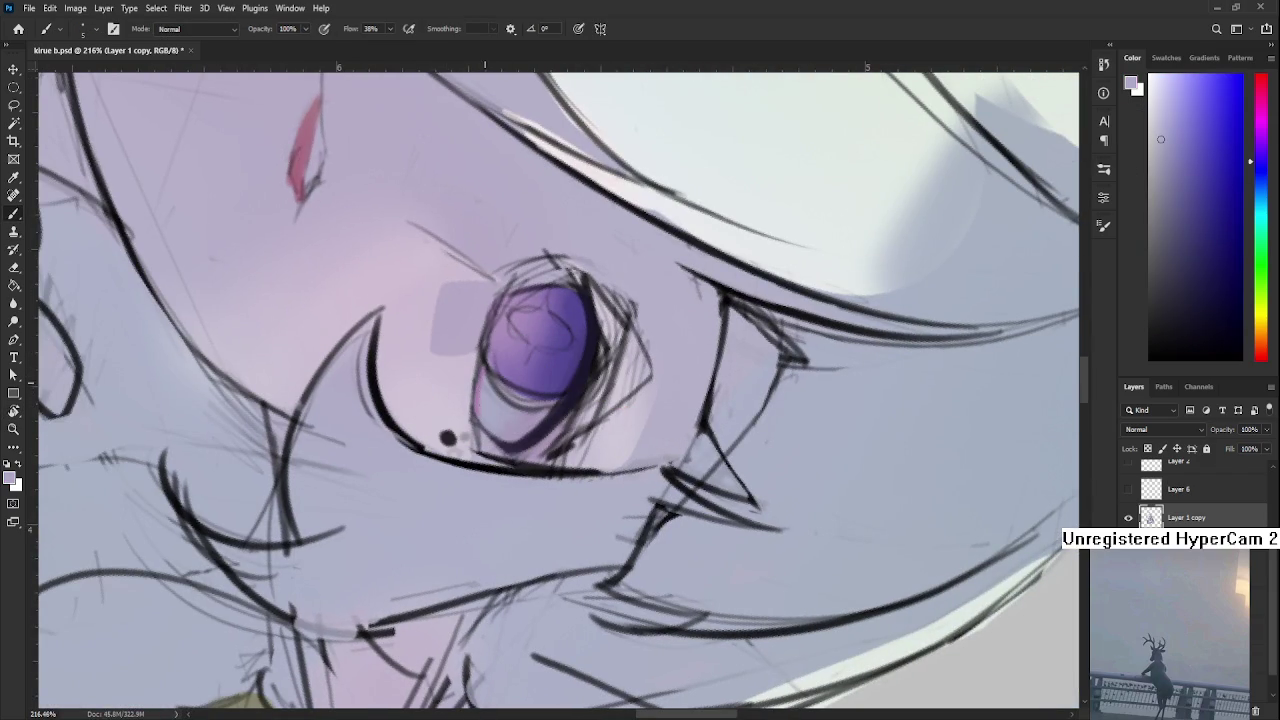
{"action": "key", "text": "r"}
{"action": "left_click_drag", "start_coordinate": [484, 386], "coordinate": [590, 470]}
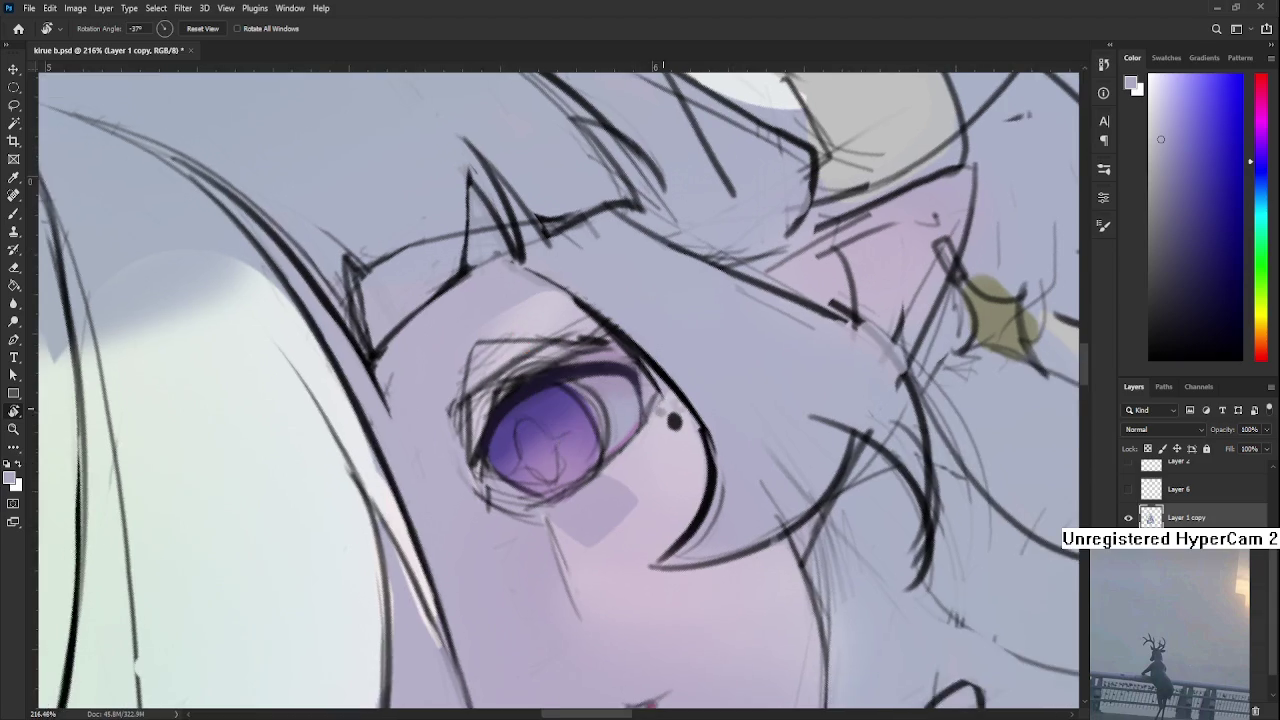
{"action": "key", "text": "b"}
{"action": "left_click", "coordinate": [575, 458], "text": "alt"}
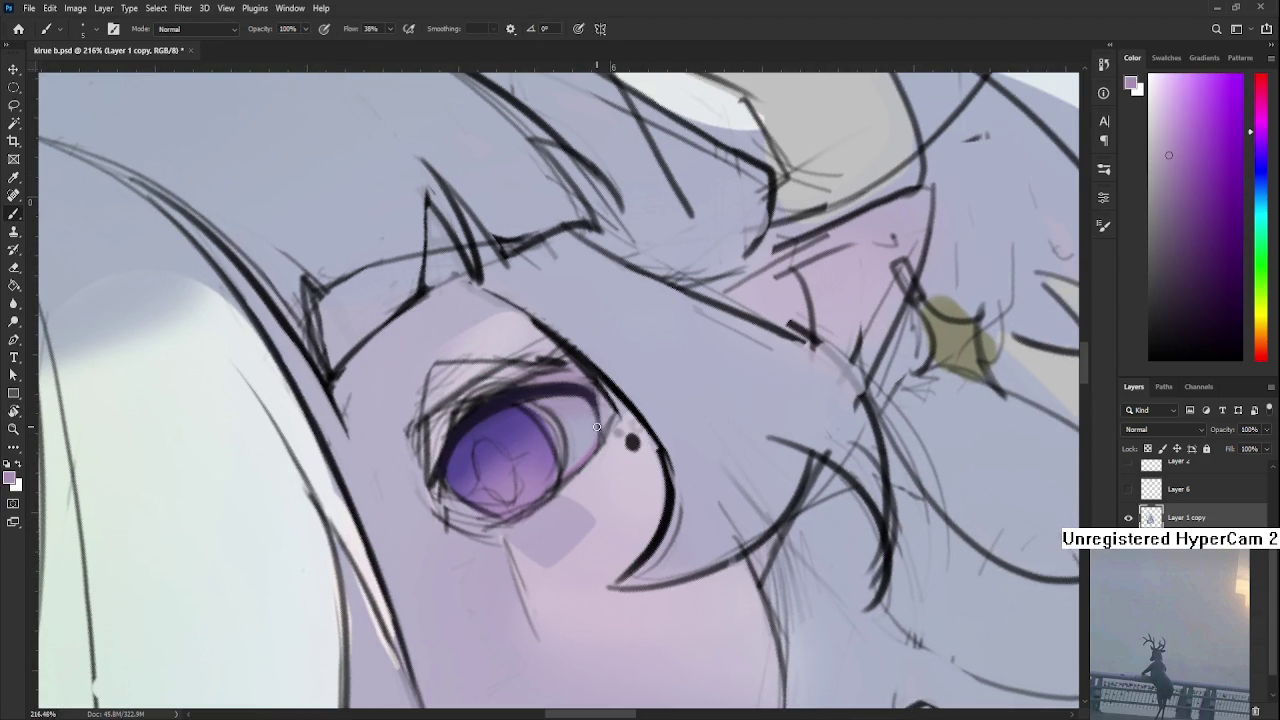
{"action": "left_click", "coordinate": [592, 422], "text": "alt"}
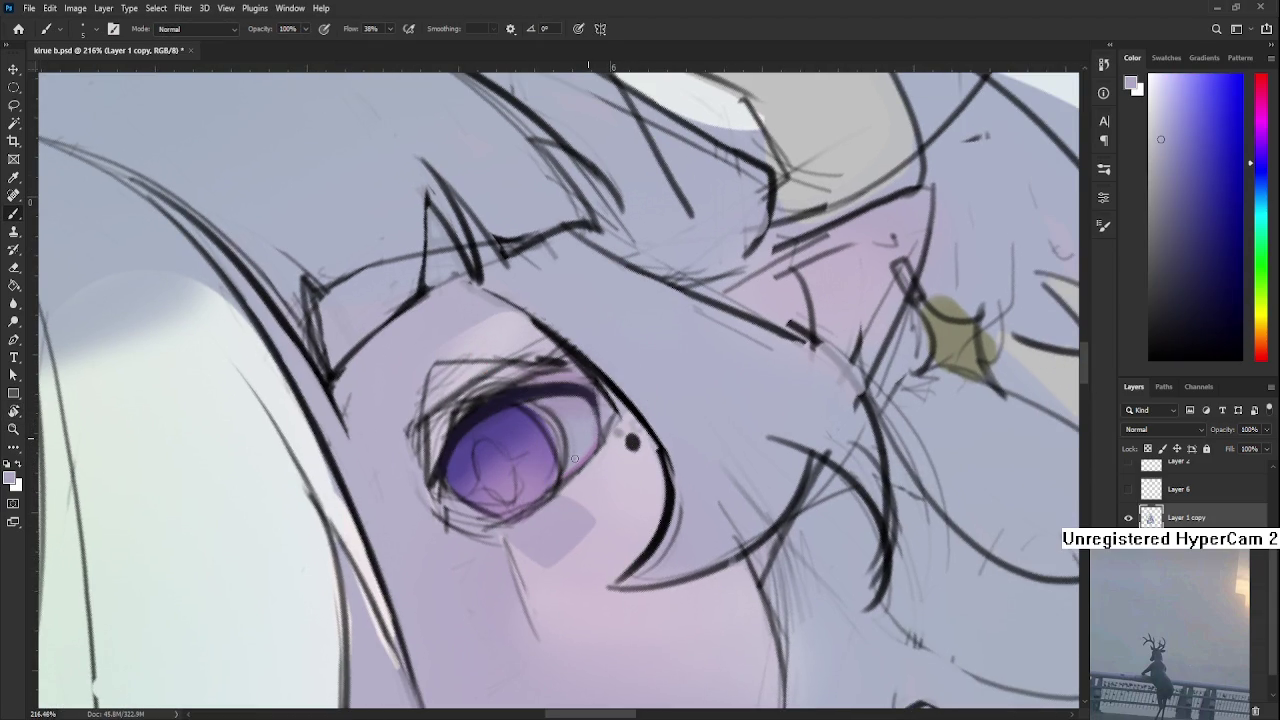
Brighten the eye with lighter purples and blue-grey, tilting the view slightly
{"action": "left_click", "coordinate": [578, 460], "text": "alt"}
{"action": "left_click", "coordinate": [583, 452], "text": "alt"}
{"action": "left_click", "coordinate": [586, 454], "text": "alt"}
{"action": "left_click", "coordinate": [590, 446], "text": "alt"}
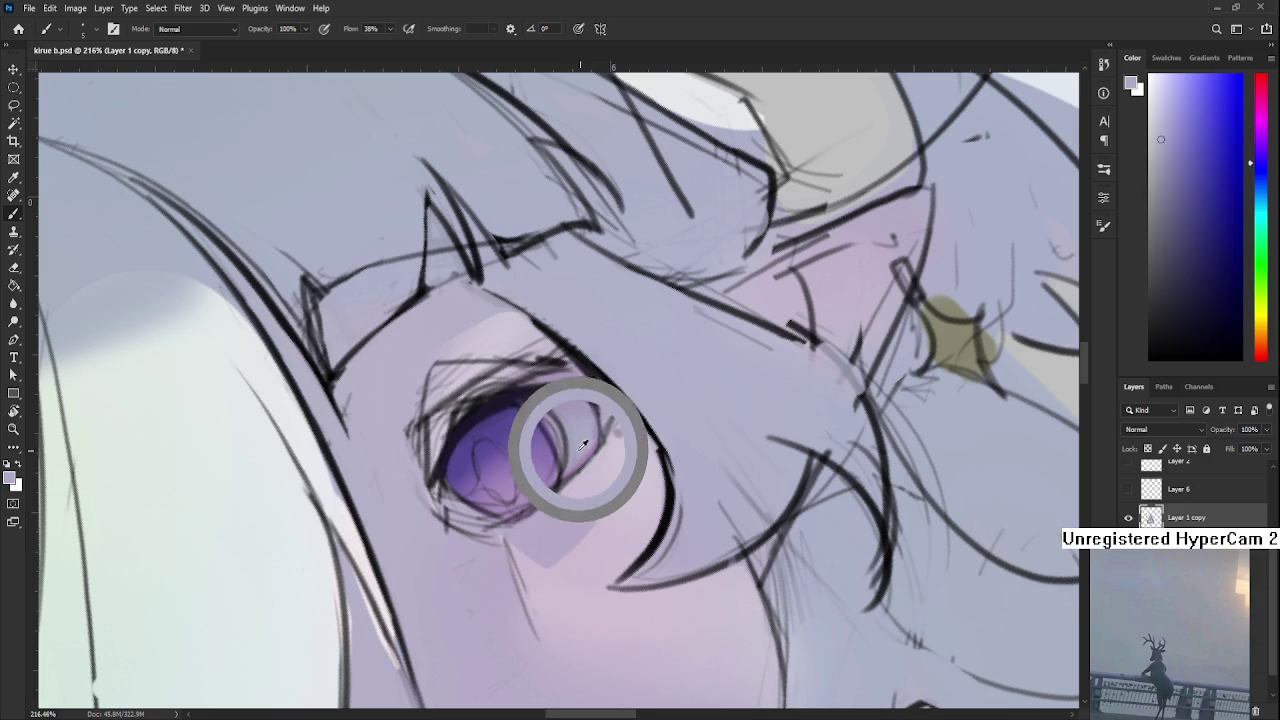
{"action": "key", "text": "r"}
{"action": "mouse_move", "coordinate": [573, 434]}
{"action": "left_mouse_down"}
{"action": "mouse_move", "coordinate": [594, 458]}
{"action": "mouse_move", "coordinate": [565, 446]}
{"action": "left_mouse_up"}
{"action": "key", "text": "b"}
{"action": "left_click", "coordinate": [568, 470], "text": "alt"}
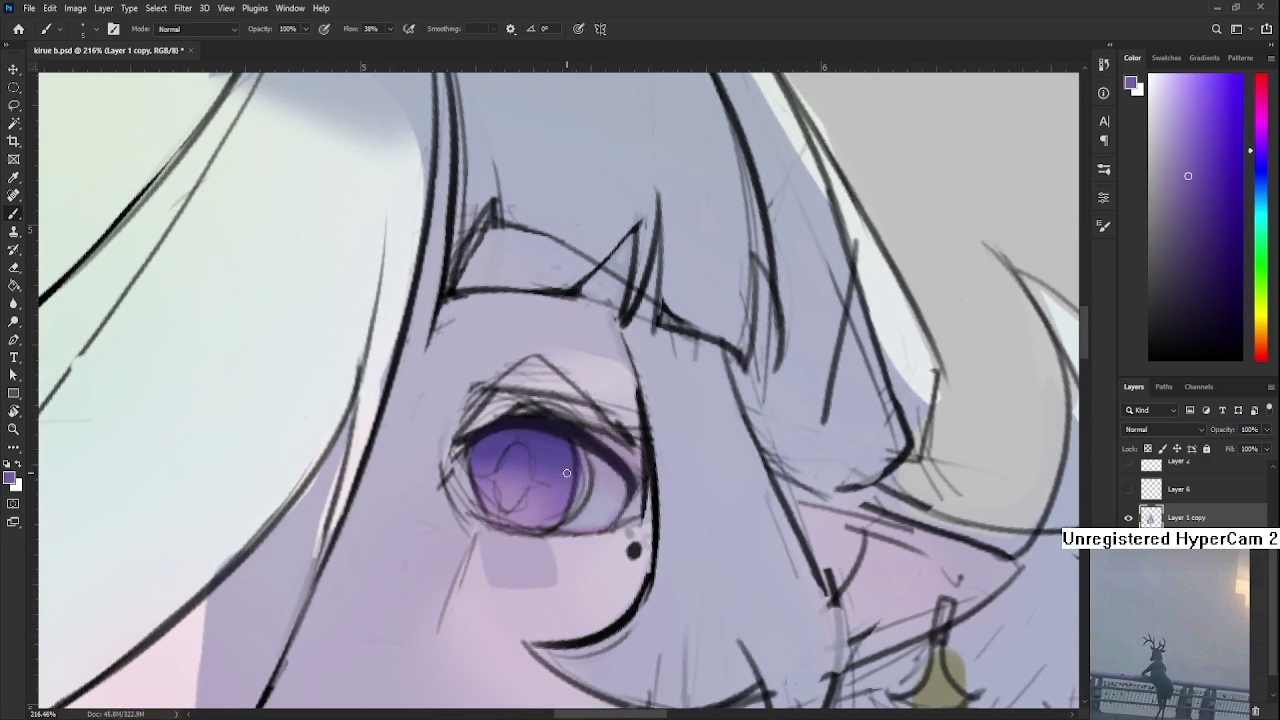
Paint the iris with a series of sampled tones, from bluer purple to darker purple
{"action": "left_click", "coordinate": [590, 492], "text": "alt"}
{"action": "left_click", "coordinate": [576, 514], "text": "alt"}
{"action": "left_click", "coordinate": [590, 488], "text": "alt"}
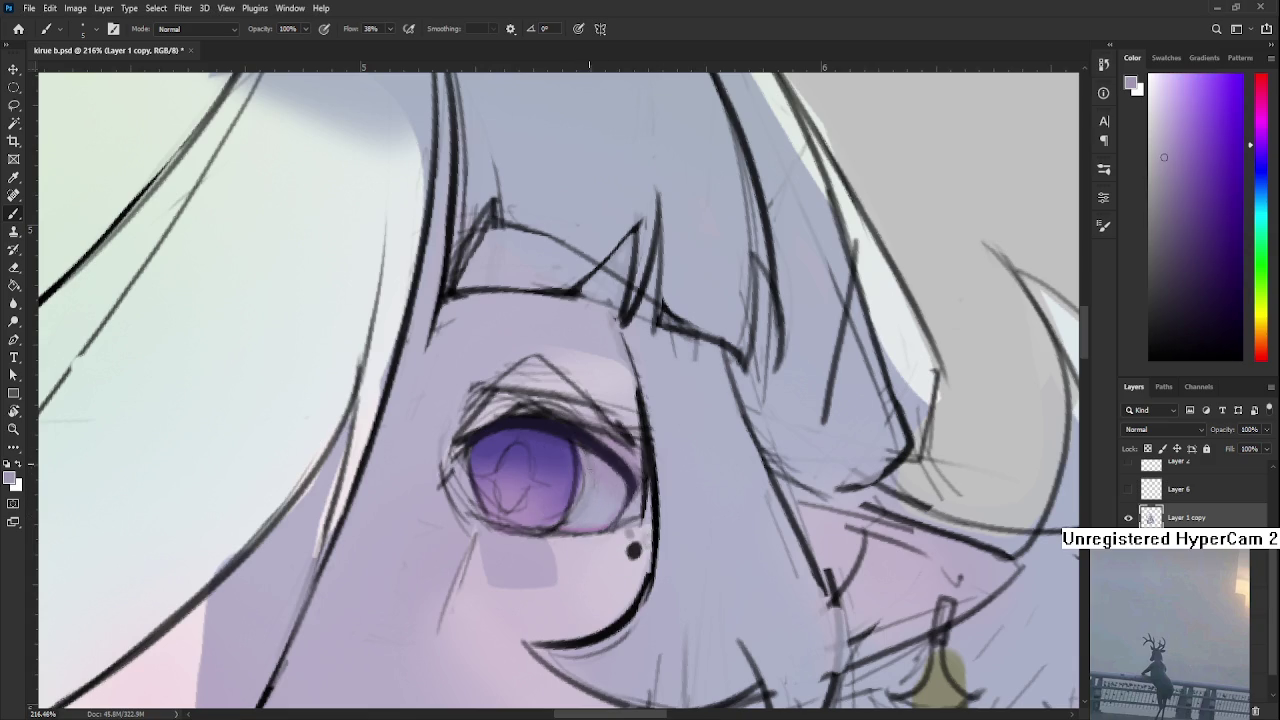
{"action": "left_click", "coordinate": [593, 495], "text": "alt"}
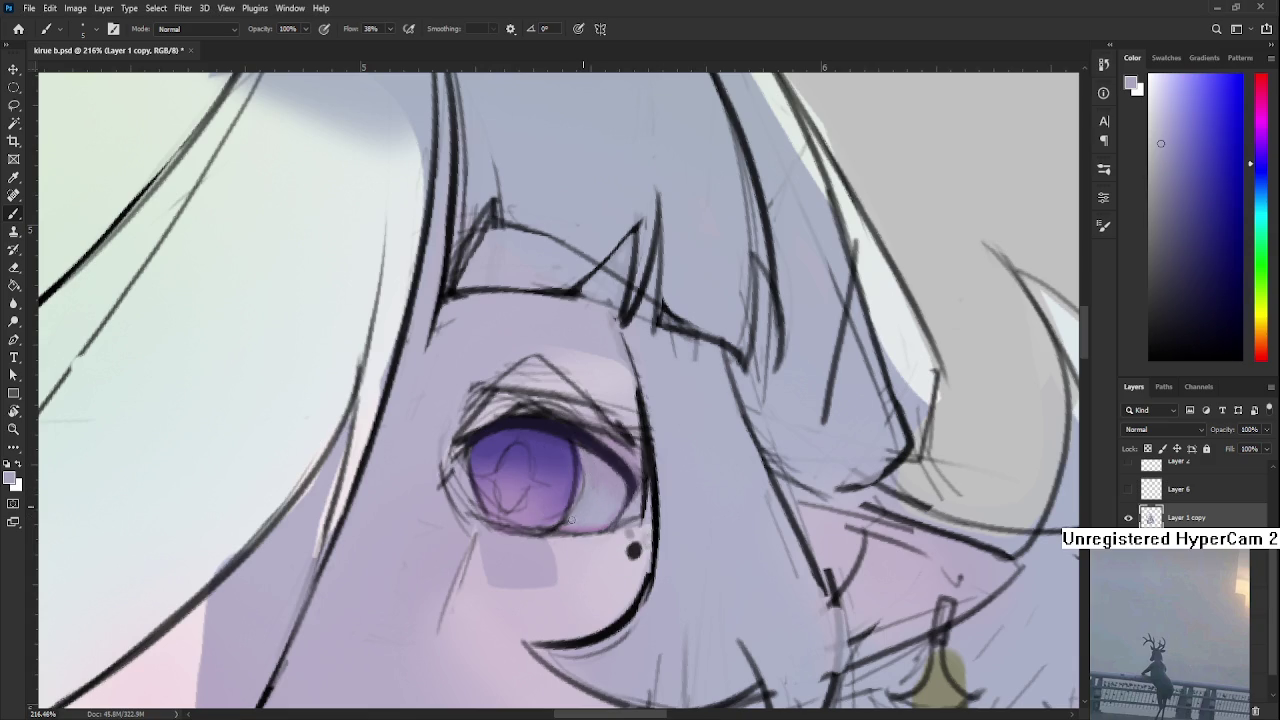
{"action": "left_click", "coordinate": [610, 500], "text": "alt"}
{"action": "left_click", "coordinate": [595, 485], "text": "alt"}
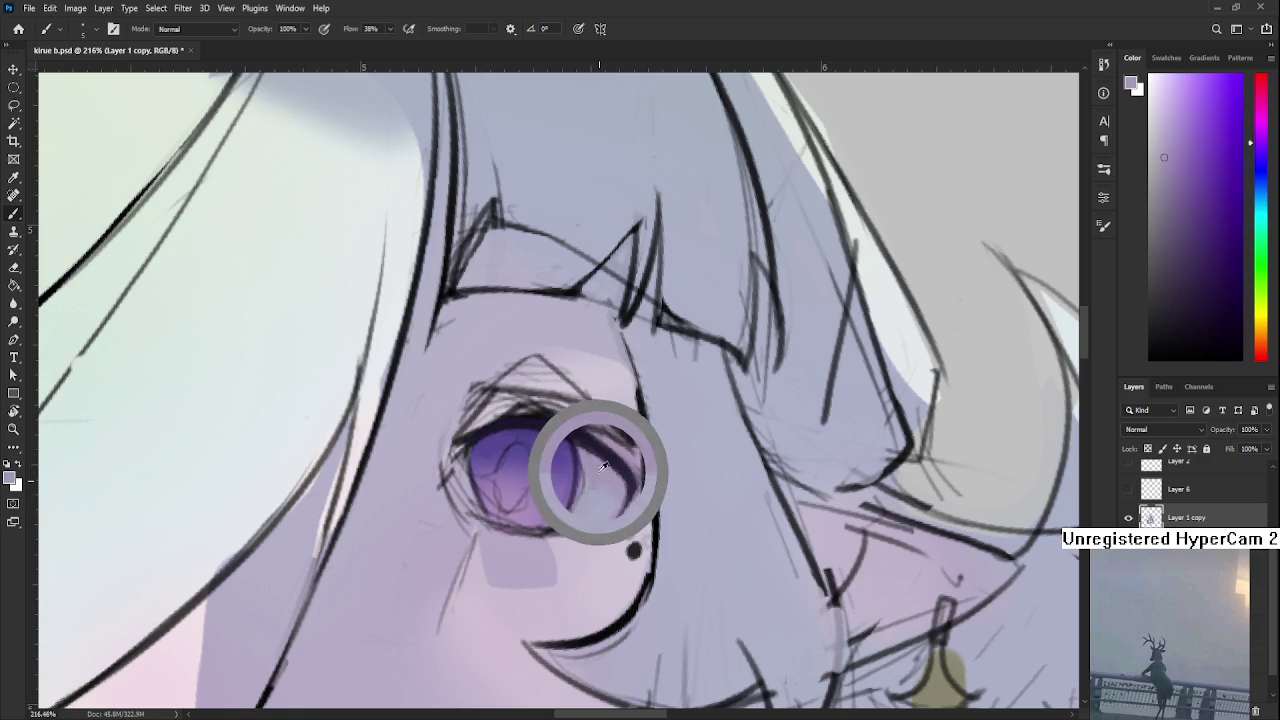
{"action": "left_click", "coordinate": [578, 440], "text": "alt"}
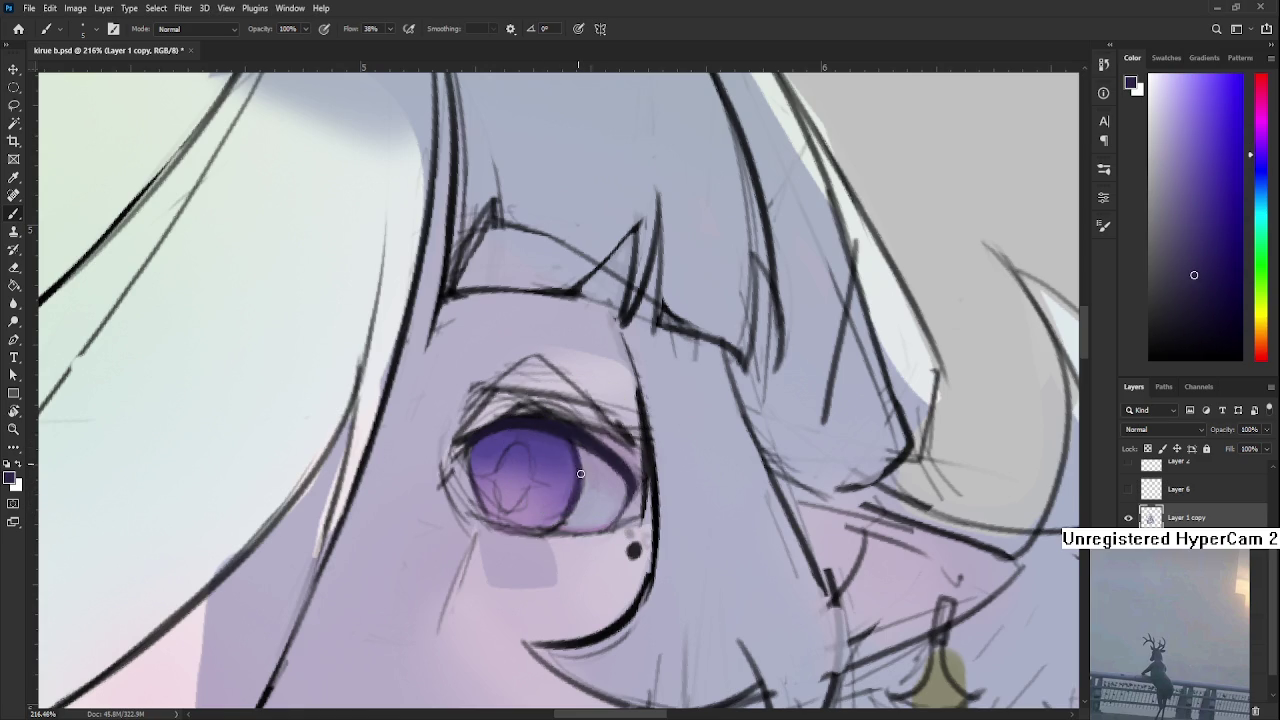
Turn the view upside down to paint lighter iris purples, then rotate back and pick a new colour
{"action": "key", "text": "r"}
{"action": "mouse_move", "coordinate": [627, 443]}
{"action": "left_mouse_down"}
{"action": "mouse_move", "coordinate": [529, 349]}
{"action": "mouse_move", "coordinate": [505, 457]}
{"action": "left_mouse_up"}
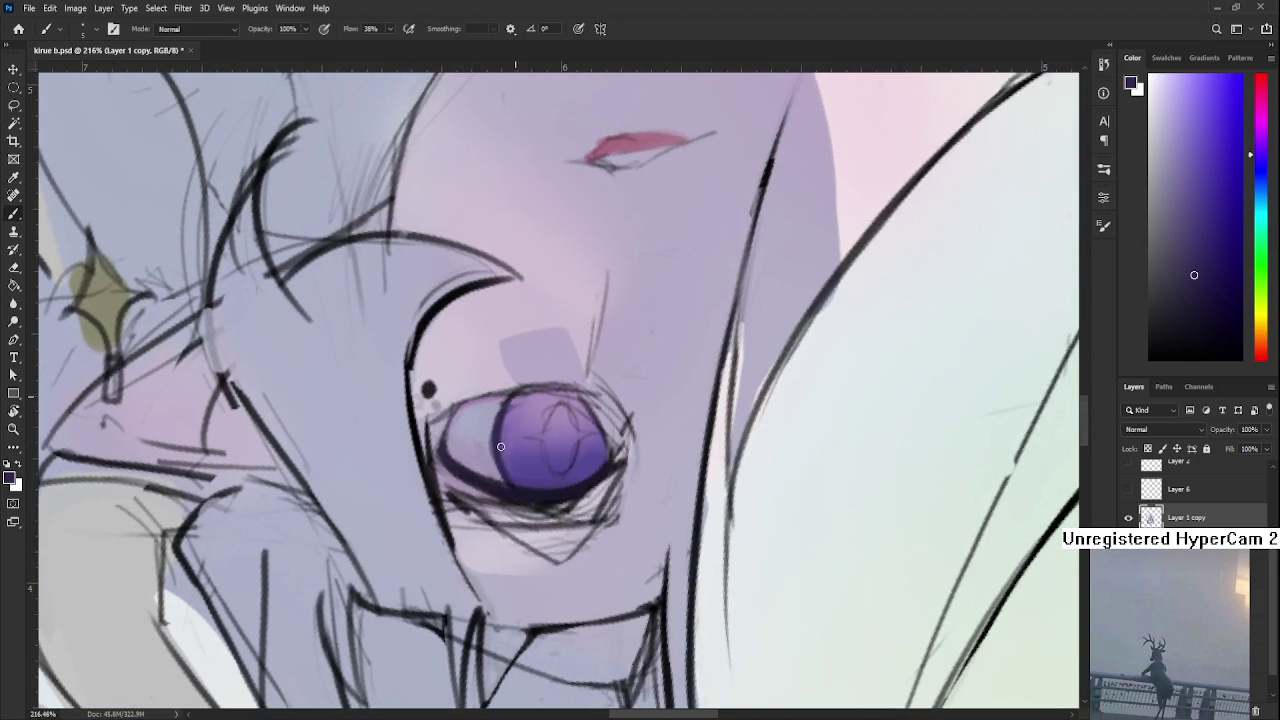
{"action": "left_click", "coordinate": [509, 422], "text": "alt"}
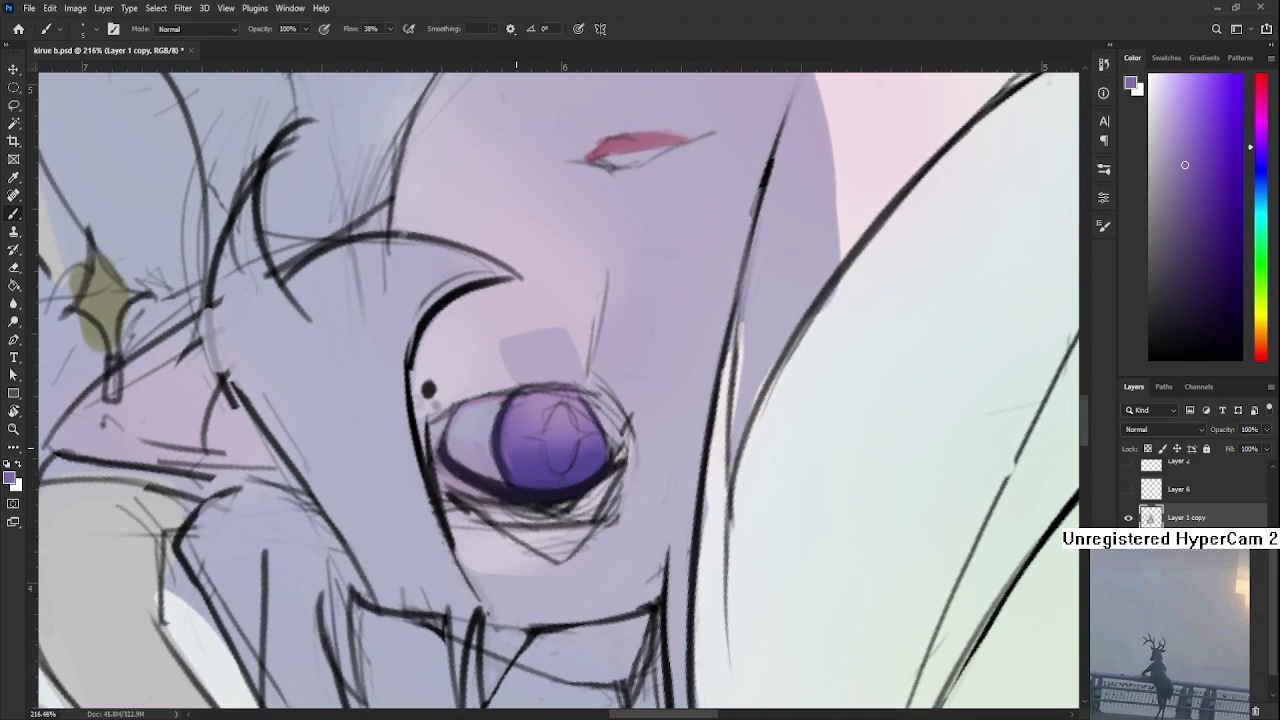
{"action": "left_click", "coordinate": [522, 466], "text": "alt"}
{"action": "left_click", "coordinate": [543, 490], "text": "alt"}
{"action": "key", "text": "r"}
{"action": "mouse_move", "coordinate": [543, 490]}
{"action": "left_mouse_down"}
{"action": "mouse_move", "coordinate": [508, 477]}
{"action": "mouse_move", "coordinate": [565, 300]}
{"action": "left_mouse_up"}
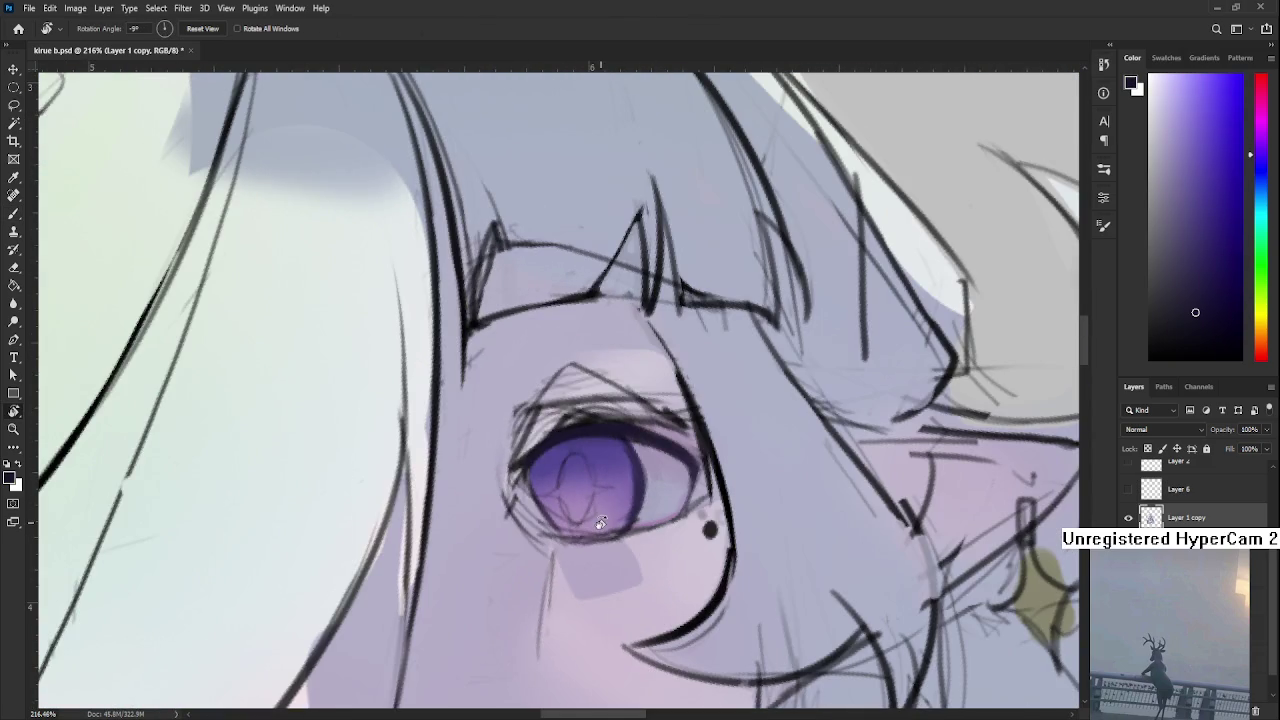
{"action": "left_click", "coordinate": [1168, 340]}
{"action": "key", "text": "b"}
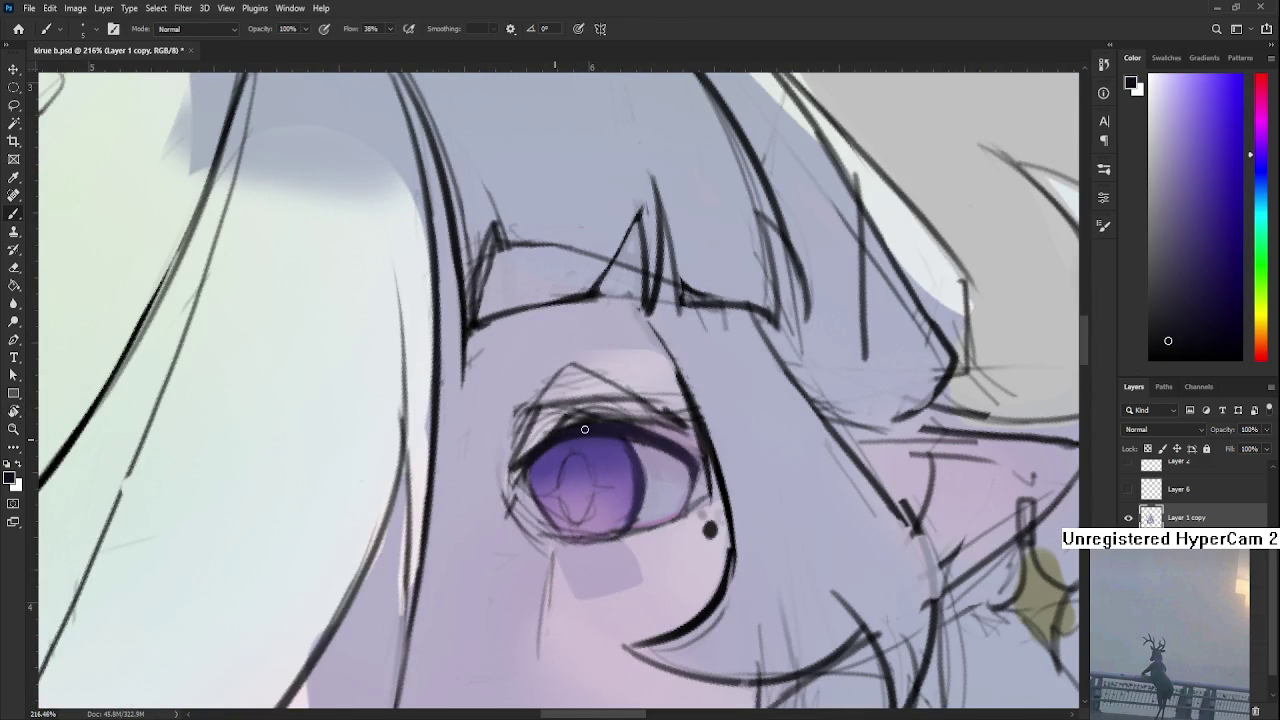
Tilt and level the view, then refine the lash line with lavender-grey and iris tones
{"action": "key", "text": "r"}
{"action": "left_click_drag", "start_coordinate": [588, 448], "coordinate": [640, 380]}
{"action": "key", "text": "b"}
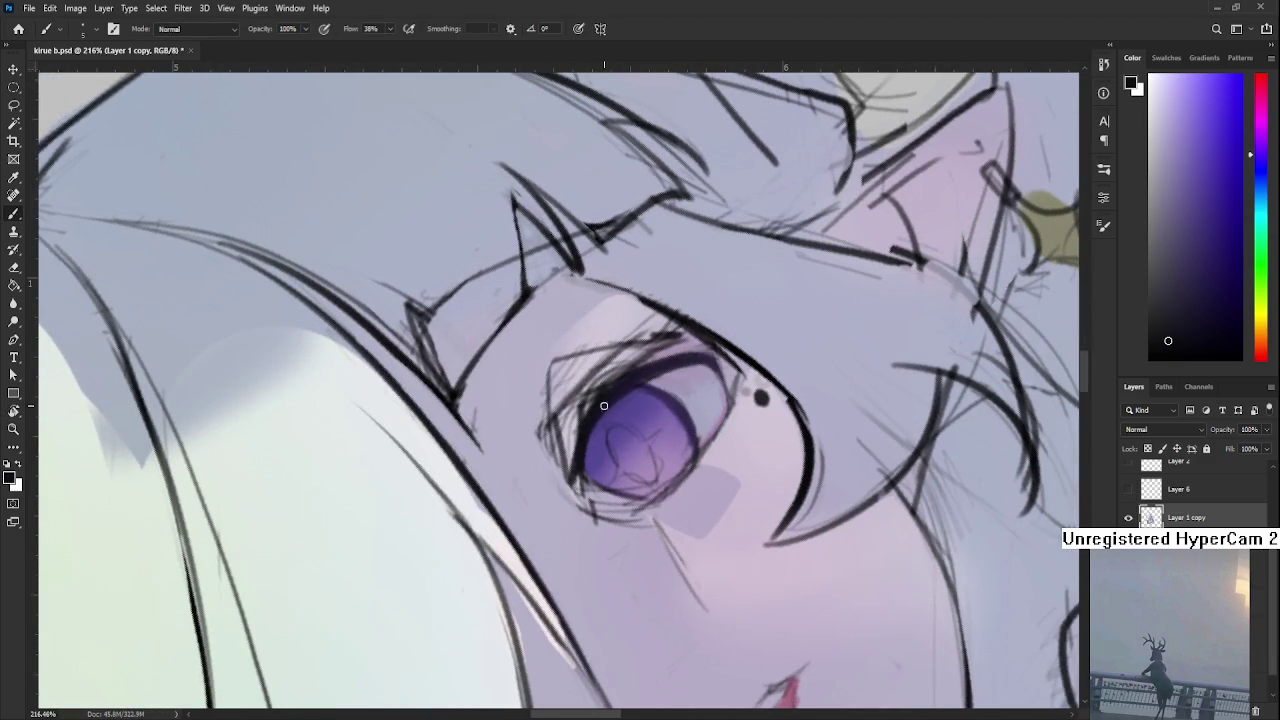
{"action": "key", "text": "r"}
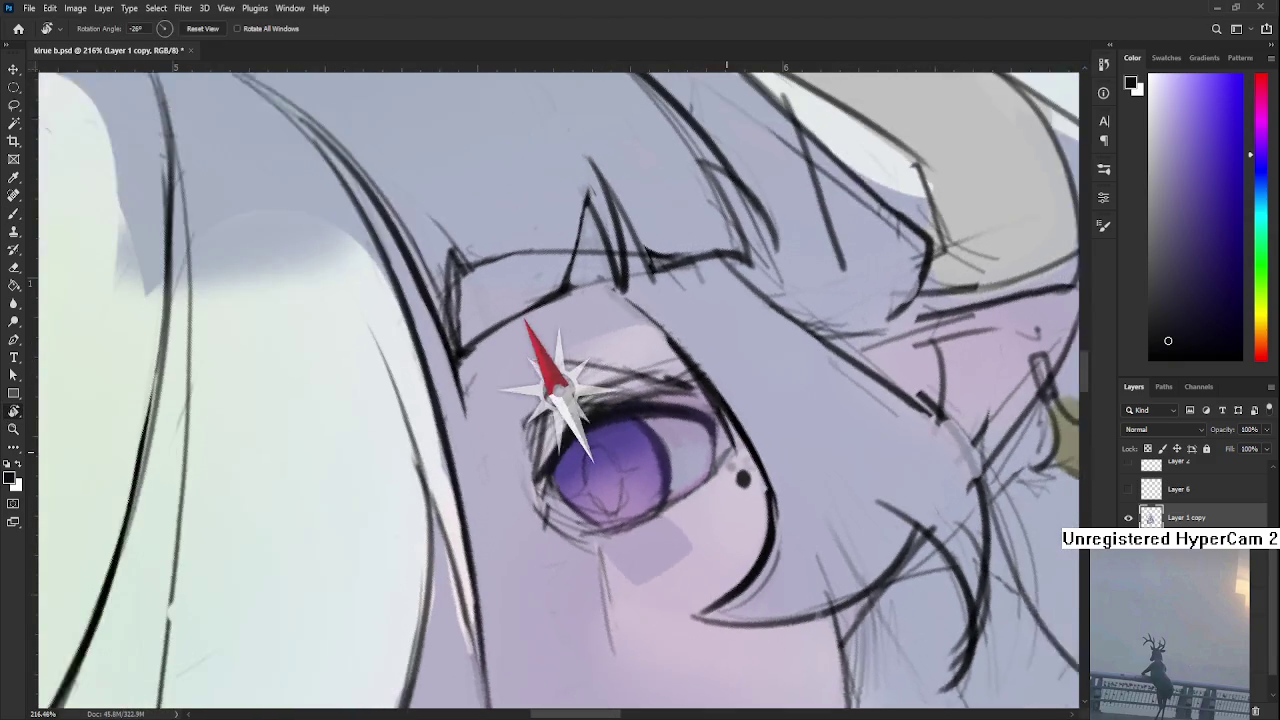
{"action": "left_click_drag", "start_coordinate": [686, 366], "coordinate": [640, 420]}
{"action": "key", "text": "b"}
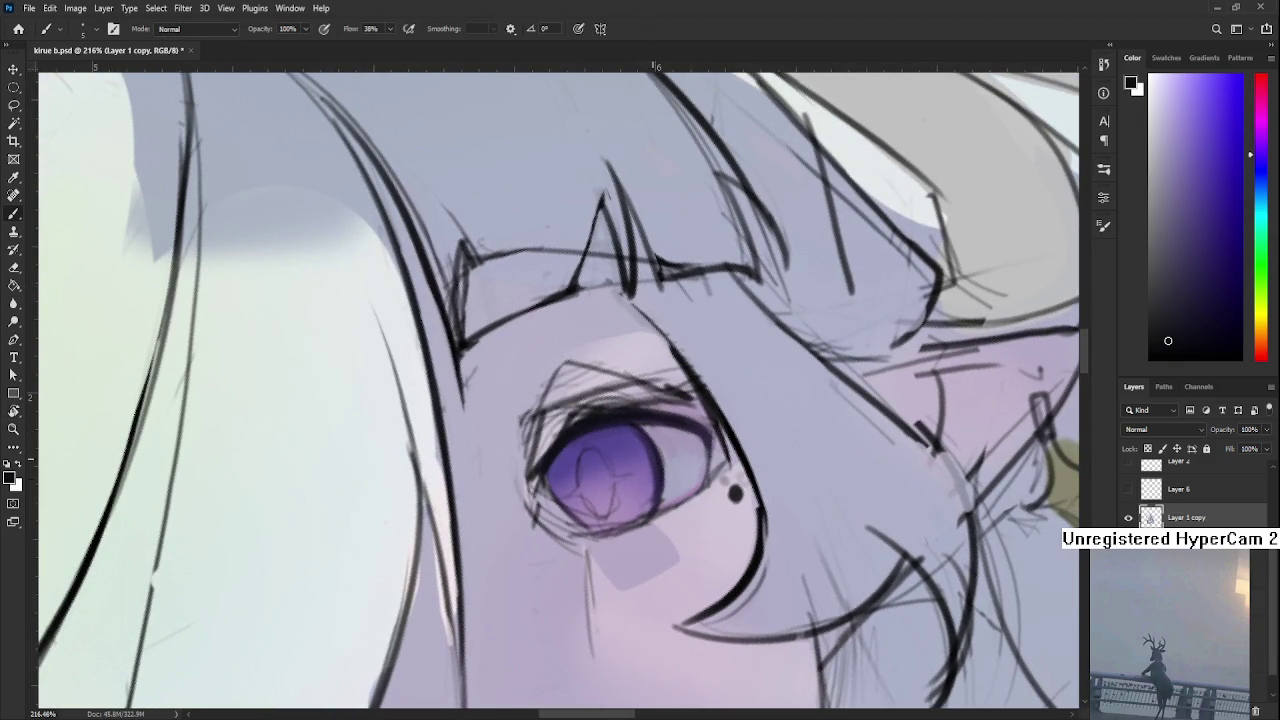
{"action": "left_click", "coordinate": [671, 487], "text": "alt"}
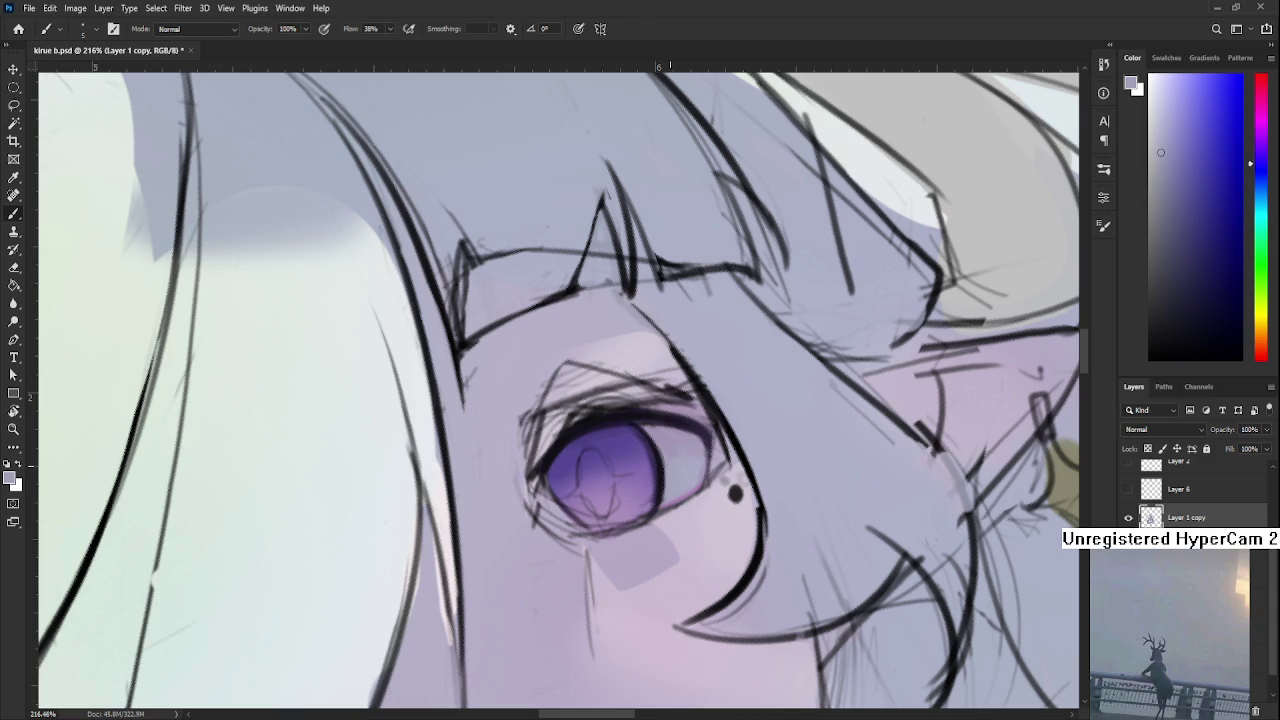
{"action": "left_click", "coordinate": [658, 439], "text": "alt"}
{"action": "left_click", "coordinate": [660, 500], "text": "alt"}
{"action": "scroll", "coordinate": [656, 444], "scroll_direction": "down", "scroll_amount": 6}
{"action": "left_click_drag", "start_coordinate": [656, 444], "coordinate": [697, 486]}
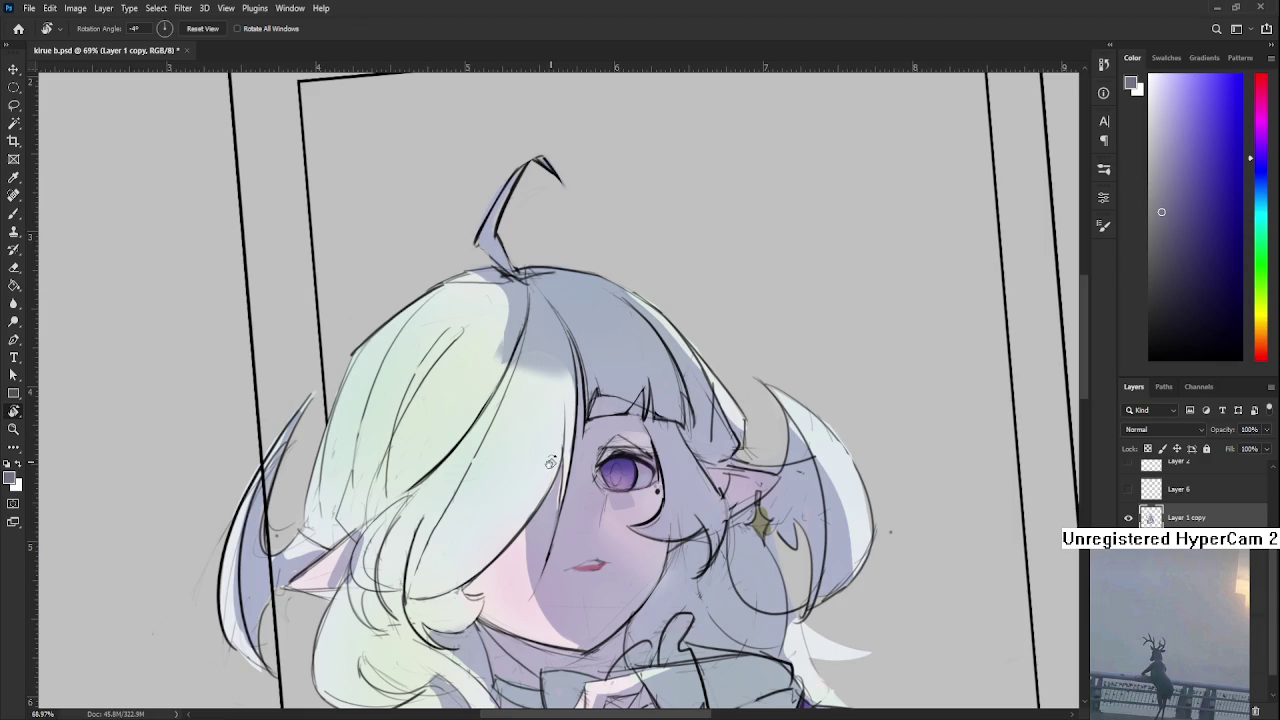
Centre the eye and paint light purple along the iris's left edge
{"action": "scroll", "coordinate": [620, 470], "scroll_direction": "up", "scroll_amount": 2}
{"action": "scroll", "coordinate": [620, 470], "scroll_direction": "up", "scroll_amount": 2}
{"action": "left_click_drag", "start_coordinate": [568, 377], "coordinate": [498, 371]}
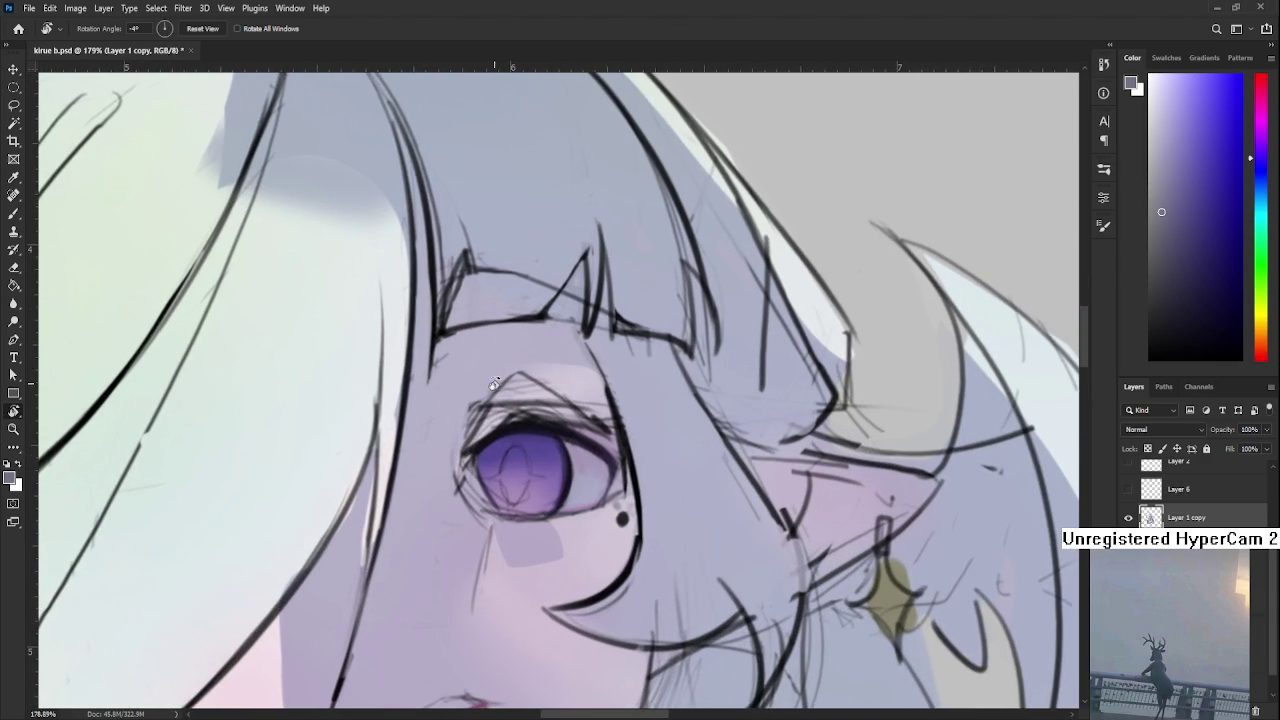
{"action": "key", "text": "b"}
{"action": "left_click", "coordinate": [485, 442], "text": "alt"}
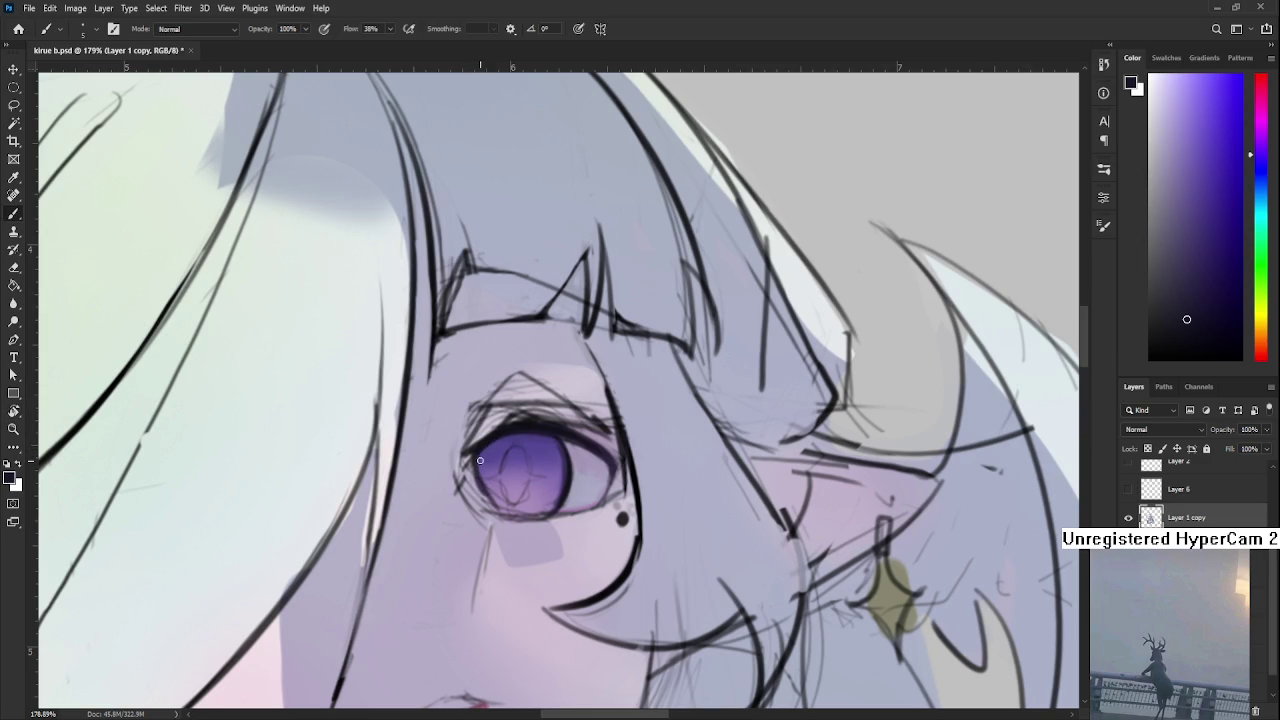
{"action": "left_click", "coordinate": [492, 488], "text": "alt"}
{"action": "left_click", "coordinate": [497, 489], "text": "alt"}
{"action": "left_click_drag", "start_coordinate": [490, 488], "coordinate": [495, 498]}
Sample near-black, light purples and blue-grey around the eye's left edge
{"action": "left_click", "coordinate": [468, 425], "text": "alt"}
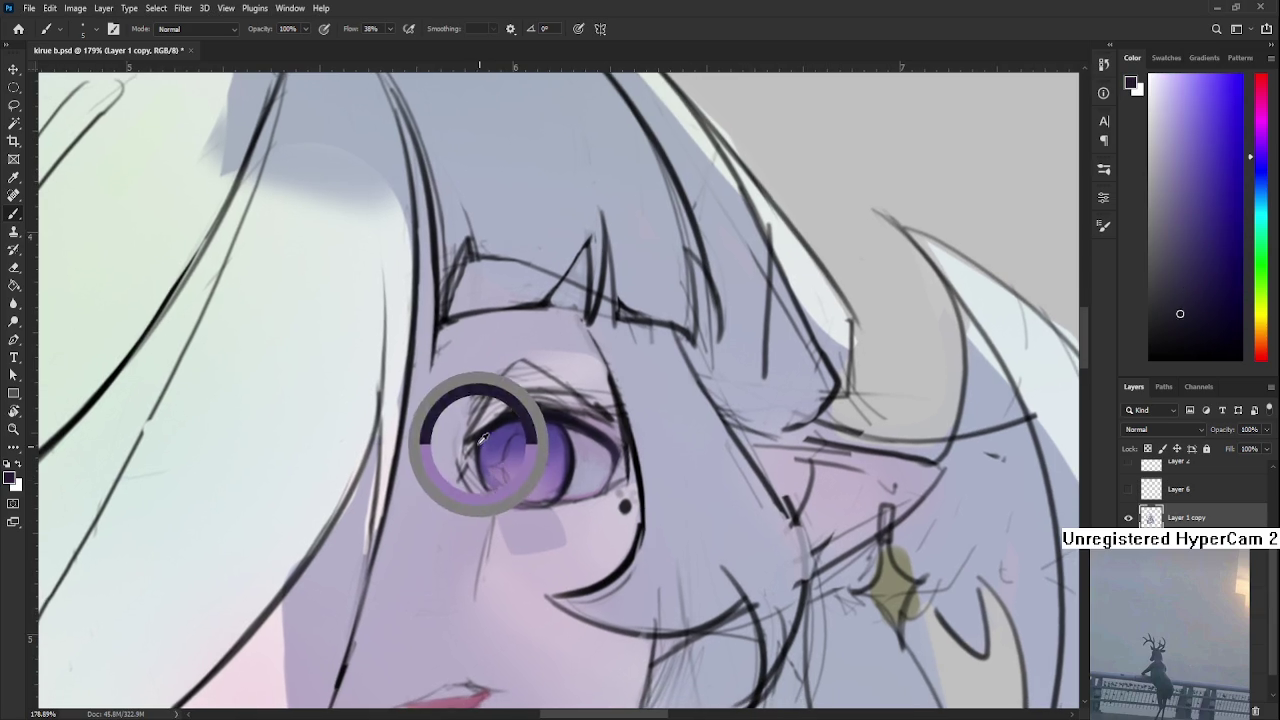
{"action": "left_click", "coordinate": [492, 480], "text": "alt"}
{"action": "left_click", "coordinate": [497, 473], "text": "alt"}
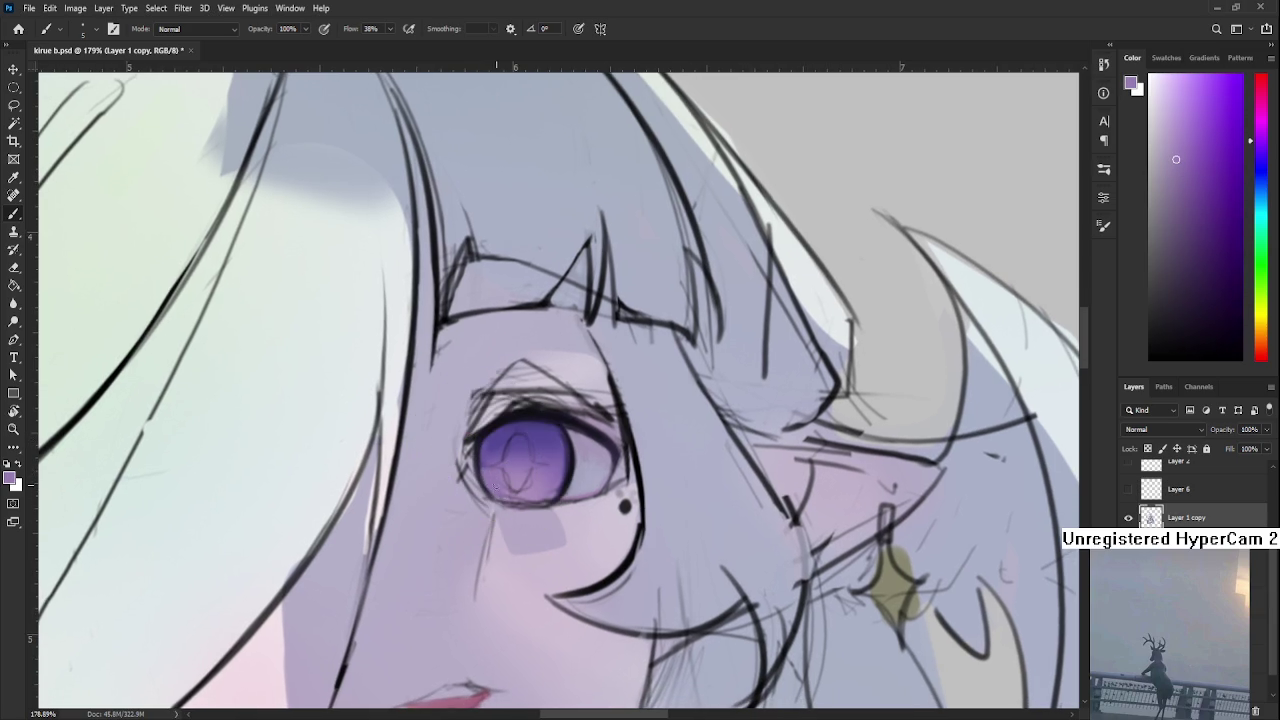
{"action": "left_click", "coordinate": [583, 470], "text": "alt"}
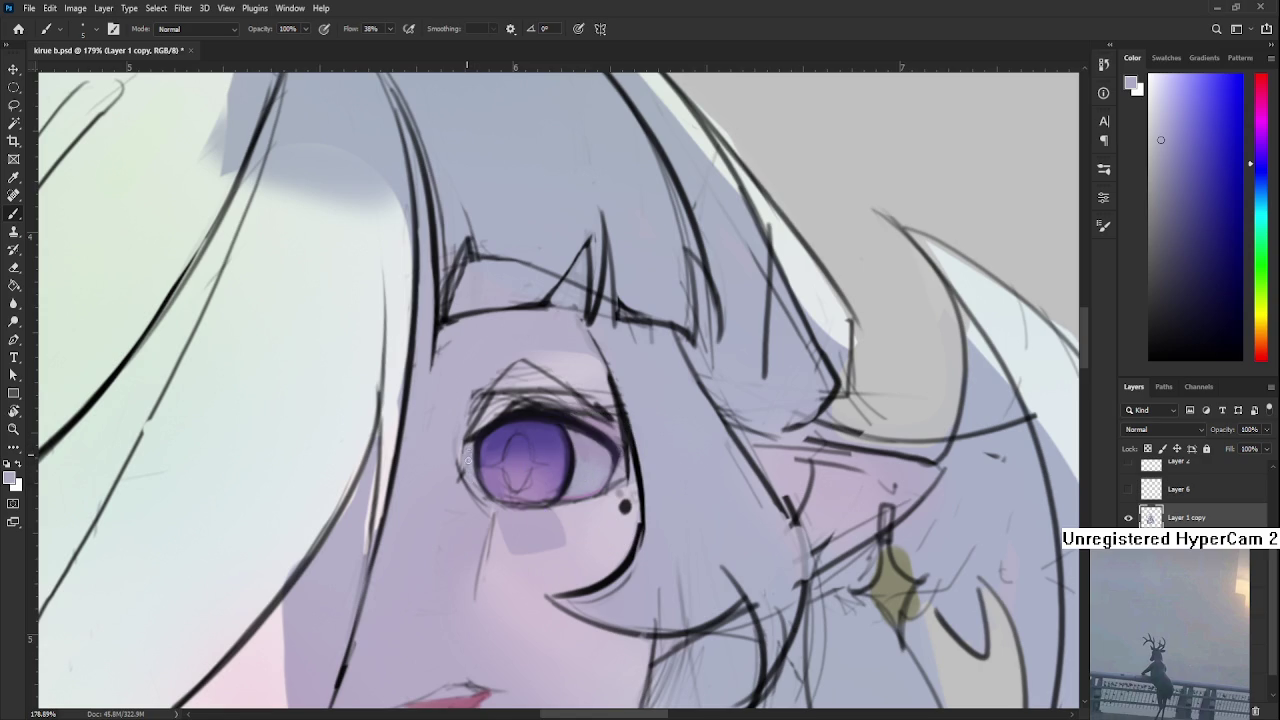
{"action": "left_click", "coordinate": [476, 485], "text": "alt"}
{"action": "left_click", "coordinate": [488, 485], "text": "alt"}
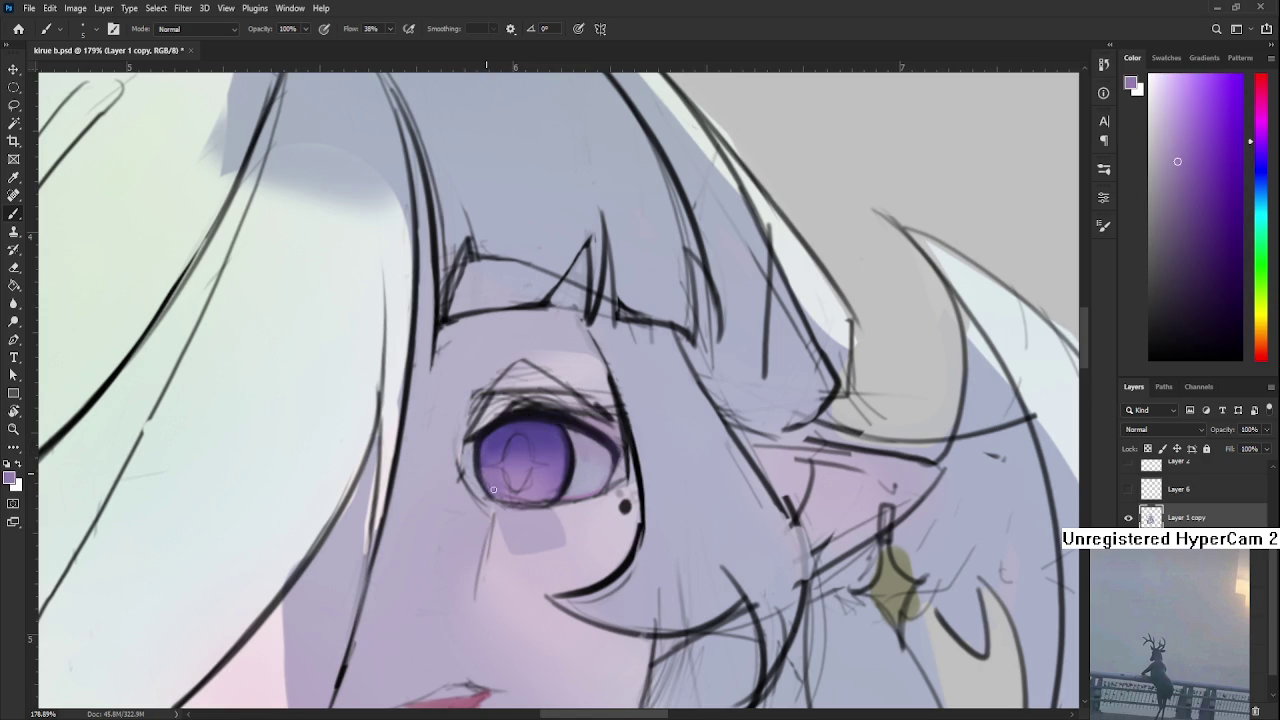
{"action": "left_click", "coordinate": [478, 469], "text": "alt"}
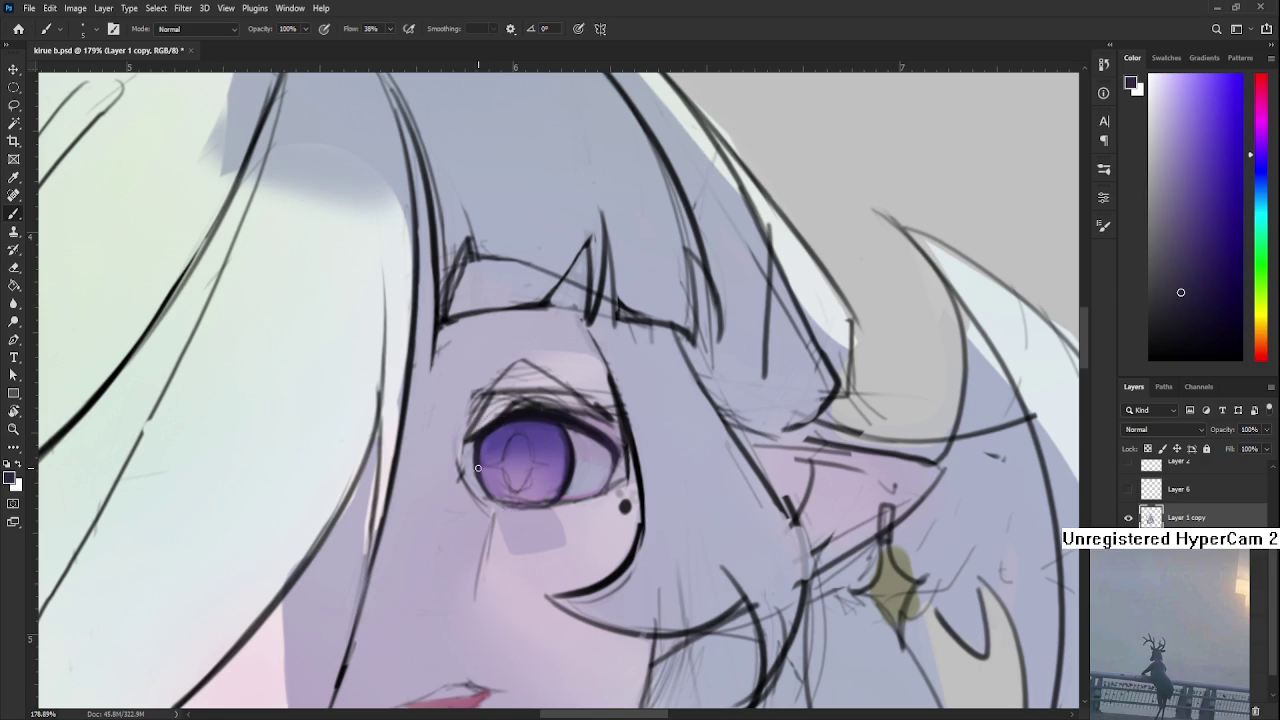
{"action": "left_click", "coordinate": [470, 469], "text": "alt"}
{"action": "left_click", "coordinate": [462, 470], "text": "alt"}
{"action": "left_click", "coordinate": [466, 467], "text": "alt"}
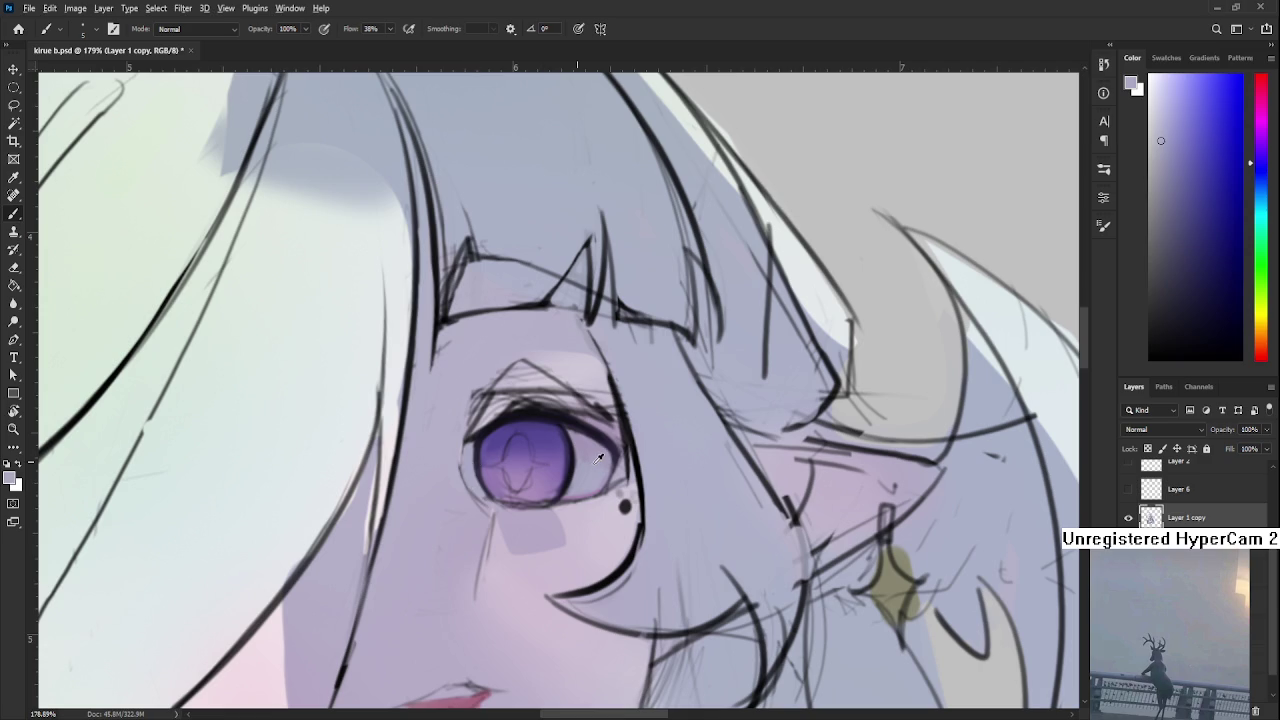
{"action": "left_click", "coordinate": [462, 466], "text": "alt"}
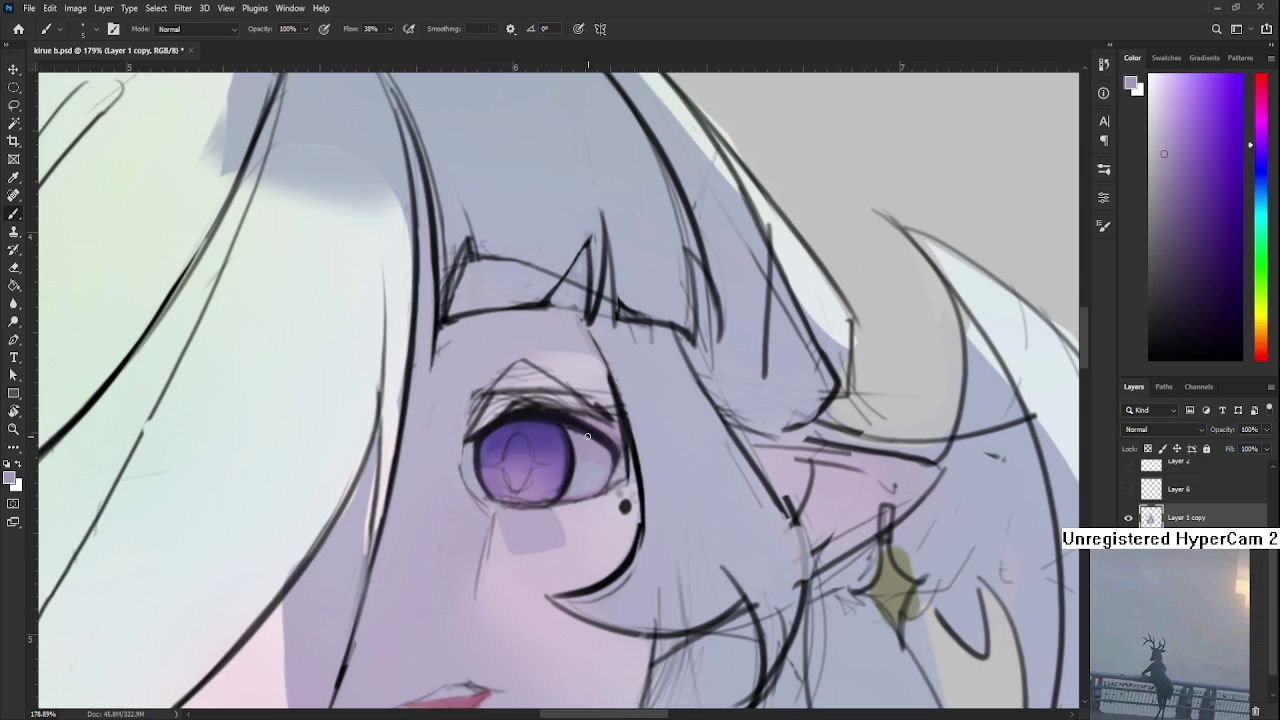
Sample darker and lighter tones at the eye's upper-left edge and the iris purple
{"action": "left_click_drag", "start_coordinate": [470, 453], "coordinate": [472, 473]}
{"action": "left_click", "coordinate": [471, 467], "text": "alt"}
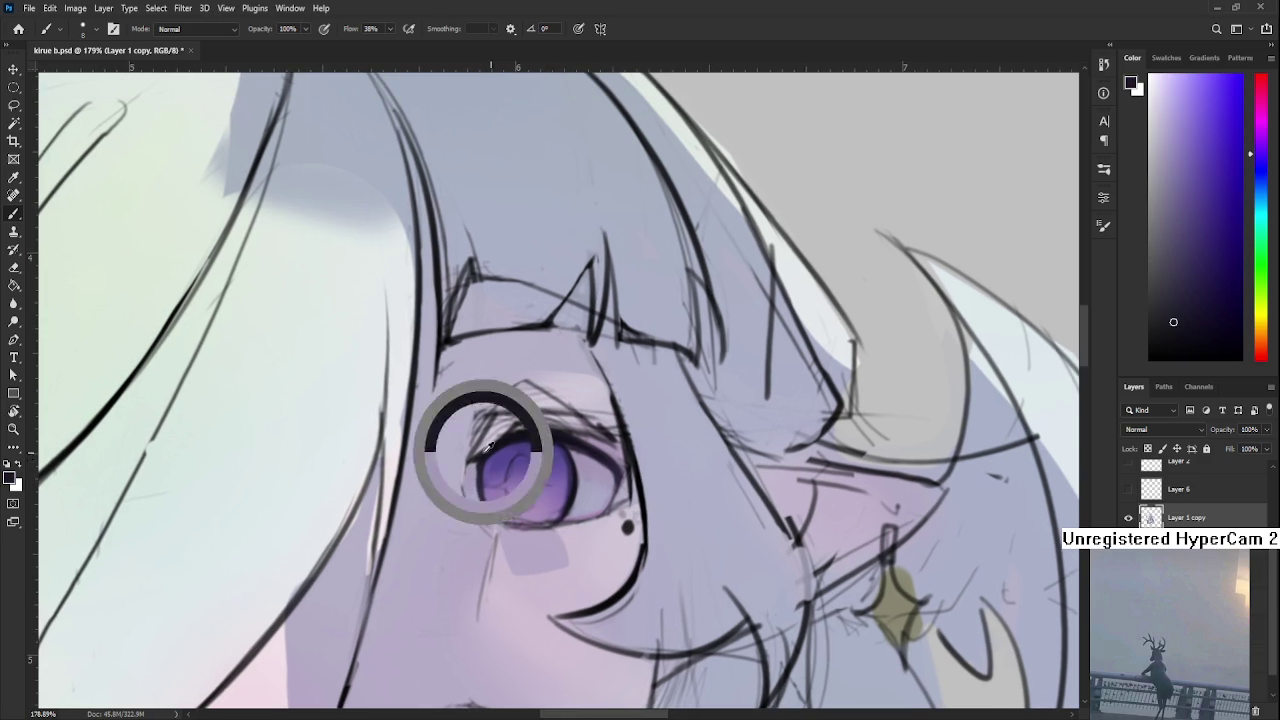
{"action": "left_click", "coordinate": [468, 466], "text": "alt"}
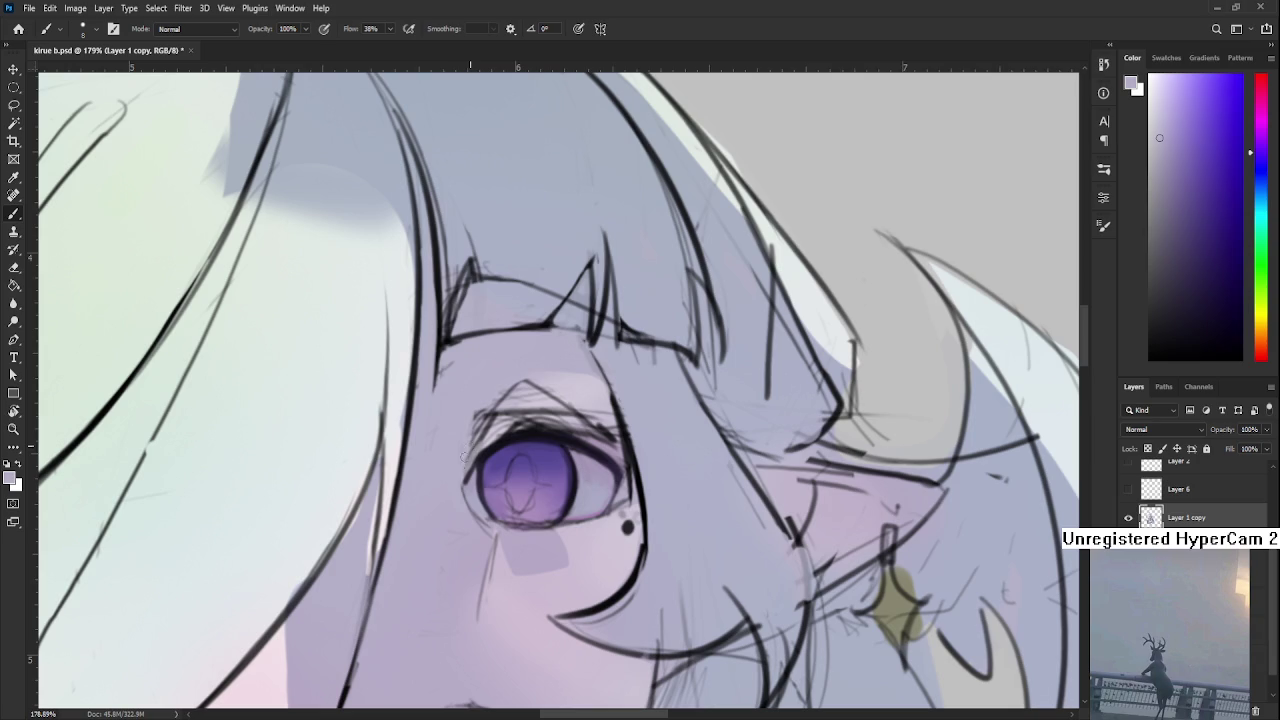
{"action": "left_click", "coordinate": [490, 434], "text": "alt"}
{"action": "left_click_drag", "start_coordinate": [484, 460], "coordinate": [506, 418]}
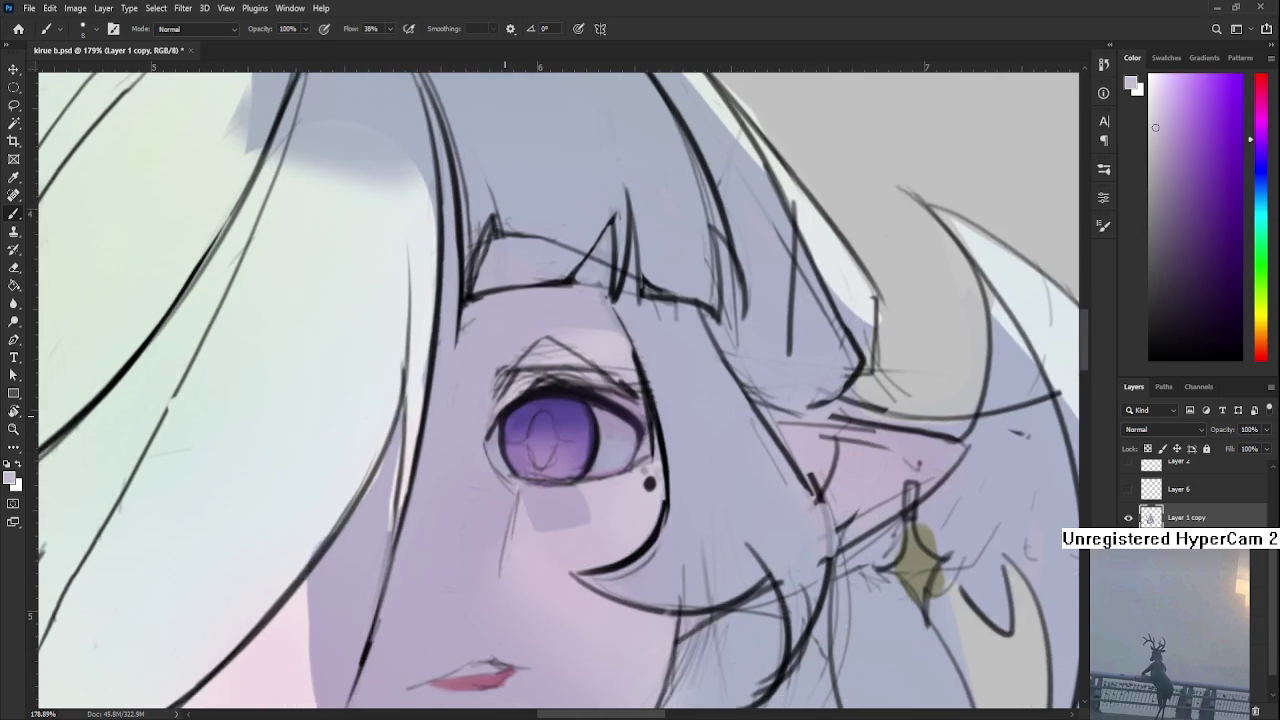
{"action": "scroll", "coordinate": [563, 385], "scroll_direction": "down", "scroll_amount": 5}
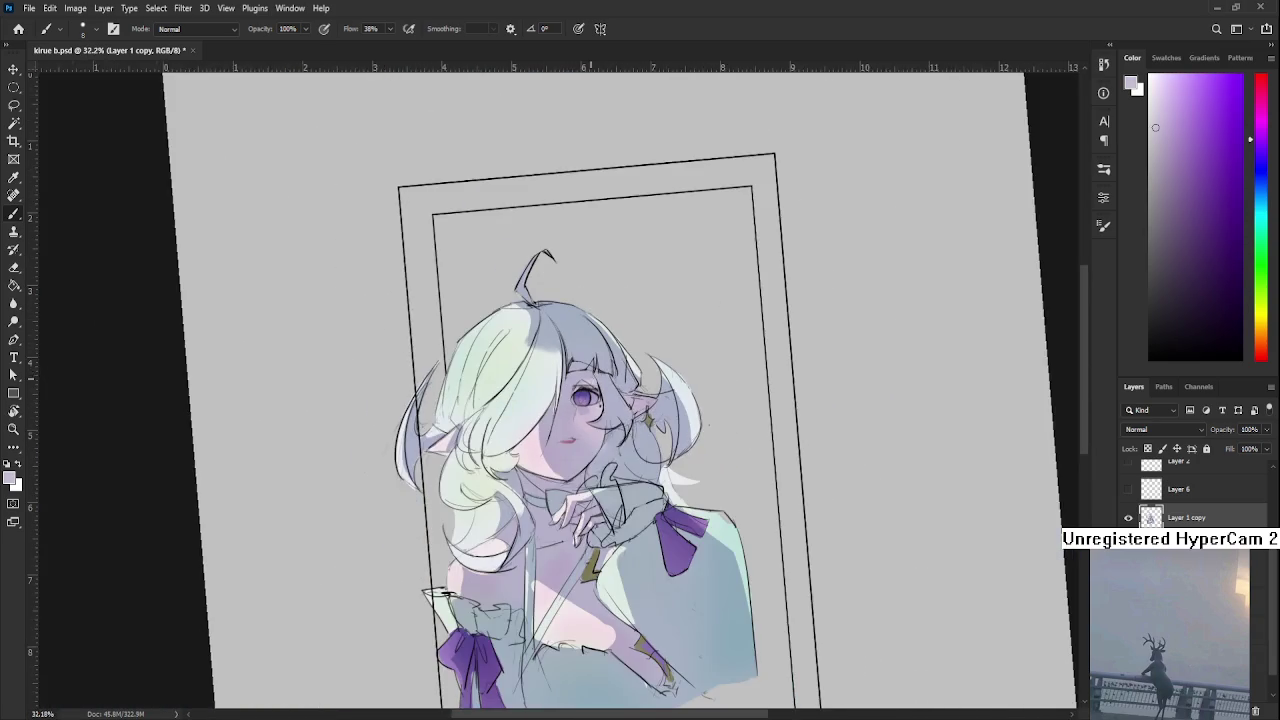
{"action": "scroll", "coordinate": [563, 385], "scroll_direction": "up", "scroll_amount": 5}
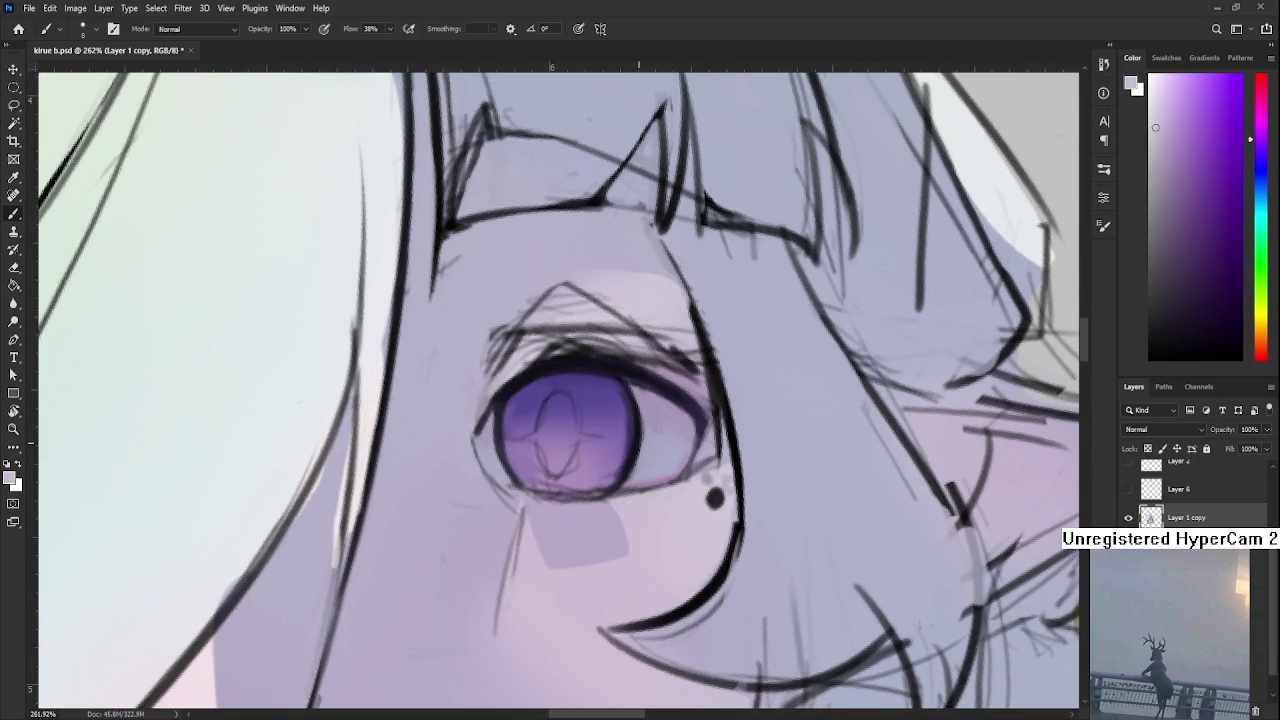
{"action": "scroll", "coordinate": [595, 430], "scroll_direction": "down", "scroll_amount": 1}
{"action": "left_click", "coordinate": [592, 468], "text": "alt"}
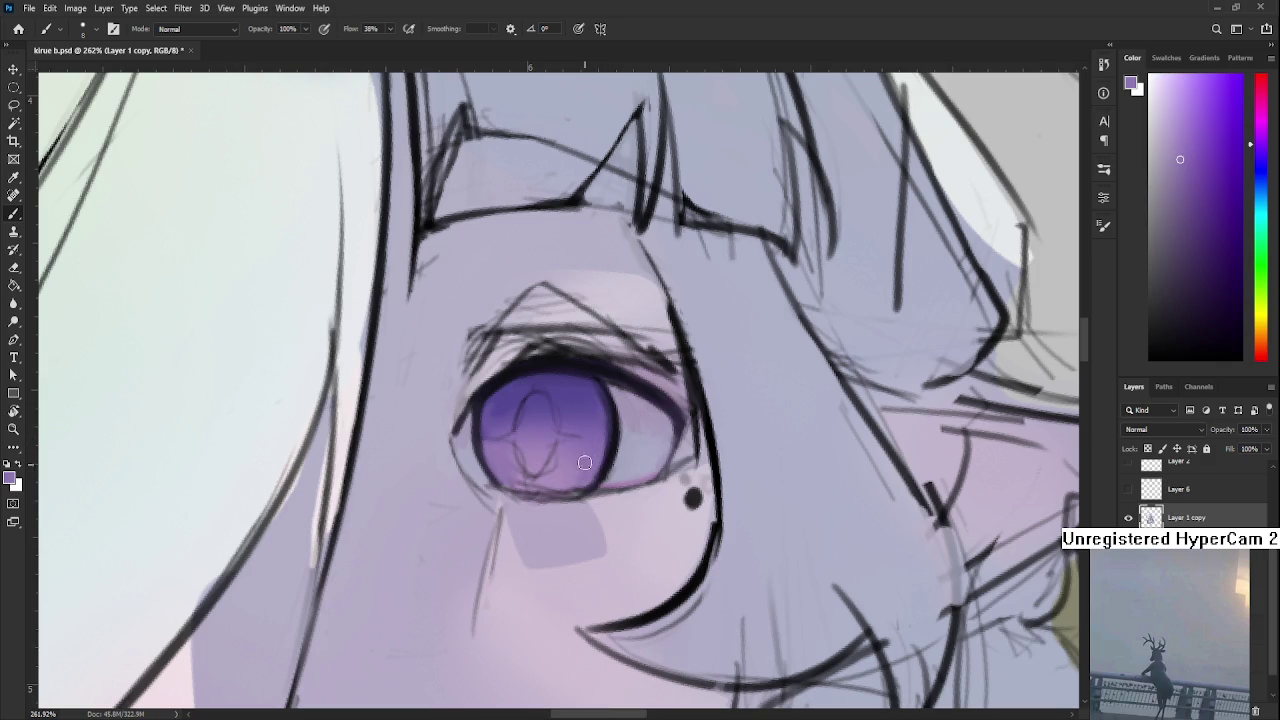
{"action": "left_click", "coordinate": [590, 402], "text": "alt"}
Sample the olive earring colour and shift its hue to a light orange-gold for the sigil
{"action": "mouse_move", "coordinate": [582, 398]}
{"action": "left_mouse_down"}
{"action": "mouse_move", "coordinate": [607, 438]}
{"action": "mouse_move", "coordinate": [632, 446]}
{"action": "left_mouse_up"}
{"action": "scroll", "coordinate": [632, 347], "scroll_direction": "down", "scroll_amount": 3}
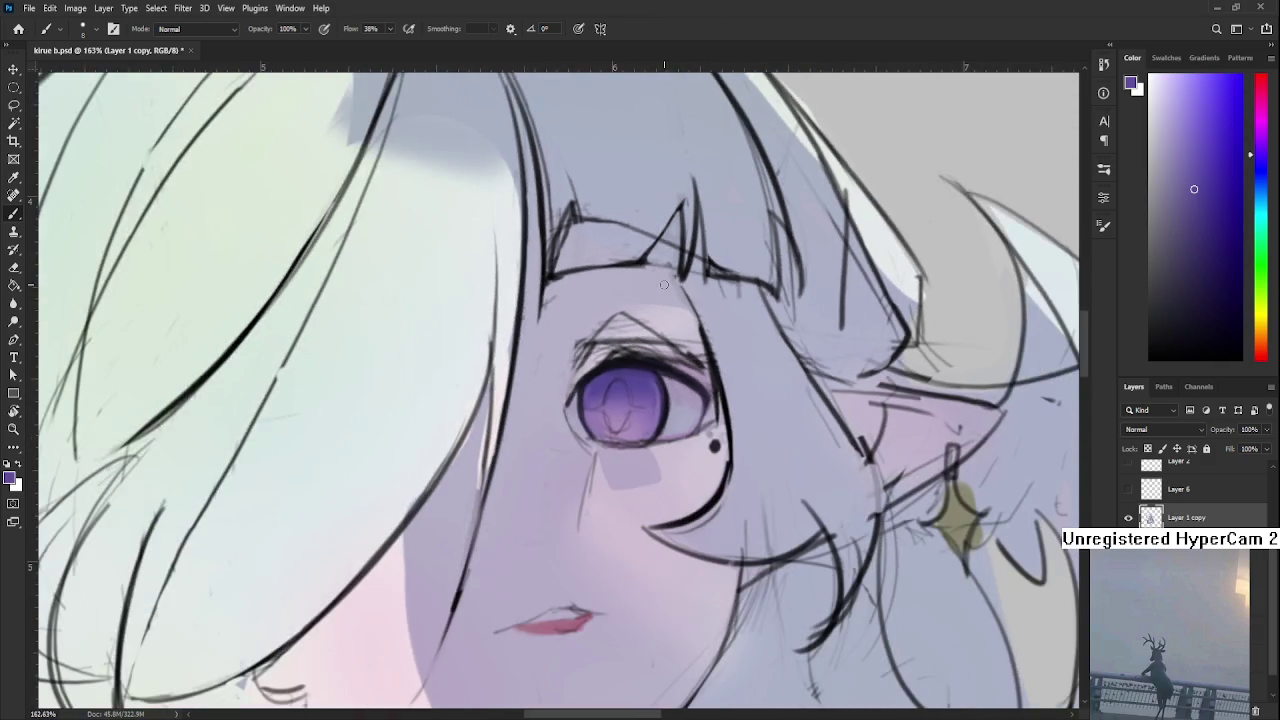
{"action": "scroll", "coordinate": [632, 347], "scroll_direction": "down", "scroll_amount": 3}
{"action": "scroll", "coordinate": [632, 347], "scroll_direction": "down", "scroll_amount": 2}
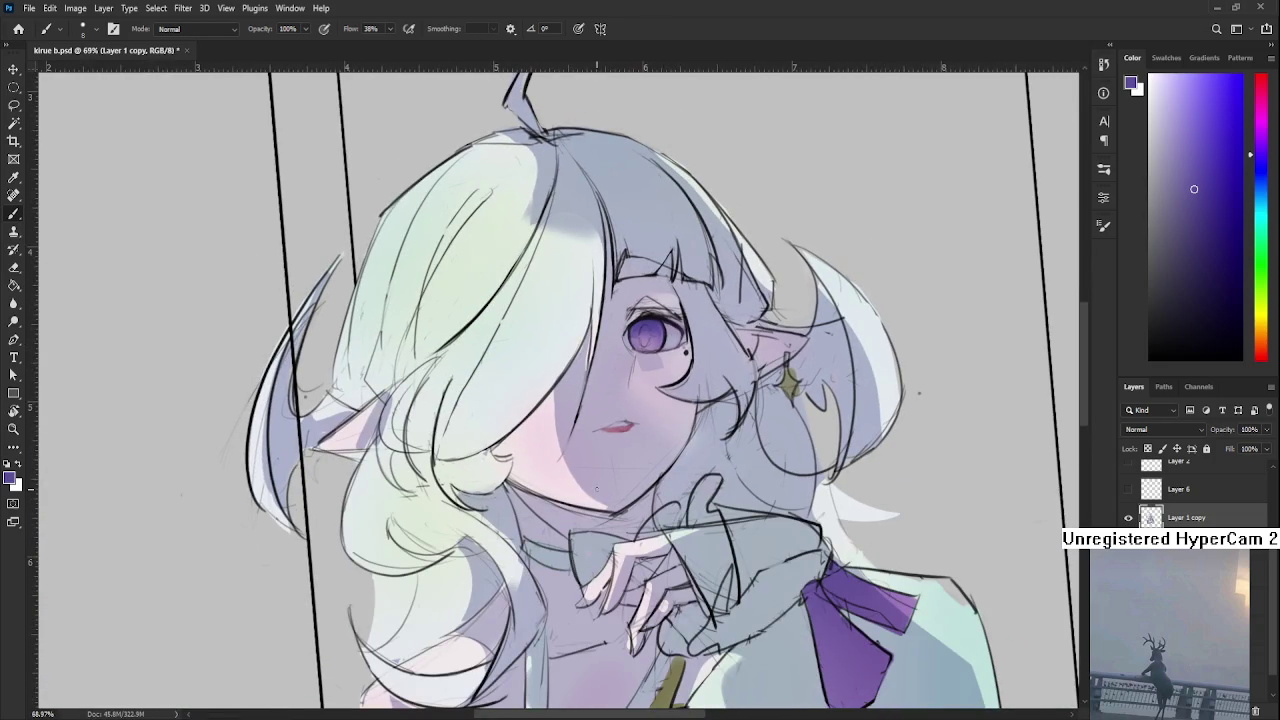
{"action": "left_click", "coordinate": [657, 571], "text": "alt"}
{"action": "left_click_drag", "start_coordinate": [652, 401], "coordinate": [630, 568]}
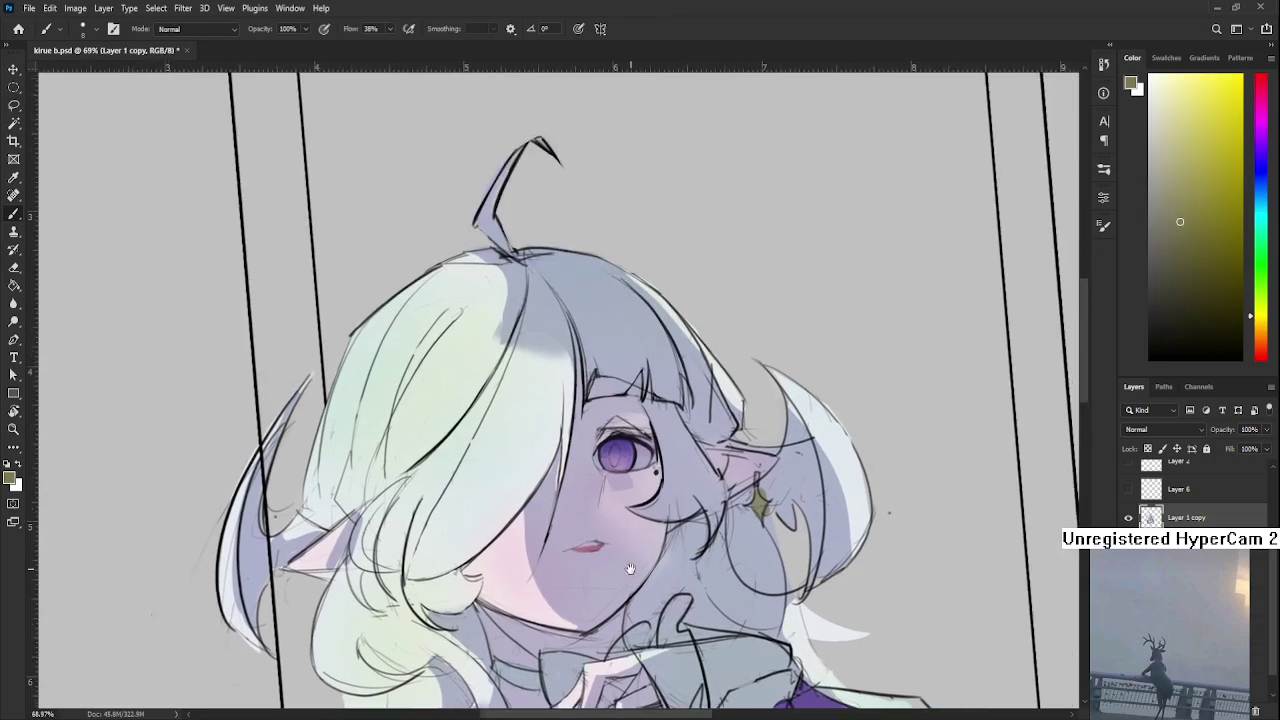
{"action": "scroll", "coordinate": [630, 430], "scroll_direction": "up", "scroll_amount": 2}
{"action": "left_click", "coordinate": [659, 404], "text": "alt"}
{"action": "scroll", "coordinate": [659, 404], "scroll_direction": "up", "scroll_amount": 1}
{"action": "scroll", "coordinate": [659, 404], "scroll_direction": "up", "scroll_amount": 1}
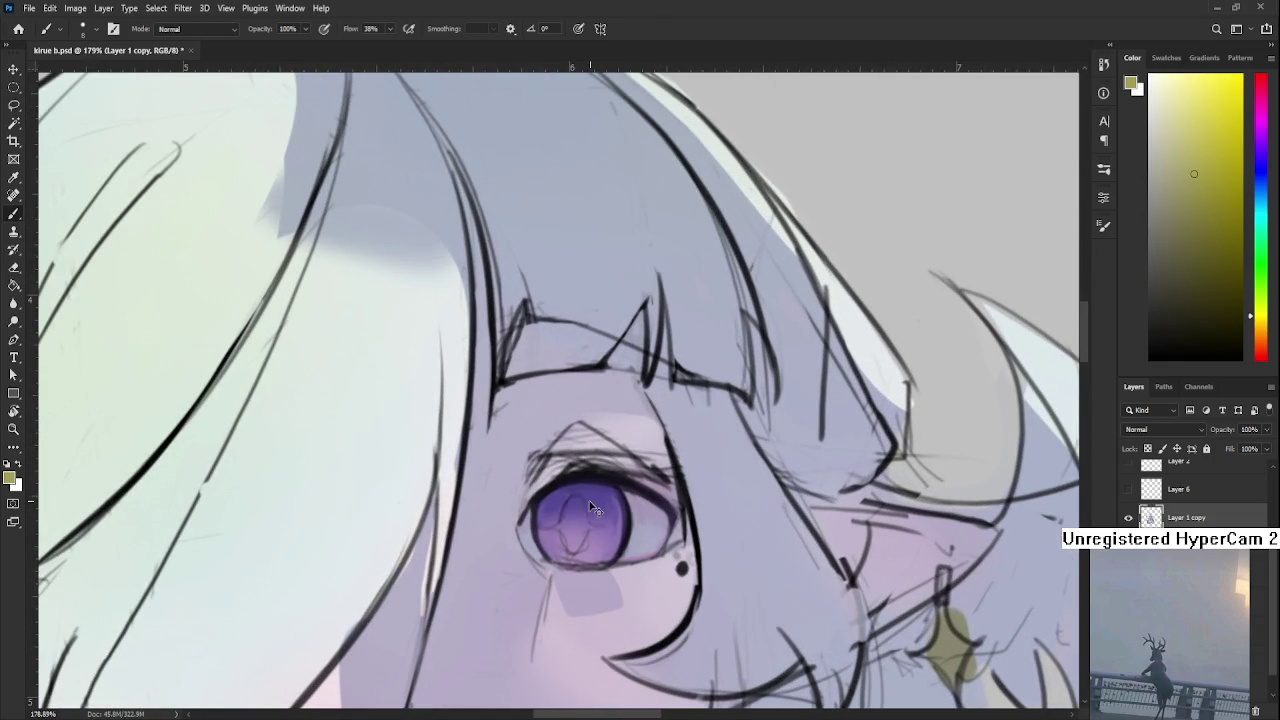
{"action": "scroll", "coordinate": [570, 503], "scroll_direction": "down", "scroll_amount": 1}
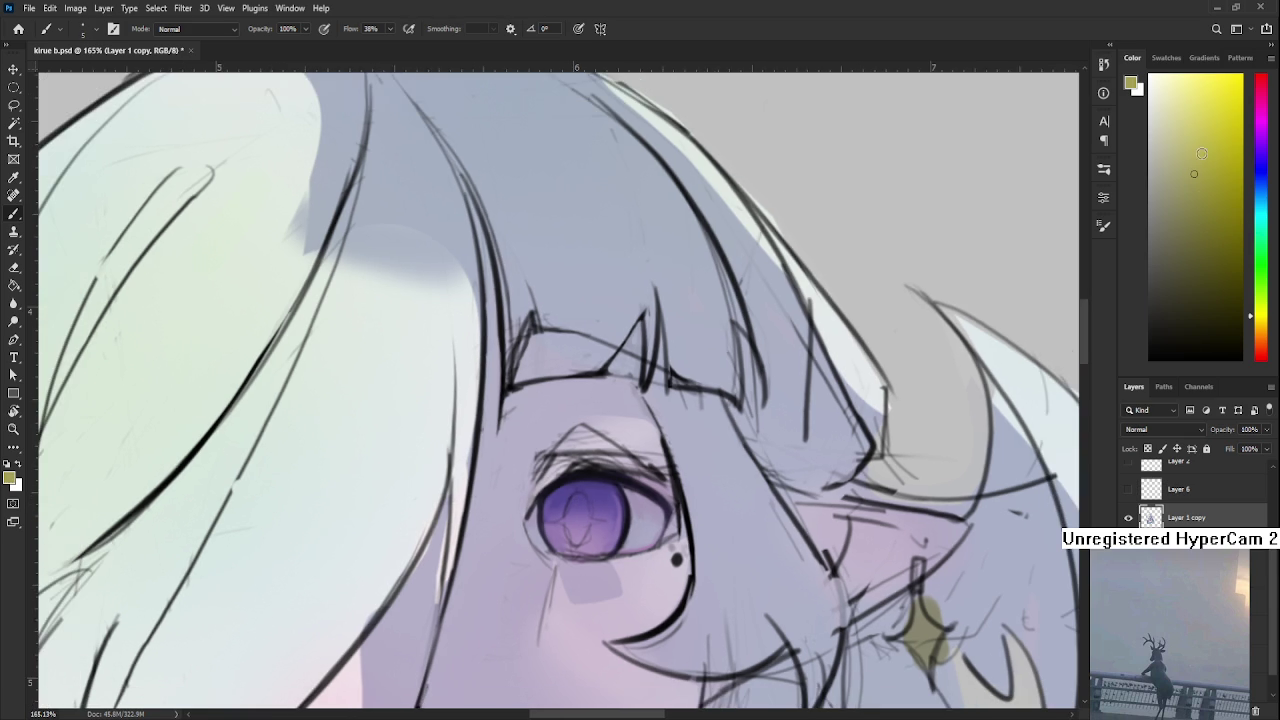
{"action": "left_click_drag", "start_coordinate": [1261, 316], "coordinate": [1262, 332]}
{"action": "left_click", "coordinate": [1212, 109]}
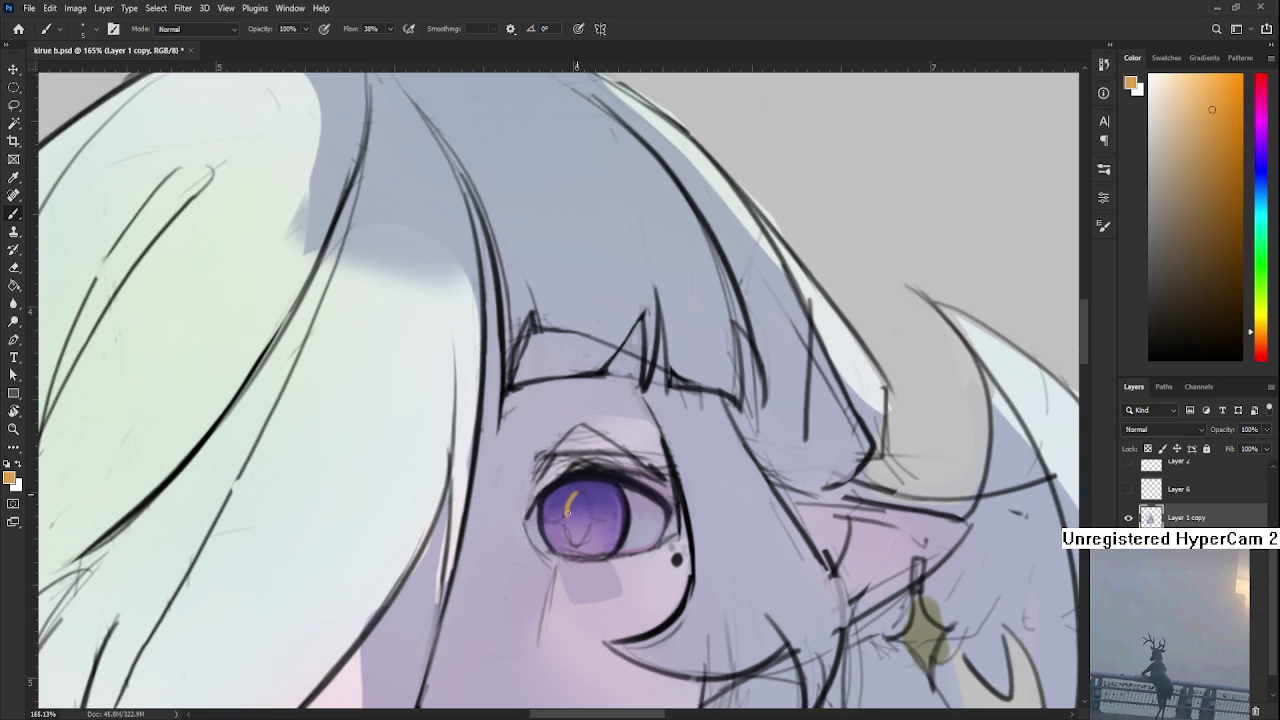
Paint a thin orange curve in the iris, undoing missed strokes and tilting the view
{"action": "left_click_drag", "start_coordinate": [573, 494], "coordinate": [566, 516]}
{"action": "key", "text": "ctrl+z"}
{"action": "mouse_move", "coordinate": [572, 496]}
{"action": "left_mouse_down"}
{"action": "mouse_move", "coordinate": [580, 474]}
{"action": "mouse_move", "coordinate": [577, 504]}
{"action": "left_mouse_up"}
{"action": "key", "text": "ctrl+z"}
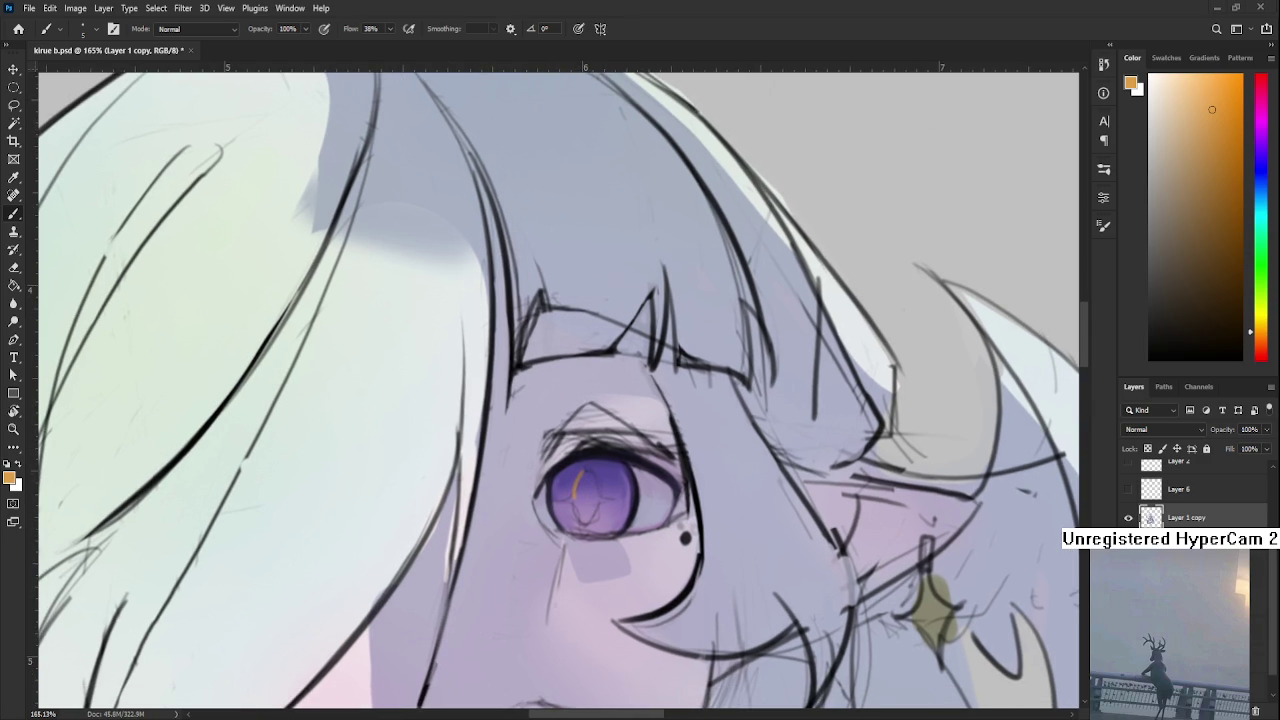
{"action": "scroll", "coordinate": [625, 496], "scroll_direction": "up", "scroll_amount": 2, "text": "alt"}
{"action": "key", "text": "r"}
{"action": "left_click_drag", "start_coordinate": [625, 496], "coordinate": [616, 481]}
{"action": "key", "text": "b"}
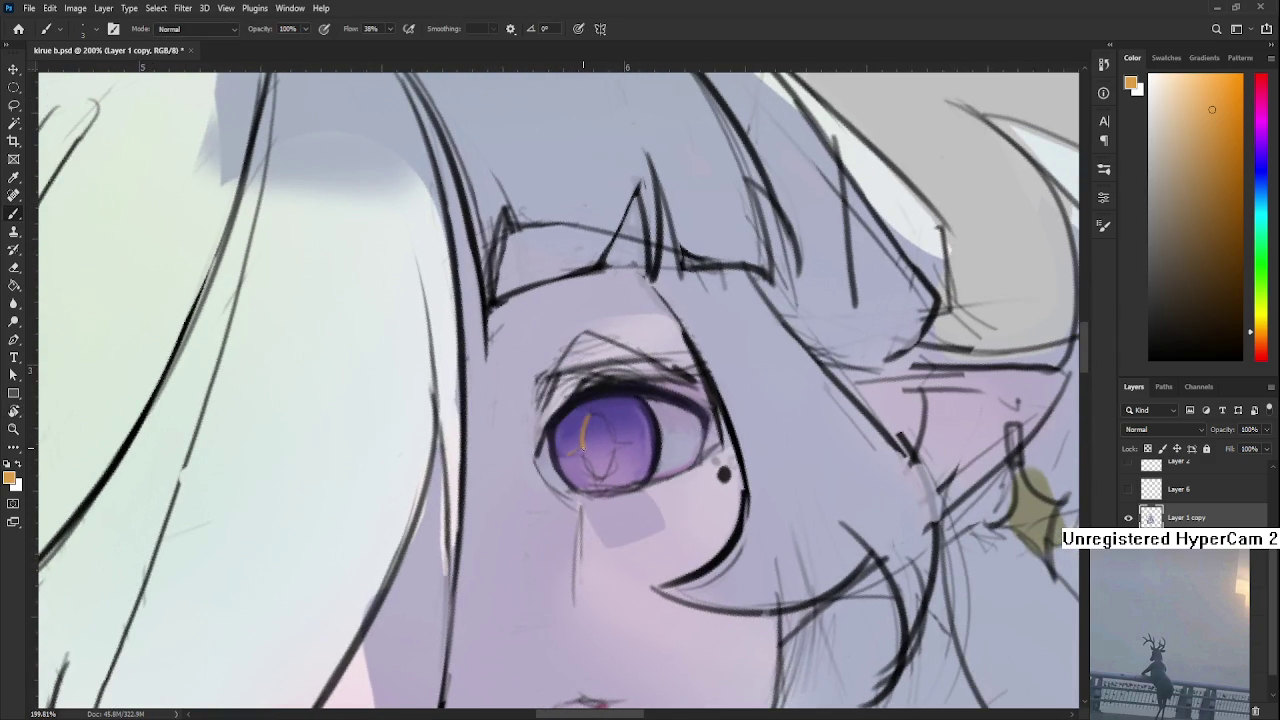
Add a branch and a lower stroke to the orange arc, undoing misplaced strokes
{"action": "mouse_move", "coordinate": [558, 459]}
{"action": "left_mouse_down"}
{"action": "mouse_move", "coordinate": [605, 416]}
{"action": "mouse_move", "coordinate": [581, 422]}
{"action": "mouse_move", "coordinate": [564, 457]}
{"action": "mouse_move", "coordinate": [592, 450]}
{"action": "left_mouse_up"}
{"action": "key", "text": "ctrl+z"}
{"action": "key", "text": "ctrl+z"}
{"action": "key", "text": "ctrl+z"}
{"action": "key", "text": "r"}
{"action": "key", "text": "ctrl+z"}
{"action": "key", "text": "r"}
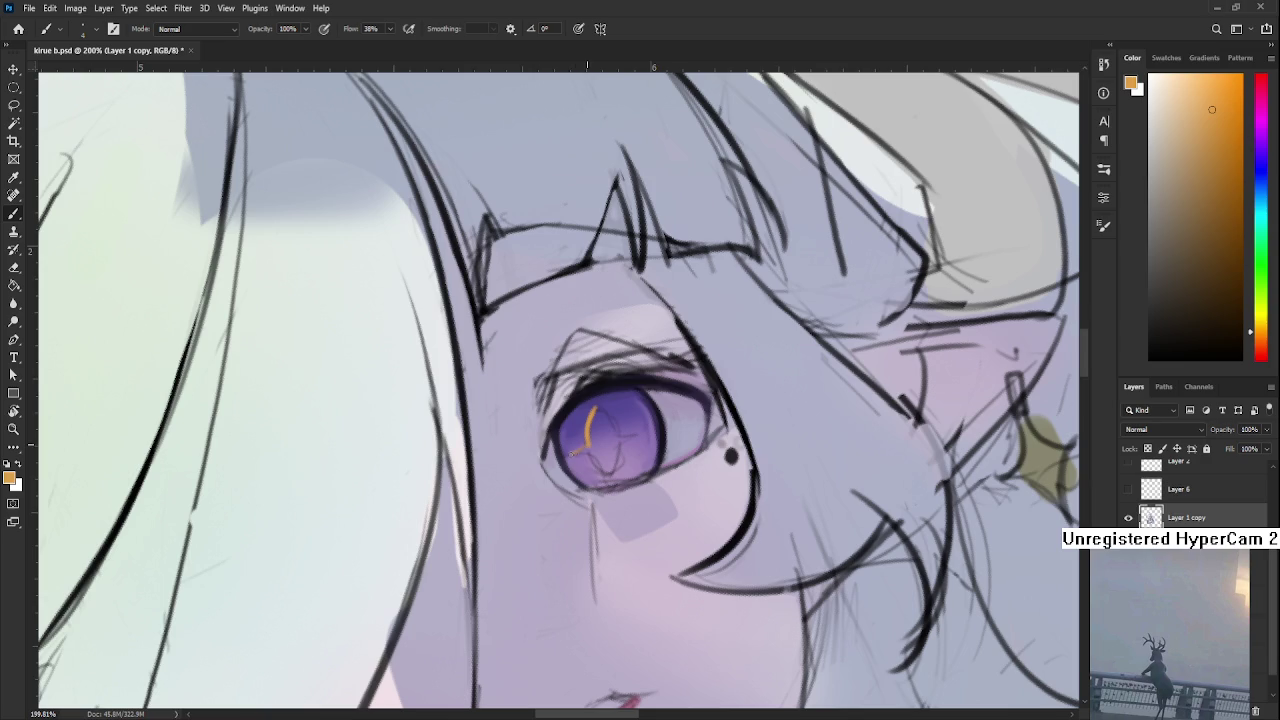
{"action": "left_click_drag", "start_coordinate": [588, 441], "coordinate": [572, 455]}
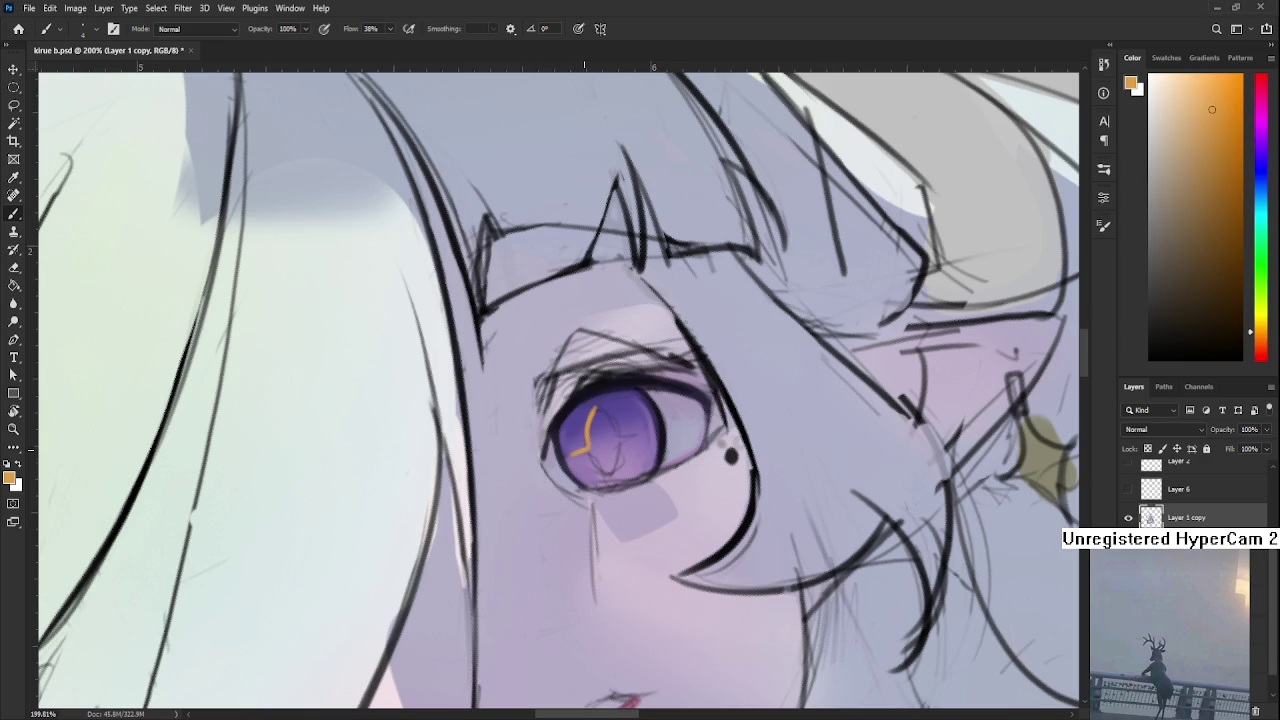
Paint an orange crescent along the iris's left side using sampled iris and orange colours
{"action": "left_click", "coordinate": [577, 440], "text": "alt"}
{"action": "left_click", "coordinate": [571, 461], "text": "alt"}
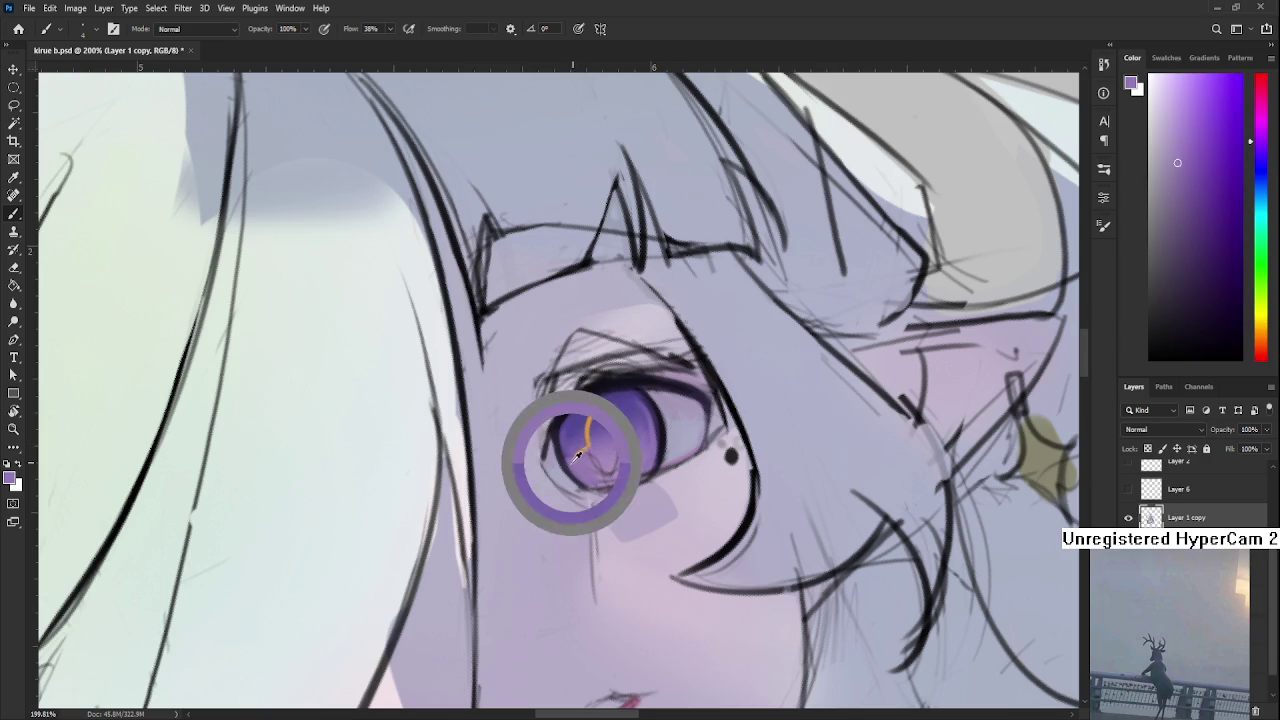
{"action": "left_click", "coordinate": [588, 418], "text": "alt"}
{"action": "mouse_move", "coordinate": [588, 418]}
{"action": "left_mouse_down"}
{"action": "mouse_move", "coordinate": [590, 441]}
{"action": "mouse_move", "coordinate": [558, 448]}
{"action": "left_mouse_up"}
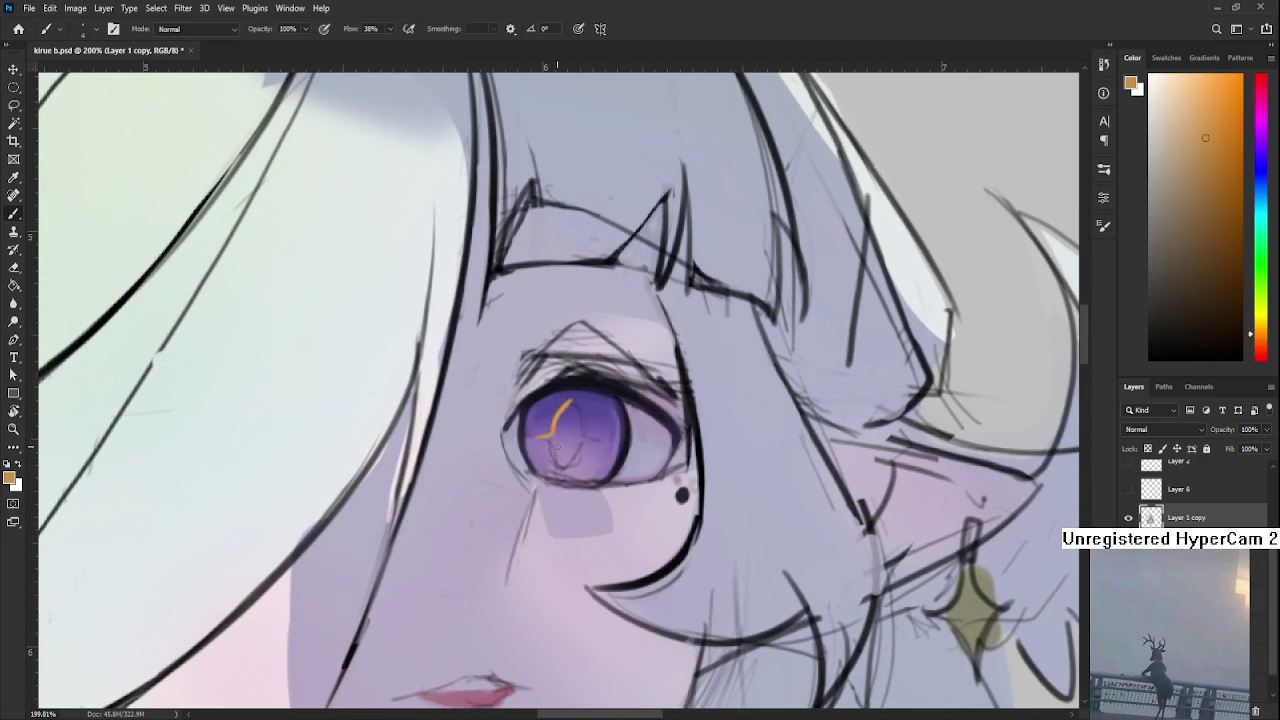
{"action": "left_click_drag", "start_coordinate": [567, 403], "coordinate": [570, 466]}
Close the orange crescent into an almond shape inside the violet iris
{"action": "left_click", "coordinate": [566, 432], "text": "alt"}
{"action": "left_click", "coordinate": [552, 449], "text": "alt"}
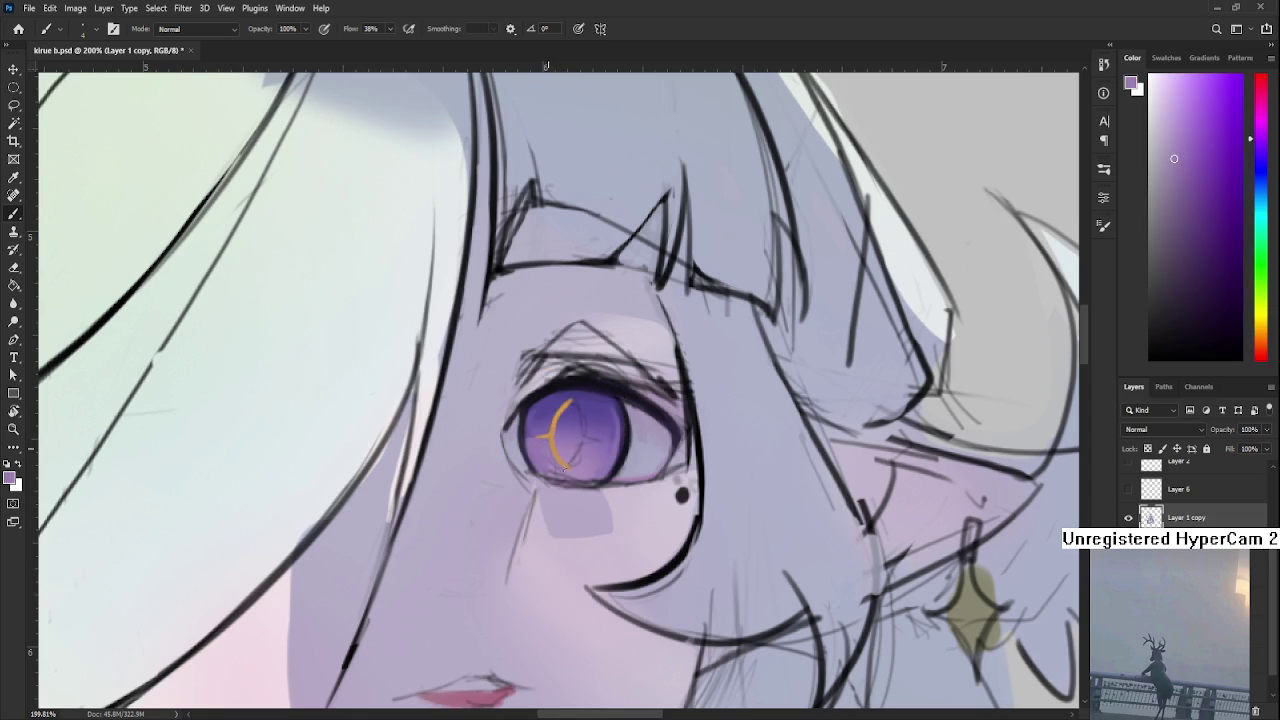
{"action": "left_click", "coordinate": [570, 461], "text": "alt"}
{"action": "left_click", "coordinate": [563, 408], "text": "alt"}
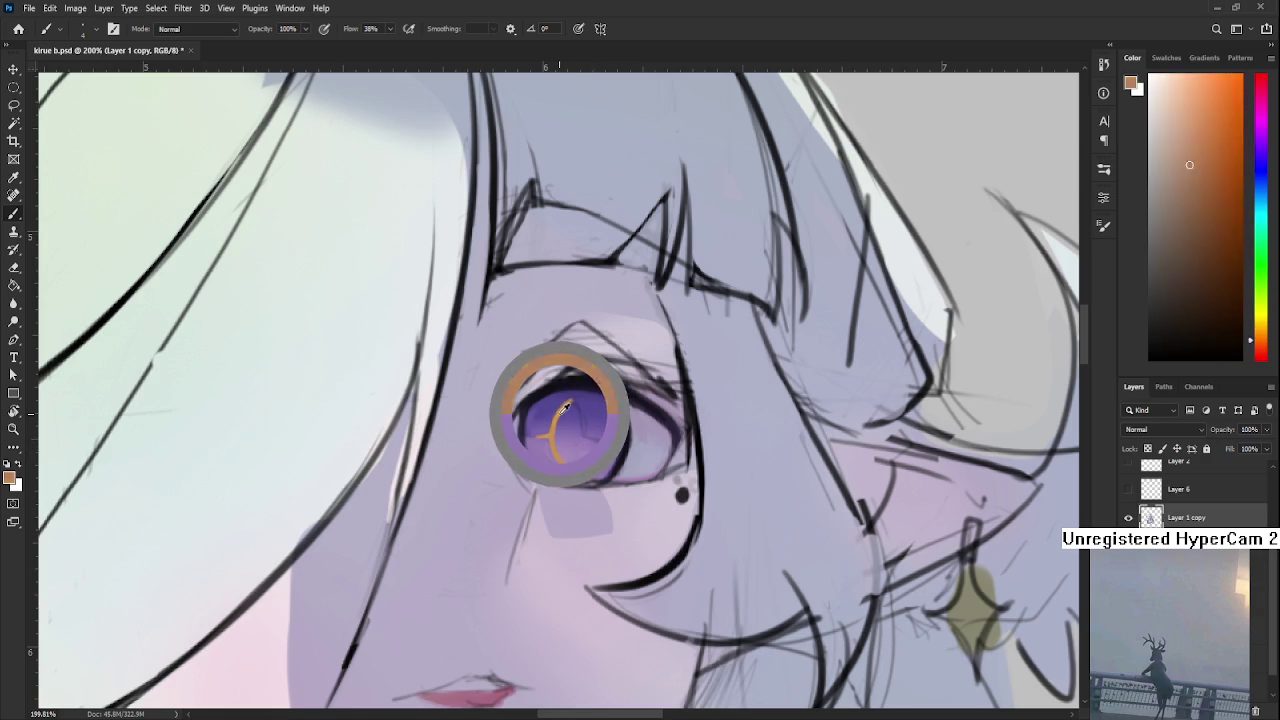
{"action": "scroll", "coordinate": [585, 413], "scroll_direction": "down", "scroll_amount": 1}
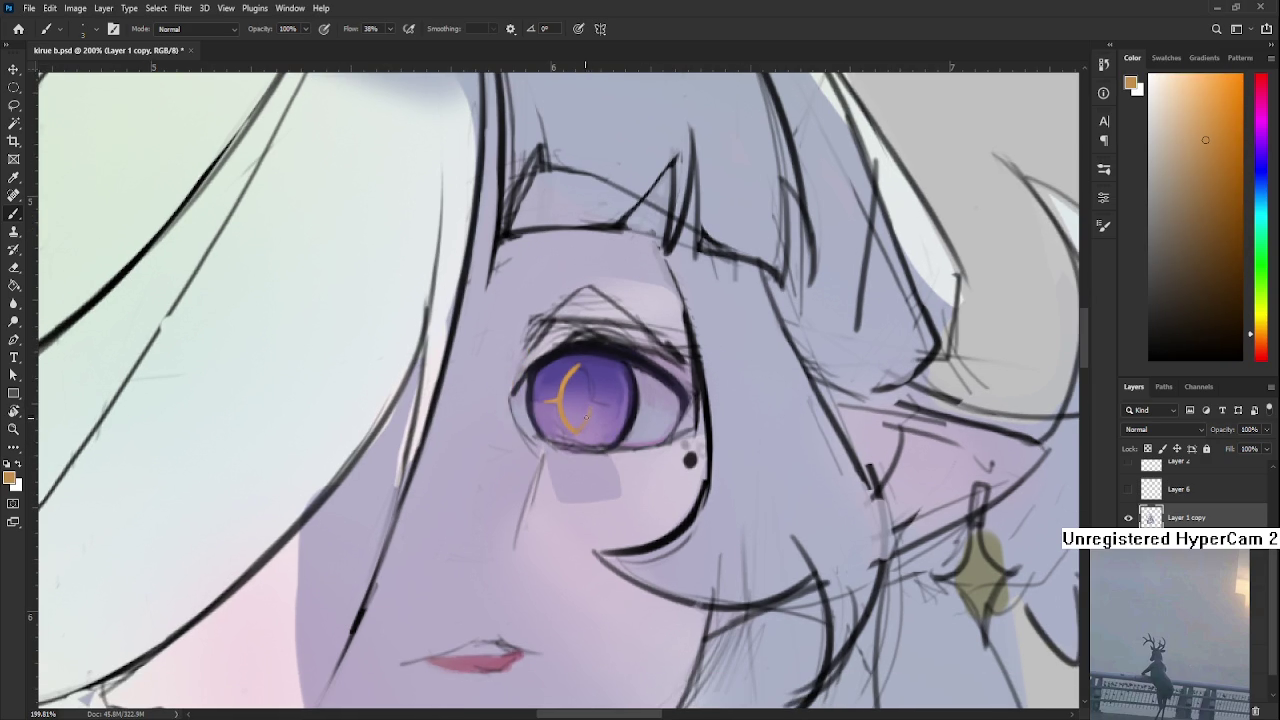
{"action": "scroll", "coordinate": [590, 398], "scroll_direction": "up", "scroll_amount": 2}
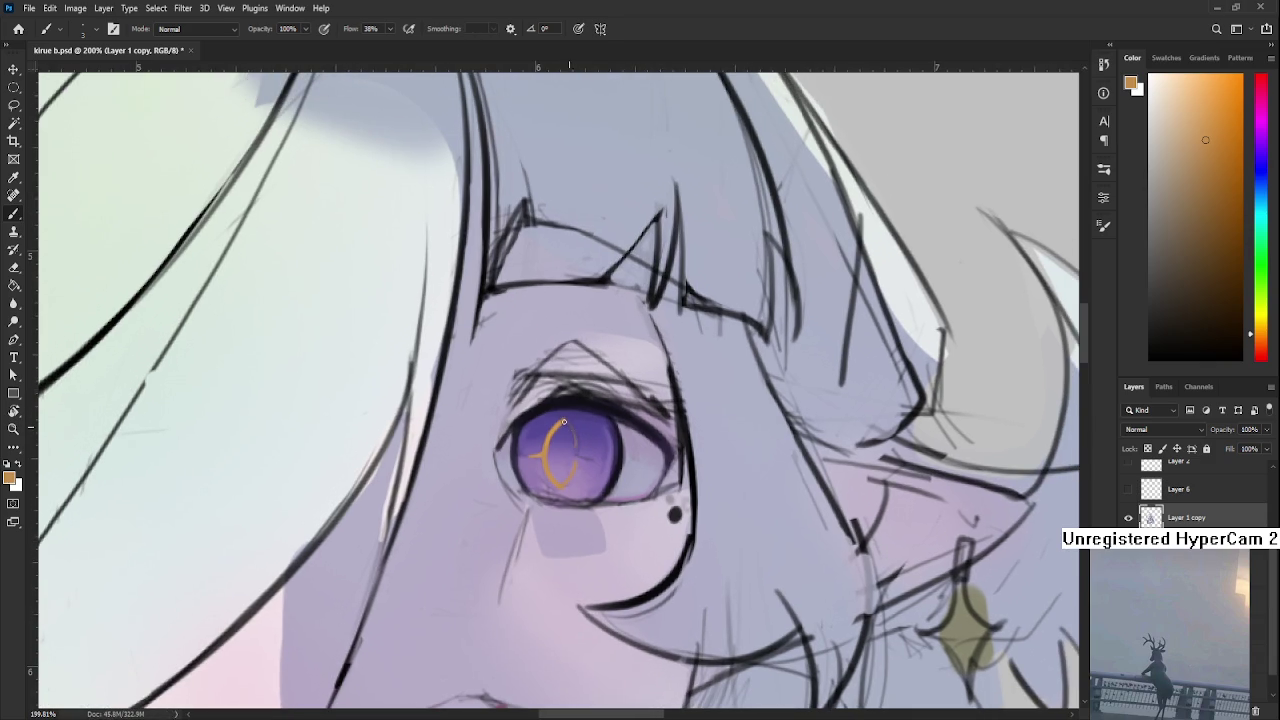
{"action": "left_click_drag", "start_coordinate": [573, 485], "coordinate": [567, 426]}
{"action": "left_click", "coordinate": [568, 432], "text": "alt"}
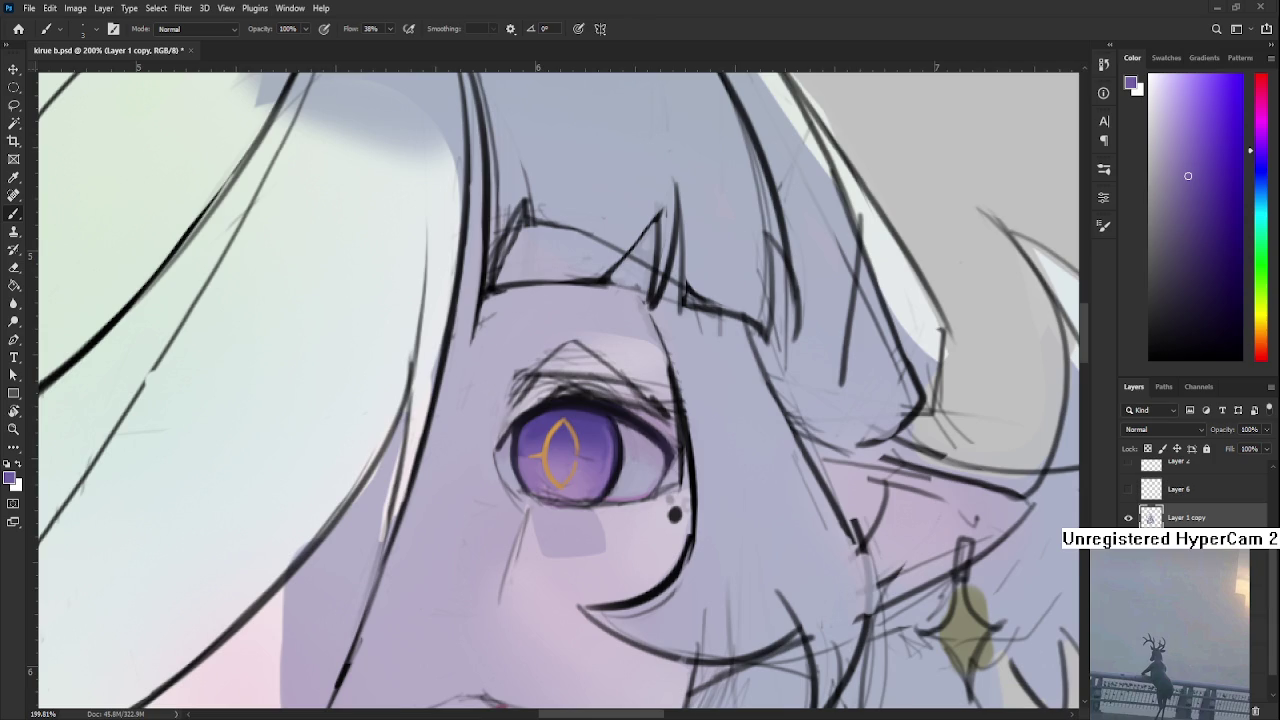
{"action": "scroll", "coordinate": [618, 481], "scroll_direction": "down", "scroll_amount": 3, "text": "alt"}
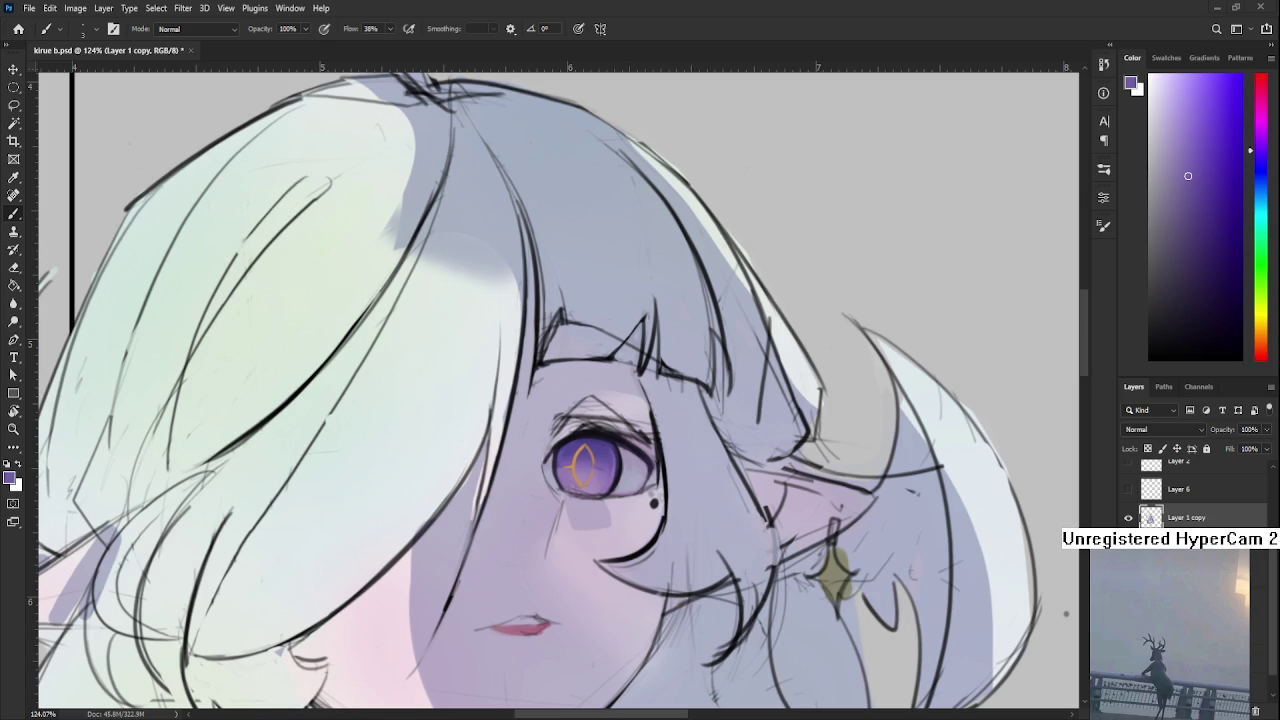
Zoom in on the centred eye and flip the canvas horizontally to check it
{"action": "scroll", "coordinate": [544, 440], "scroll_direction": "up", "scroll_amount": 2}
{"action": "scroll", "coordinate": [544, 440], "scroll_direction": "up", "scroll_amount": 2}
{"action": "scroll", "coordinate": [544, 440], "scroll_direction": "up", "scroll_amount": 2}
{"action": "scroll", "coordinate": [406, 537], "scroll_direction": "up", "scroll_amount": 1}
{"action": "left_click_drag", "start_coordinate": [406, 537], "coordinate": [411, 540]}
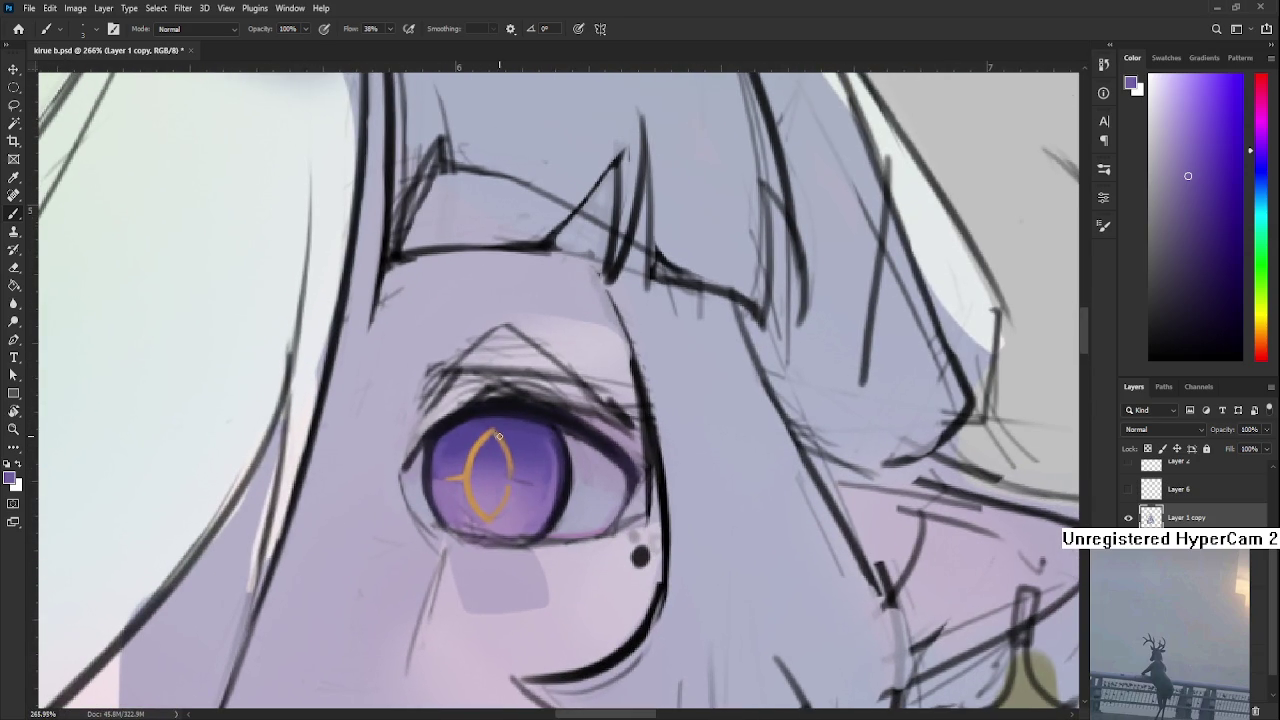
{"action": "key", "text": "ctrl+shift+h"}
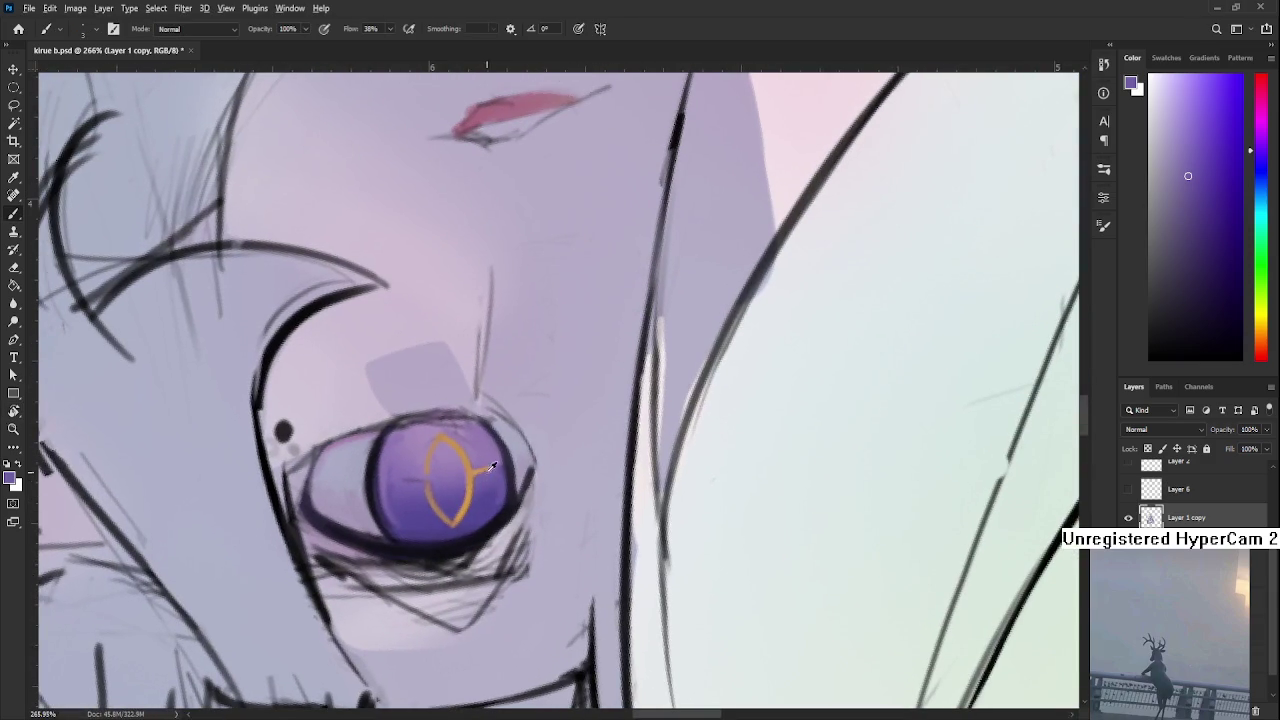
Sample the sigil orange and darker iris purples with the eye rotated upright
{"action": "left_click", "coordinate": [465, 485], "text": "alt"}
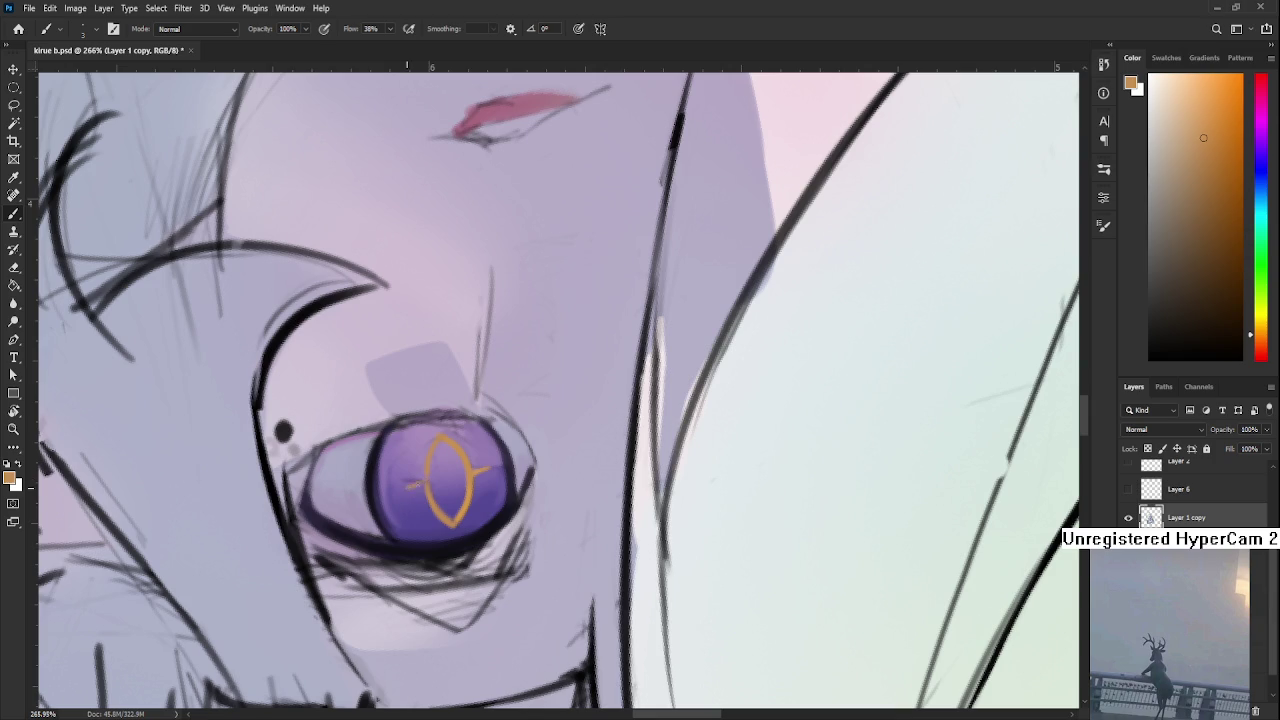
{"action": "left_click", "coordinate": [415, 486], "text": "alt"}
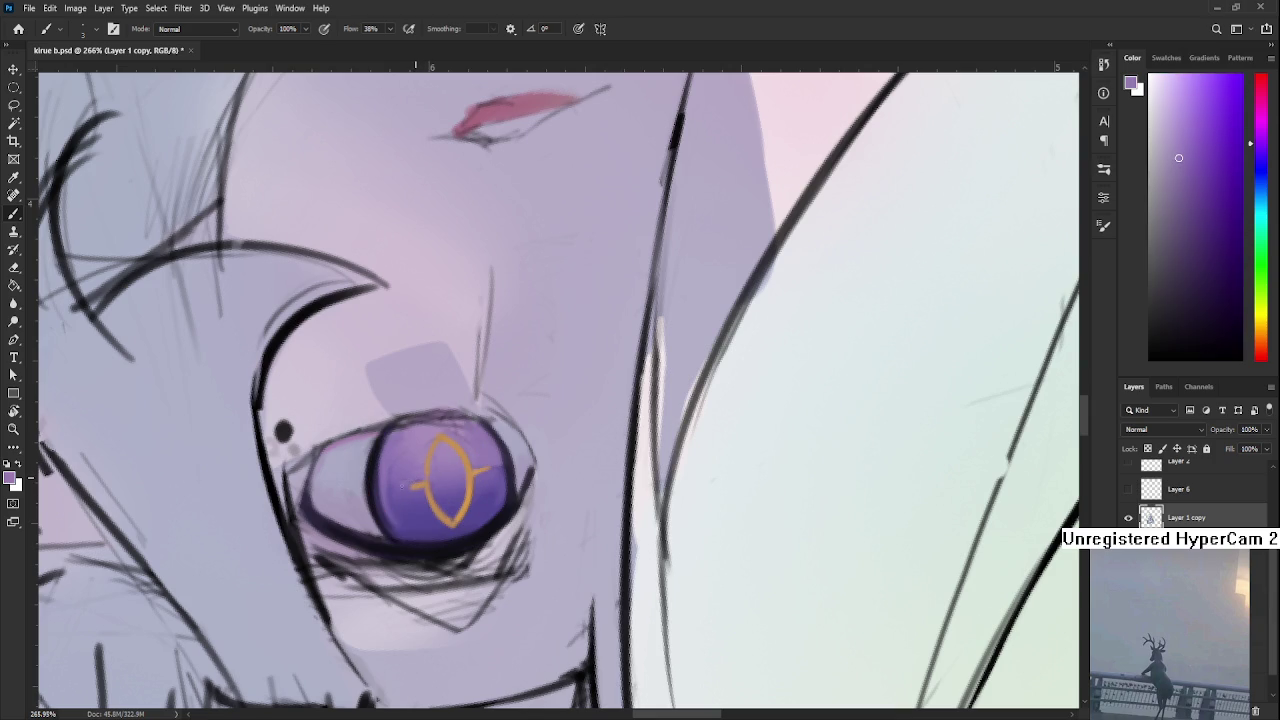
{"action": "left_click", "coordinate": [418, 490], "text": "alt"}
{"action": "mouse_move", "coordinate": [405, 489]}
{"action": "left_mouse_down"}
{"action": "mouse_move", "coordinate": [584, 461]}
{"action": "mouse_move", "coordinate": [586, 506]}
{"action": "mouse_move", "coordinate": [486, 537]}
{"action": "mouse_move", "coordinate": [463, 473]}
{"action": "left_mouse_up"}
{"action": "left_click", "coordinate": [463, 473], "text": "alt"}
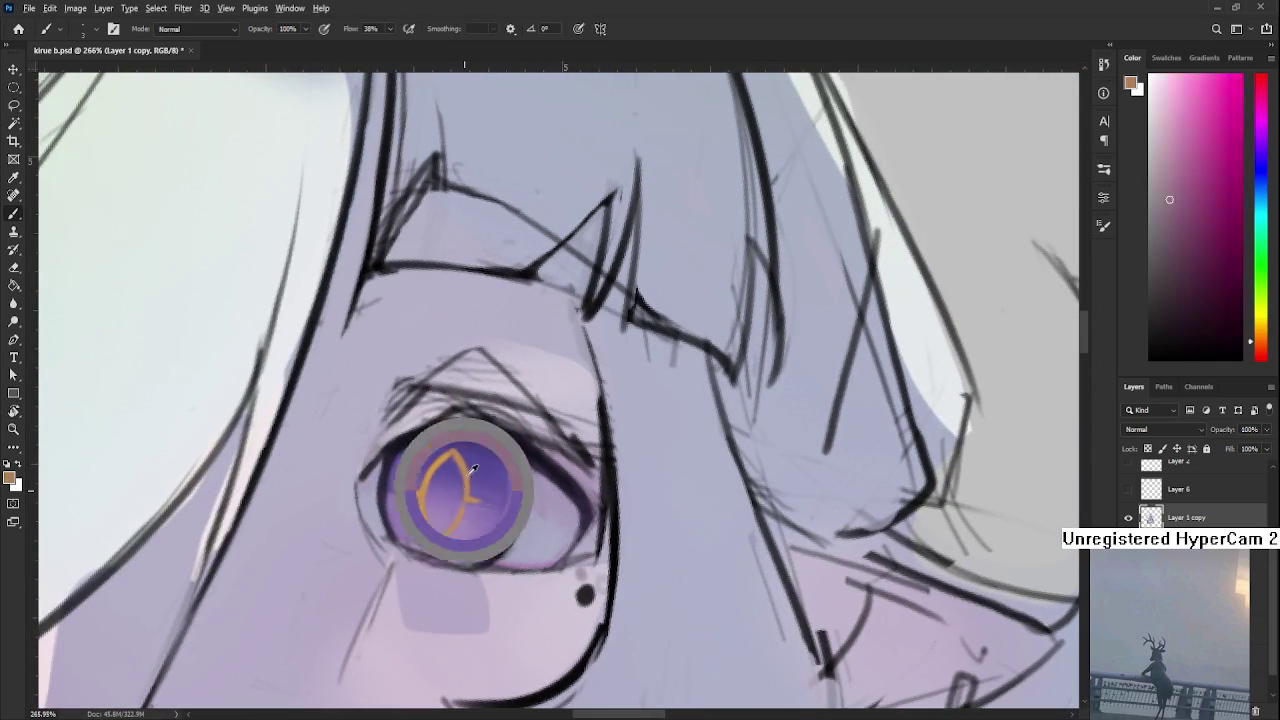
{"action": "left_click_drag", "start_coordinate": [498, 518], "coordinate": [498, 474]}
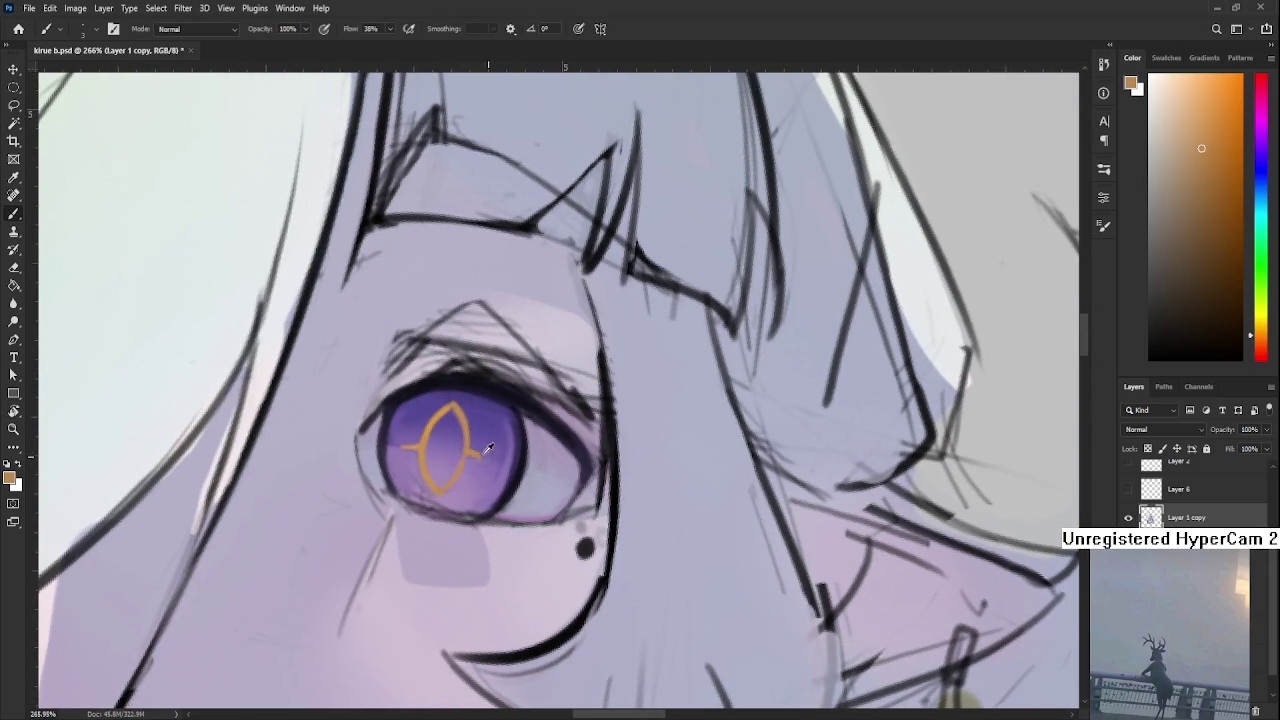
Alternate sigil orange and iris purples to add short ticks across the sigil's middle
{"action": "left_click", "coordinate": [480, 452], "text": "alt"}
{"action": "left_click", "coordinate": [470, 453], "text": "alt"}
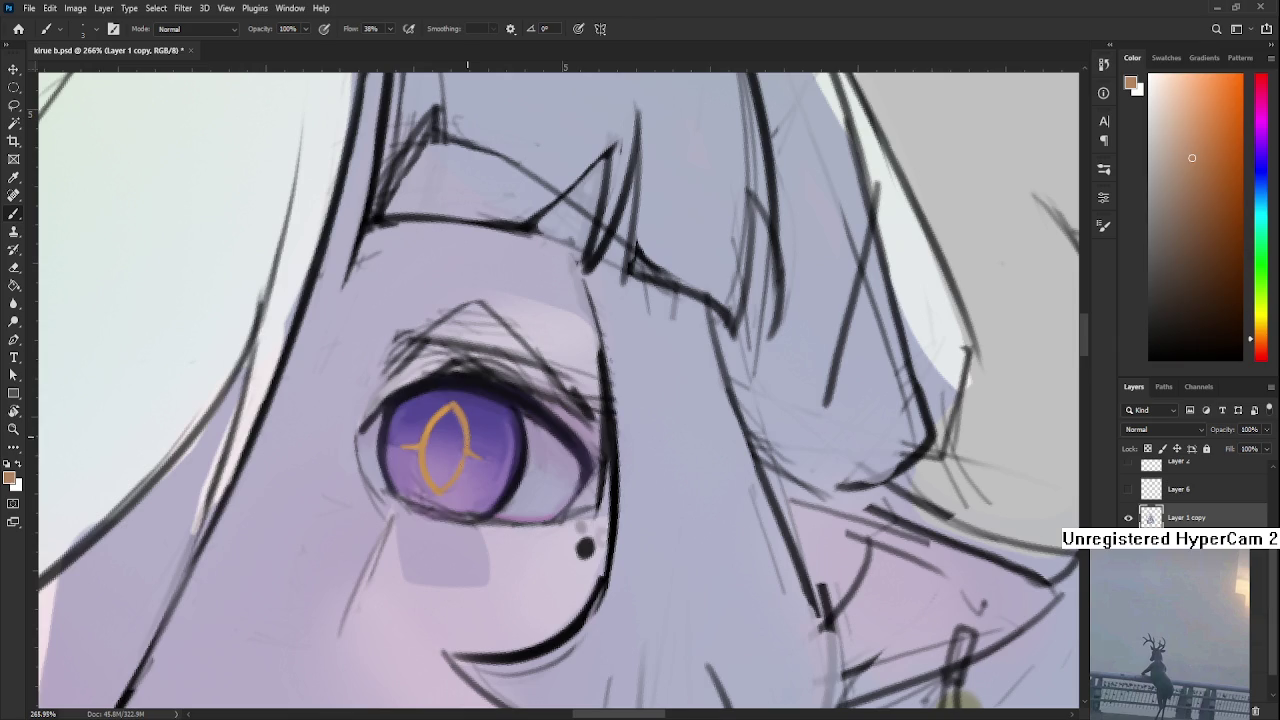
{"action": "left_click", "coordinate": [460, 454], "text": "alt"}
{"action": "left_click", "coordinate": [462, 450], "text": "alt"}
{"action": "left_click", "coordinate": [451, 397], "text": "alt"}
{"action": "scroll", "coordinate": [522, 460], "scroll_direction": "down", "scroll_amount": 10}
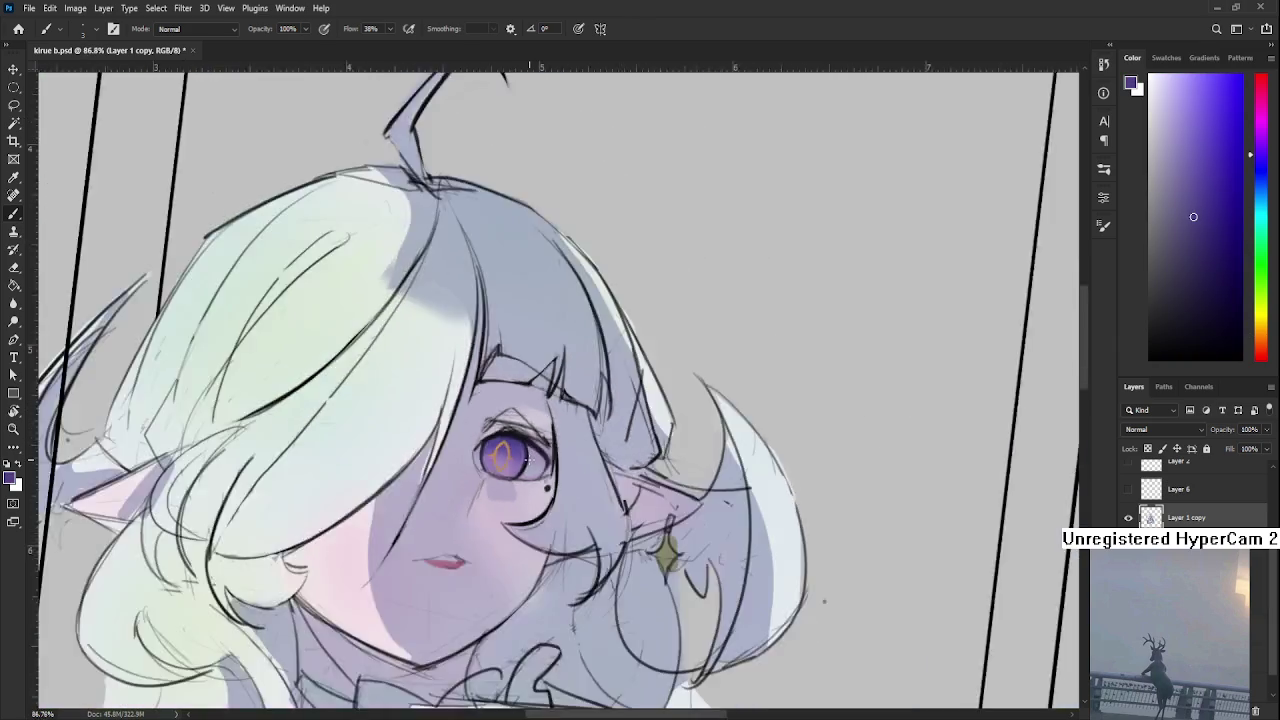
Level the view and hide the Hue/Saturation 1 check layer to see colour
{"action": "key", "text": "r"}
{"action": "key", "text": "Escape"}
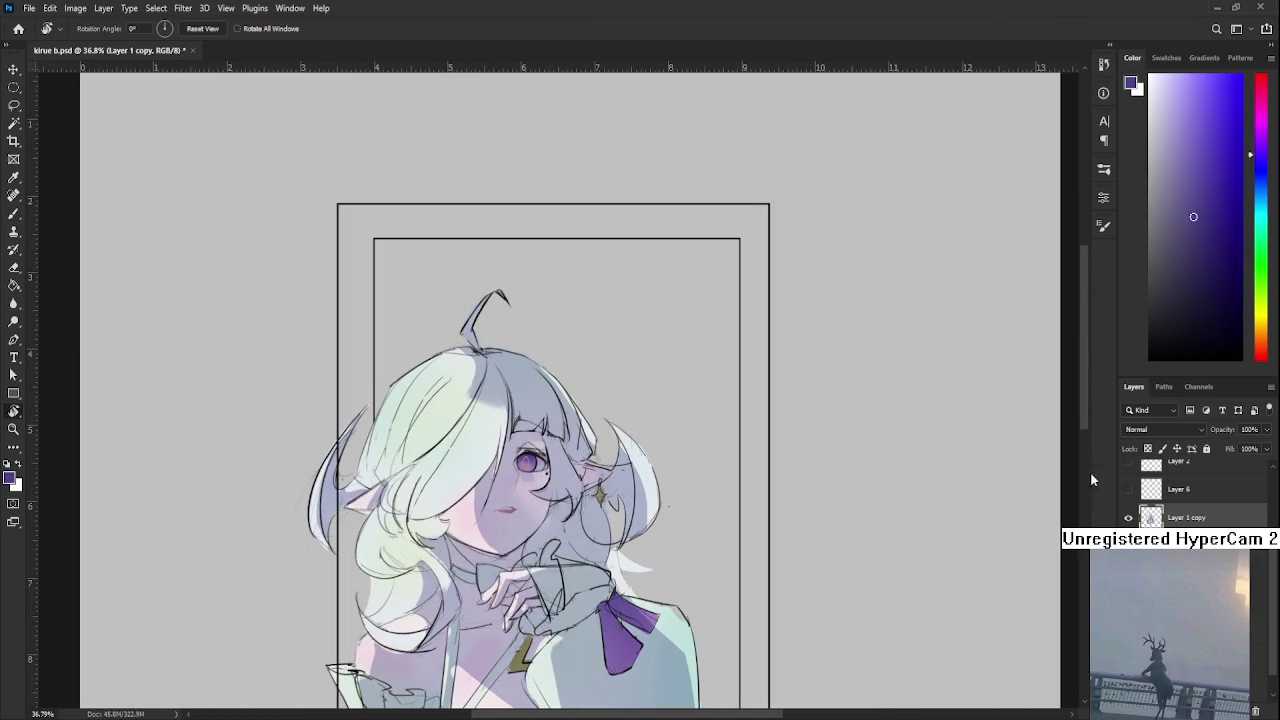
{"action": "scroll", "coordinate": [1180, 495], "scroll_direction": "up", "scroll_amount": 3}
{"action": "left_click", "coordinate": [1131, 476]}
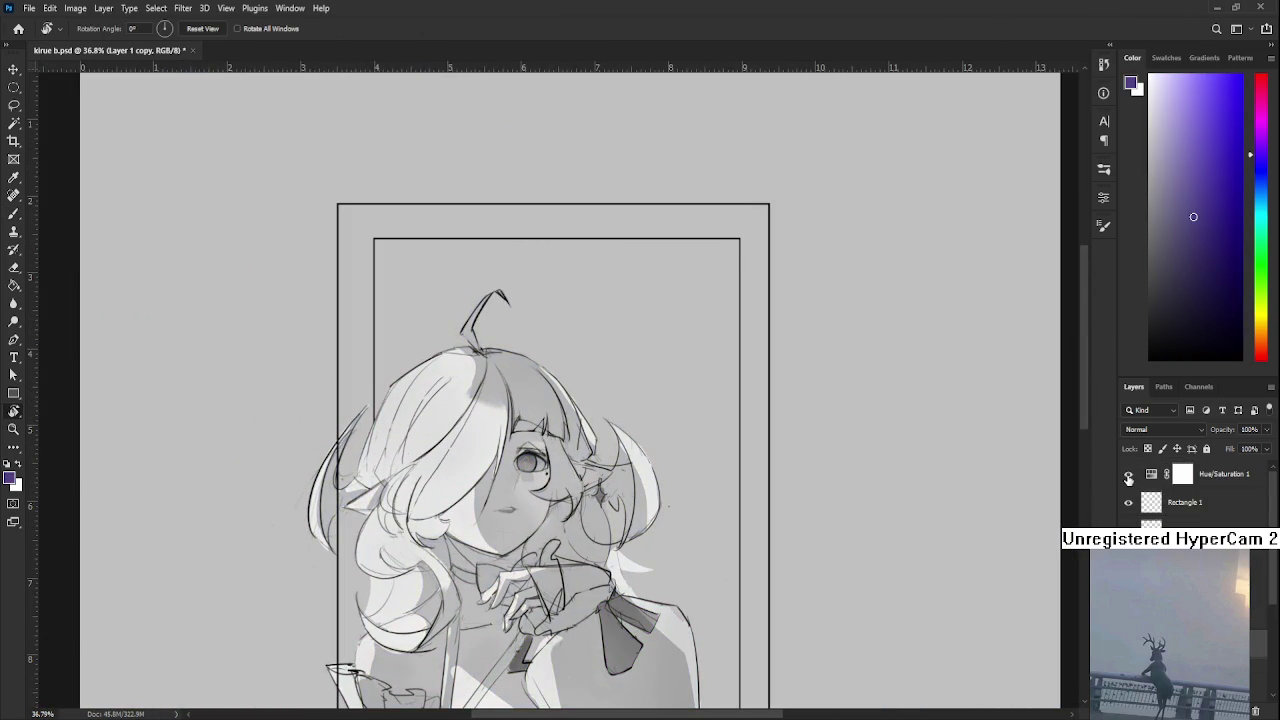
{"action": "left_click", "coordinate": [1130, 476]}
{"action": "left_click", "coordinate": [1131, 476]}
Zoom in on the eye and sample the sigil's gold with the Brush
{"action": "scroll", "coordinate": [466, 457], "scroll_direction": "up", "scroll_amount": 2}
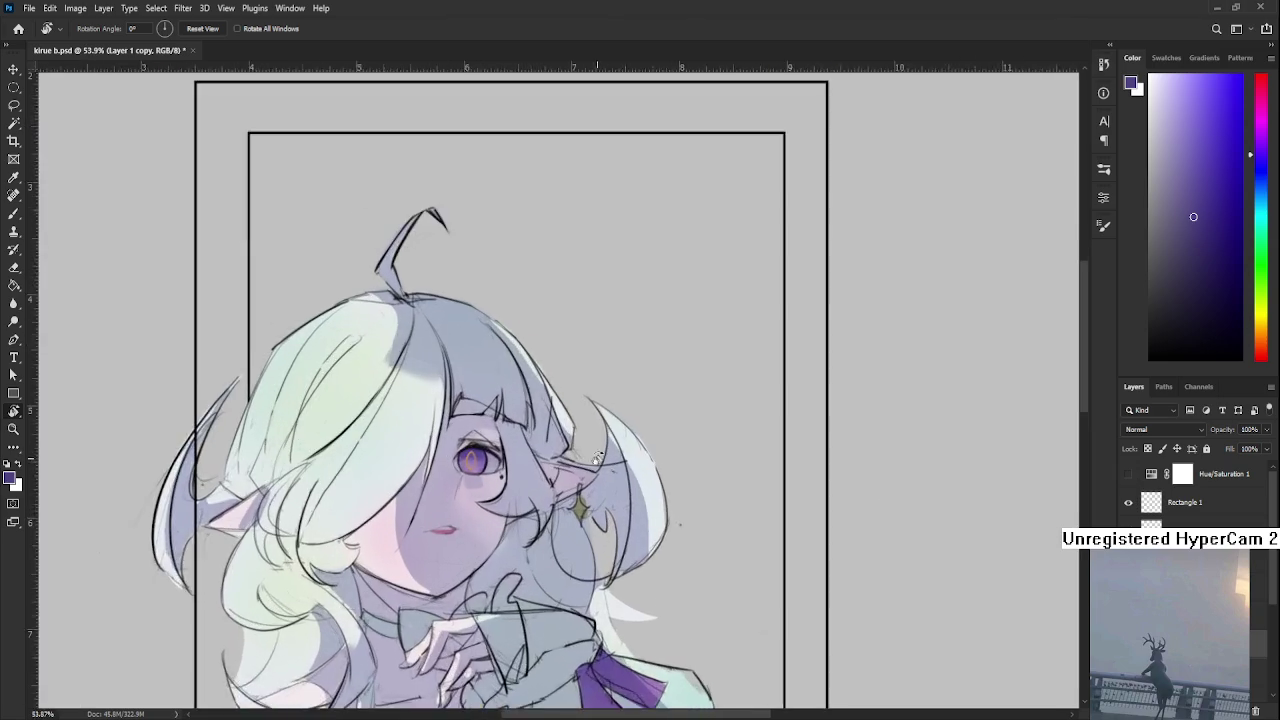
{"action": "scroll", "coordinate": [466, 457], "scroll_direction": "up", "scroll_amount": 3}
{"action": "scroll", "coordinate": [466, 457], "scroll_direction": "up", "scroll_amount": 3}
{"action": "scroll", "coordinate": [466, 457], "scroll_direction": "up", "scroll_amount": 3}
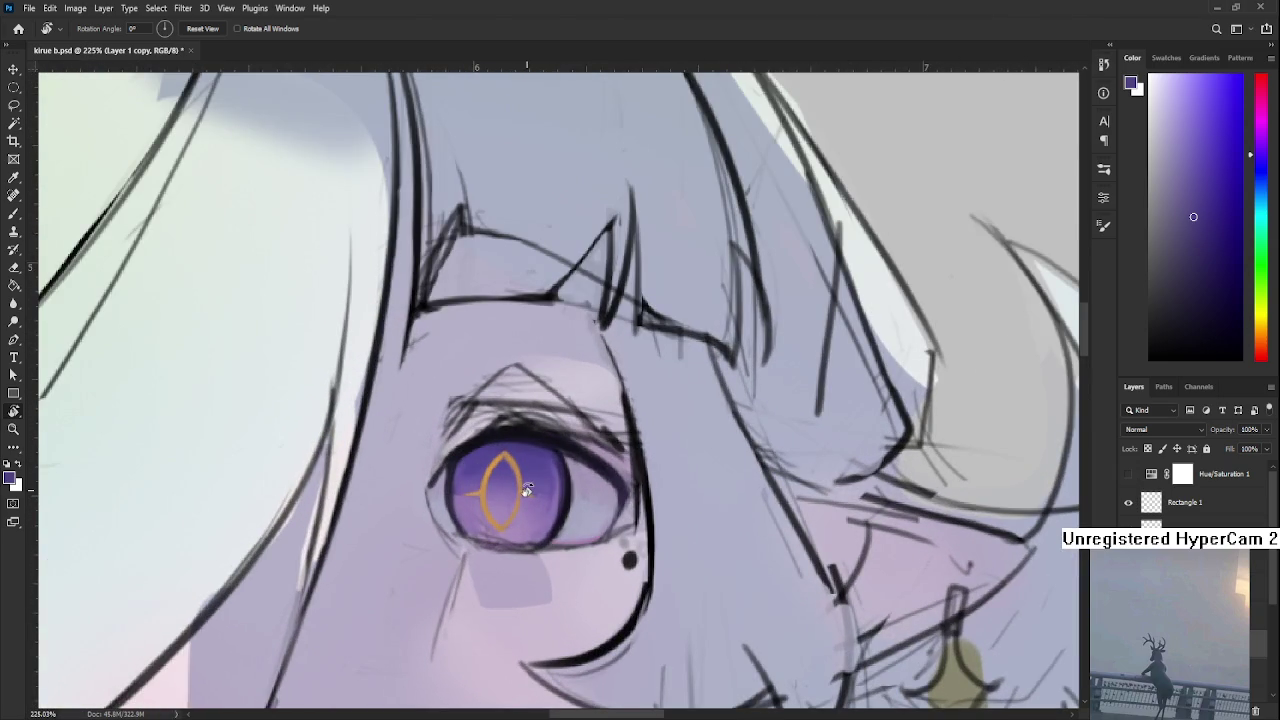
{"action": "key", "text": "b"}
{"action": "left_click", "coordinate": [493, 503], "text": "alt"}
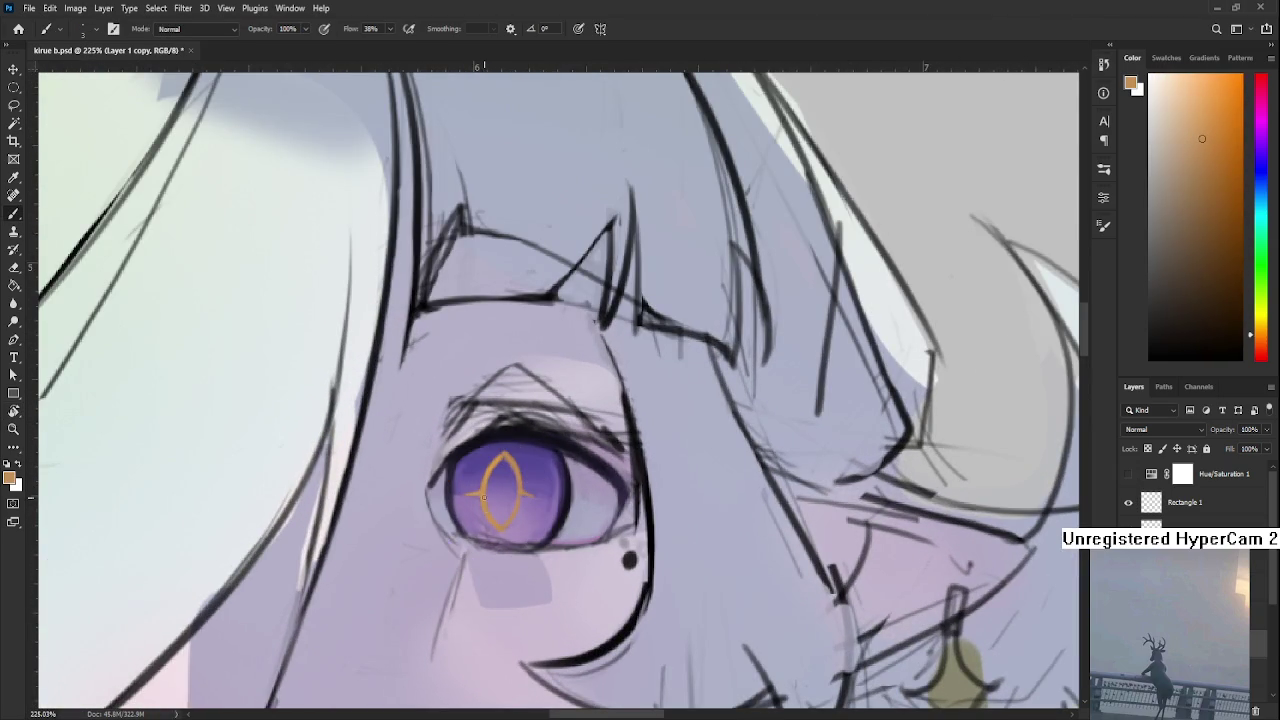
Sample iris purples and a muted mauve while adjusting zoom on the eye
{"action": "left_click", "coordinate": [503, 505], "text": "alt"}
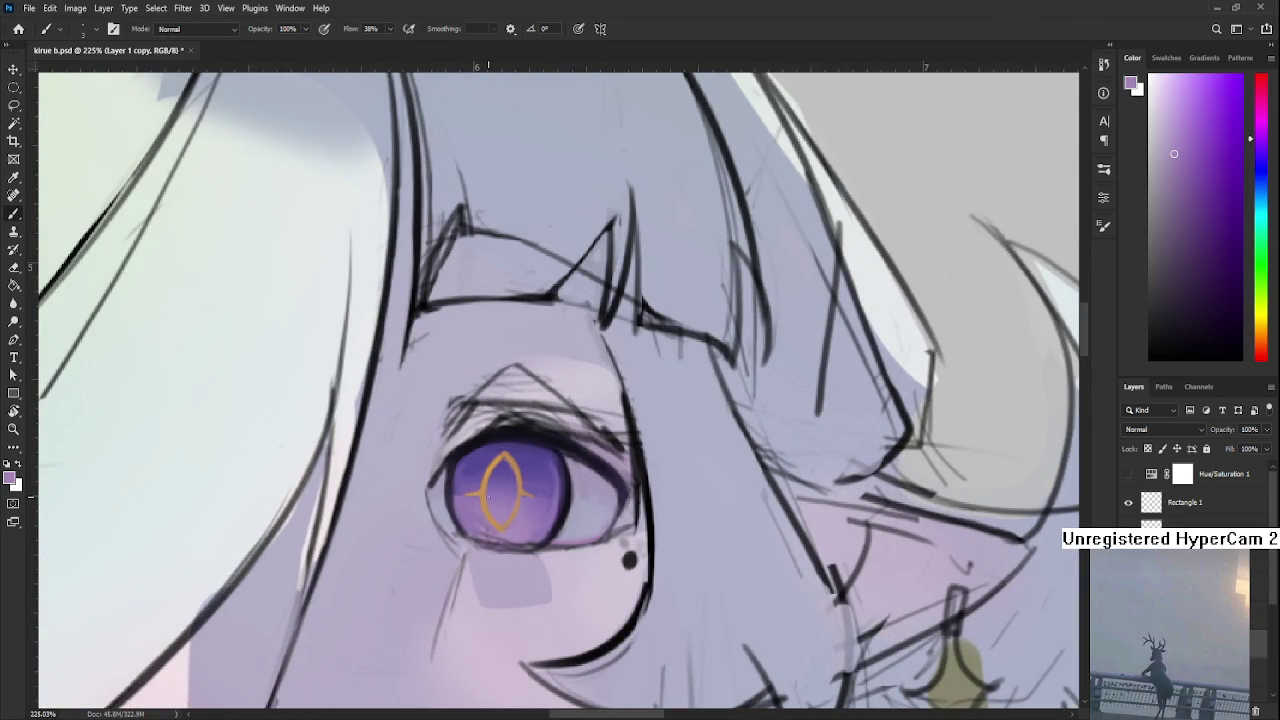
{"action": "left_click", "coordinate": [508, 522], "text": "alt"}
{"action": "left_click", "coordinate": [520, 474], "text": "alt"}
{"action": "scroll", "coordinate": [520, 474], "scroll_direction": "down", "scroll_amount": 2}
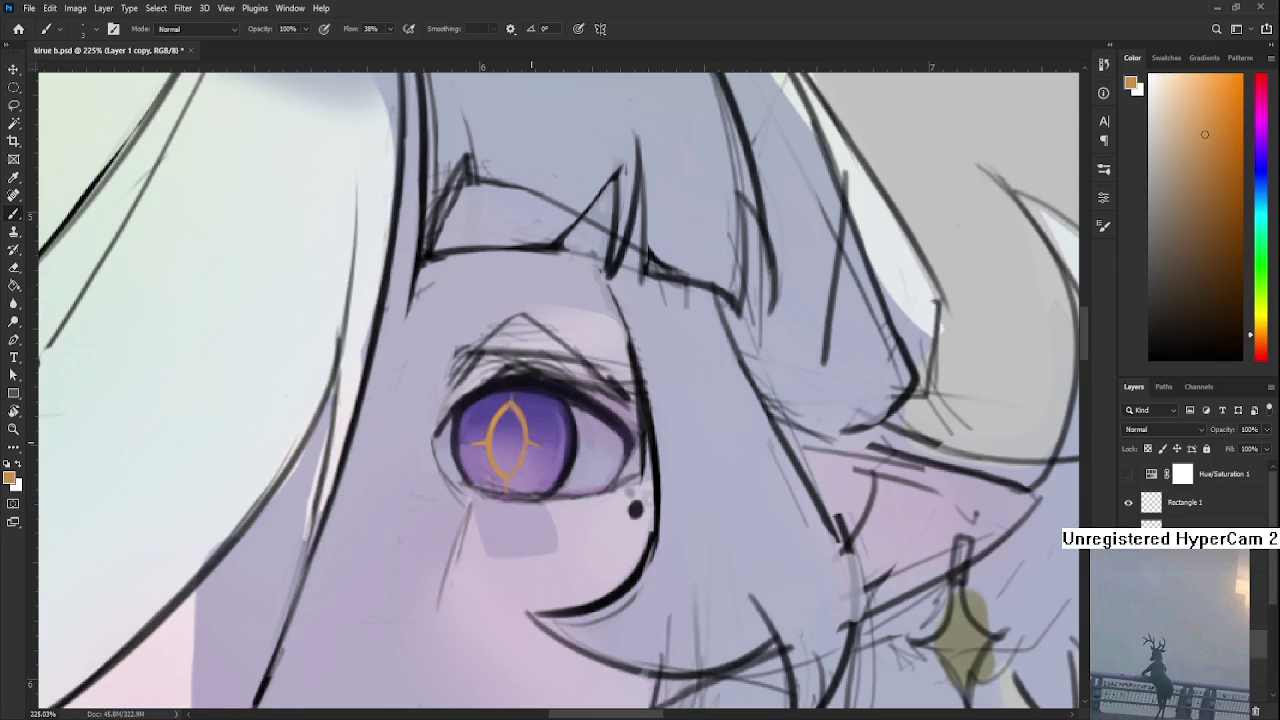
{"action": "scroll", "coordinate": [531, 430], "scroll_direction": "down", "scroll_amount": 3}
{"action": "scroll", "coordinate": [526, 436], "scroll_direction": "down", "scroll_amount": 2}
{"action": "scroll", "coordinate": [526, 436], "scroll_direction": "up", "scroll_amount": 2}
{"action": "scroll", "coordinate": [490, 440], "scroll_direction": "up", "scroll_amount": 2}
{"action": "scroll", "coordinate": [490, 480], "scroll_direction": "up", "scroll_amount": 2}
{"action": "scroll", "coordinate": [490, 480], "scroll_direction": "up", "scroll_amount": 2}
Rotate and recentre the view on the eye while resampling iris purples
{"action": "key", "text": "r"}
{"action": "mouse_move", "coordinate": [604, 500]}
{"action": "left_mouse_down"}
{"action": "mouse_move", "coordinate": [437, 397]}
{"action": "mouse_move", "coordinate": [455, 436]}
{"action": "left_mouse_up"}
{"action": "left_click", "coordinate": [400, 378], "text": "alt"}
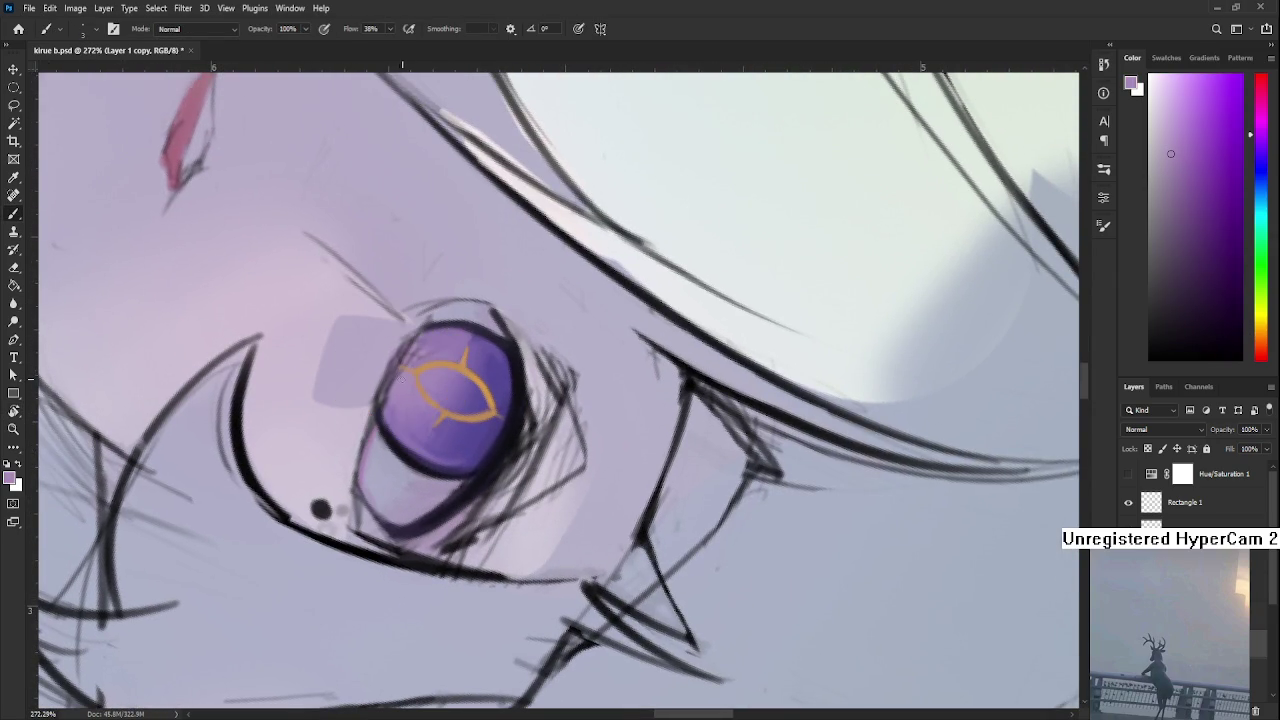
{"action": "left_click_drag", "start_coordinate": [400, 399], "coordinate": [381, 484]}
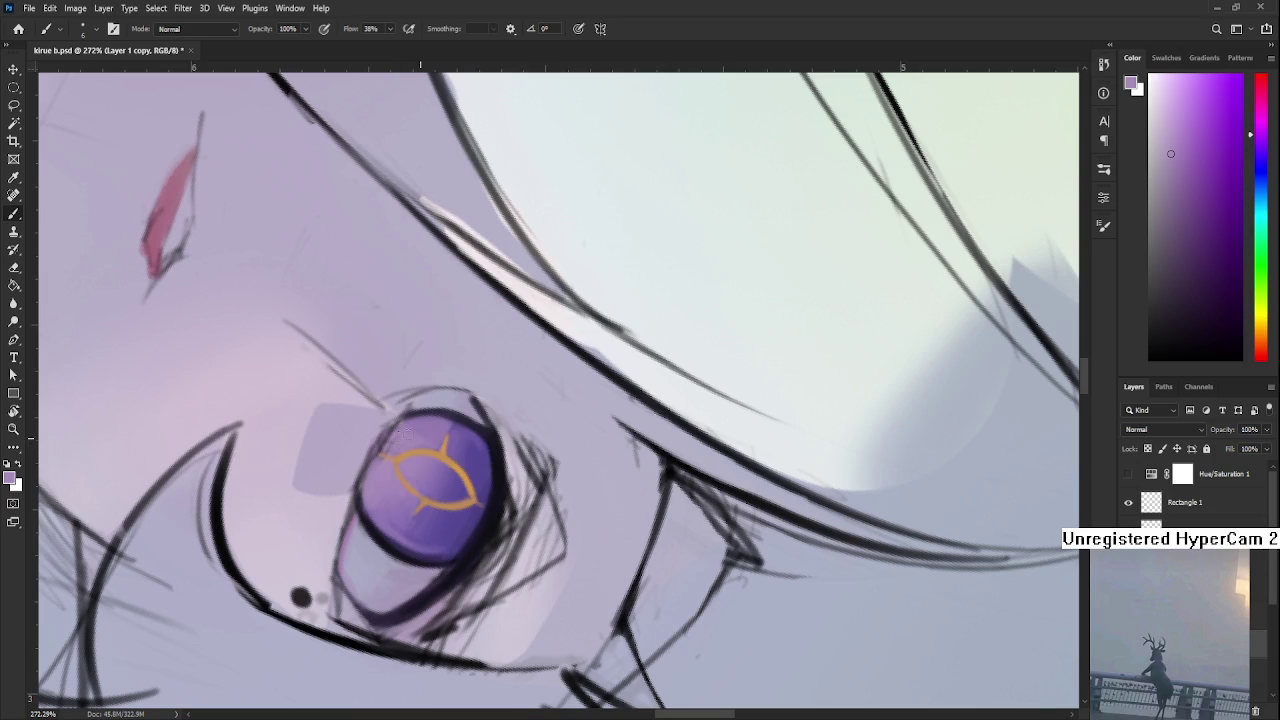
{"action": "left_click", "coordinate": [372, 478], "text": "alt"}
{"action": "left_click", "coordinate": [392, 437], "text": "alt"}
{"action": "key", "text": "r"}
{"action": "mouse_move", "coordinate": [427, 432]}
{"action": "left_mouse_down"}
{"action": "mouse_move", "coordinate": [427, 468]}
{"action": "mouse_move", "coordinate": [493, 531]}
{"action": "left_mouse_up"}
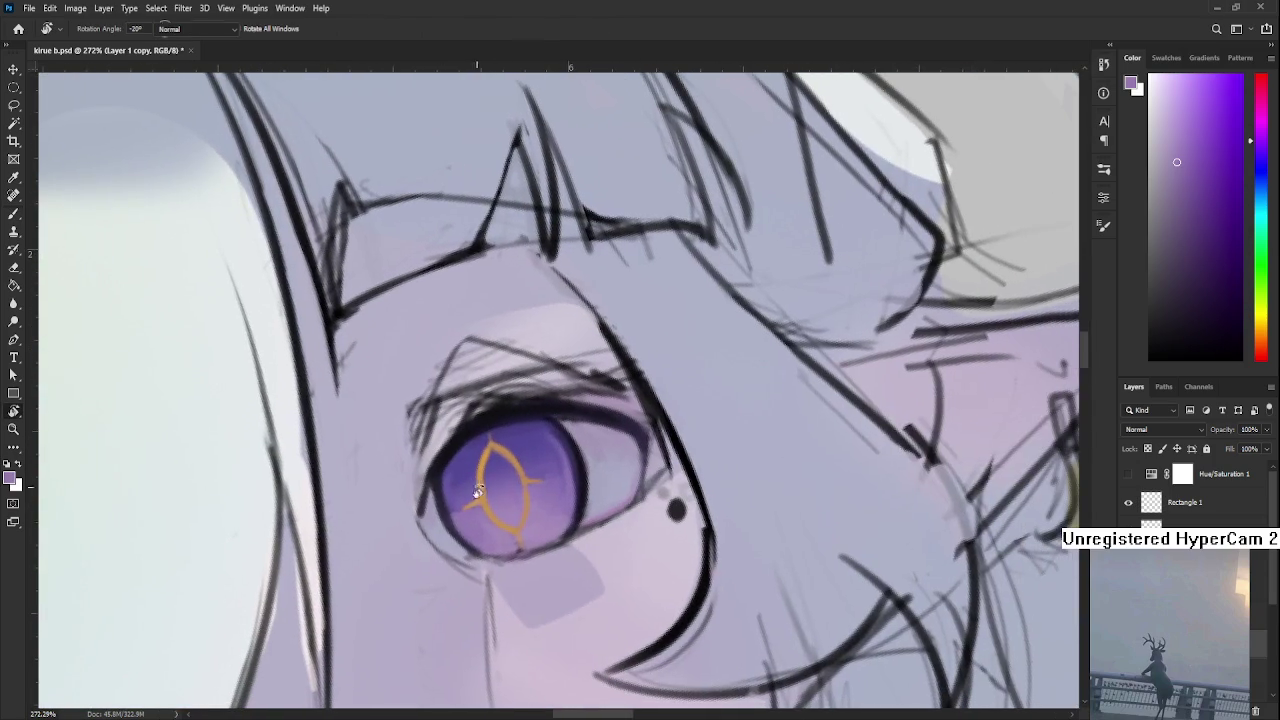
{"action": "key", "text": "b"}
Blend iris purples over the sigil's crossbar, softening the iris's right side with lavender
{"action": "left_click", "coordinate": [491, 530], "text": "alt"}
{"action": "left_click", "coordinate": [479, 532], "text": "alt"}
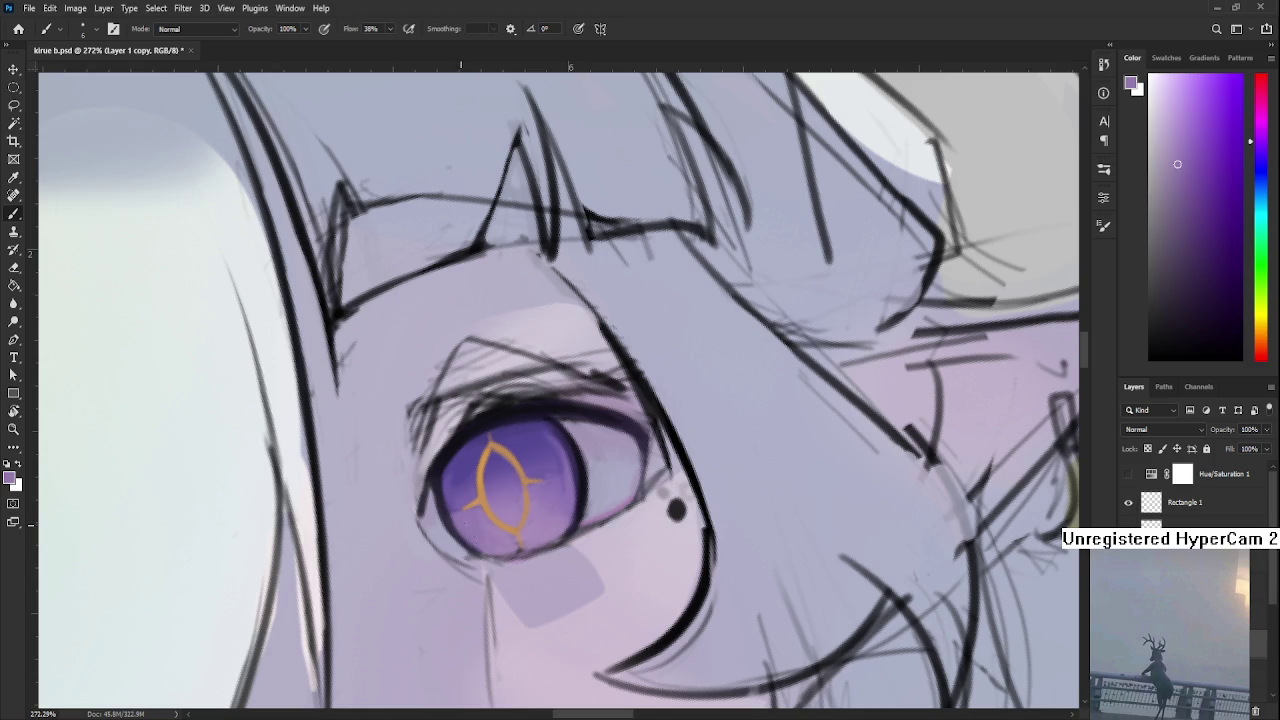
{"action": "left_click", "coordinate": [553, 526], "text": "alt"}
{"action": "left_click", "coordinate": [555, 458], "text": "alt"}
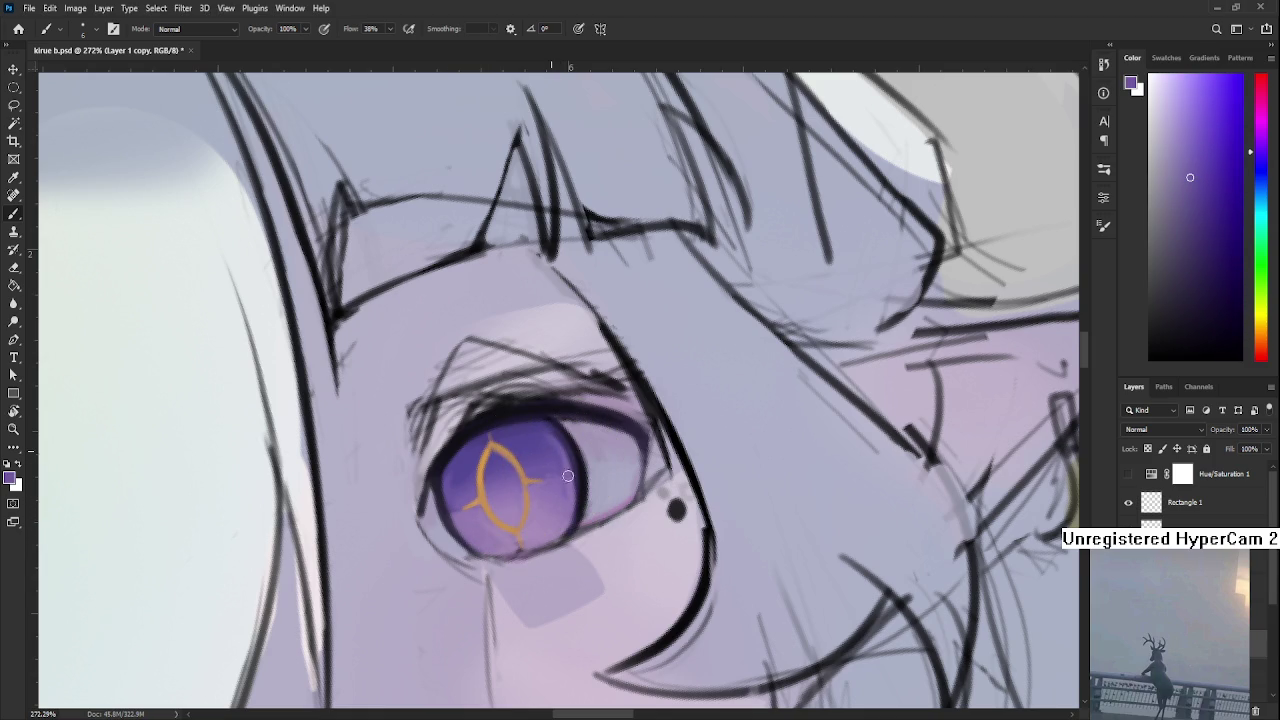
{"action": "left_click", "coordinate": [564, 487], "text": "alt"}
{"action": "left_click", "coordinate": [541, 446], "text": "alt"}
{"action": "left_click", "coordinate": [544, 447], "text": "alt"}
{"action": "left_click", "coordinate": [449, 457], "text": "alt"}
{"action": "scroll", "coordinate": [465, 465], "scroll_direction": "down", "scroll_amount": 3}
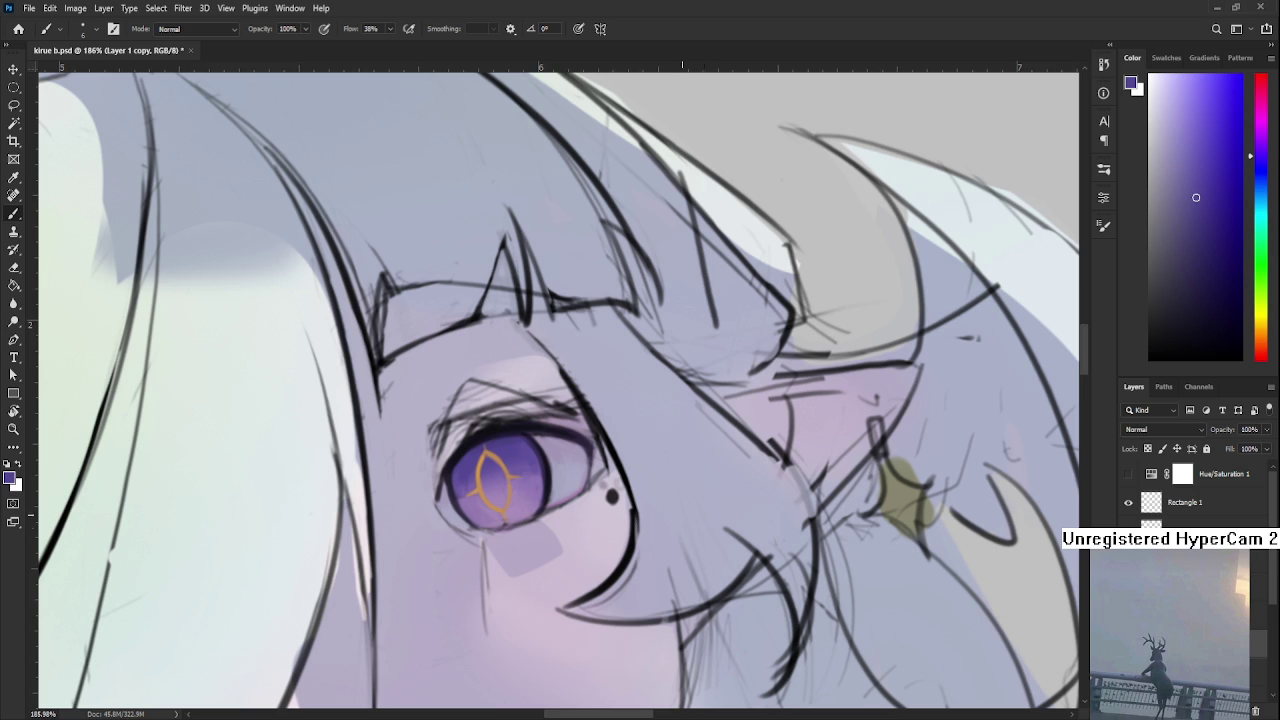
Shade the iris around the sigil with sampled pink-purples, then zoom out to the framed portrait
{"action": "scroll", "coordinate": [517, 539], "scroll_direction": "up", "scroll_amount": 1}
{"action": "left_click", "coordinate": [493, 514], "text": "alt"}
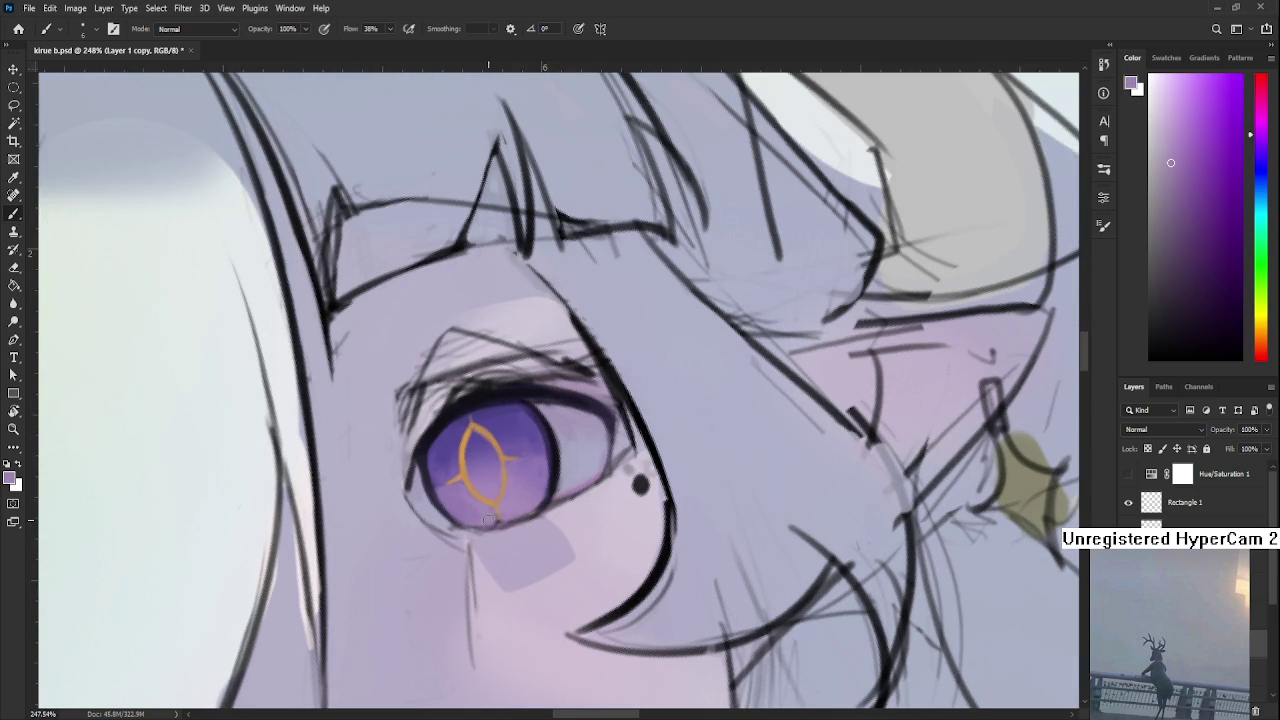
{"action": "left_click", "coordinate": [500, 511], "text": "alt"}
{"action": "left_click", "coordinate": [490, 518], "text": "alt"}
{"action": "left_click", "coordinate": [549, 482], "text": "alt"}
{"action": "left_click", "coordinate": [537, 486], "text": "alt"}
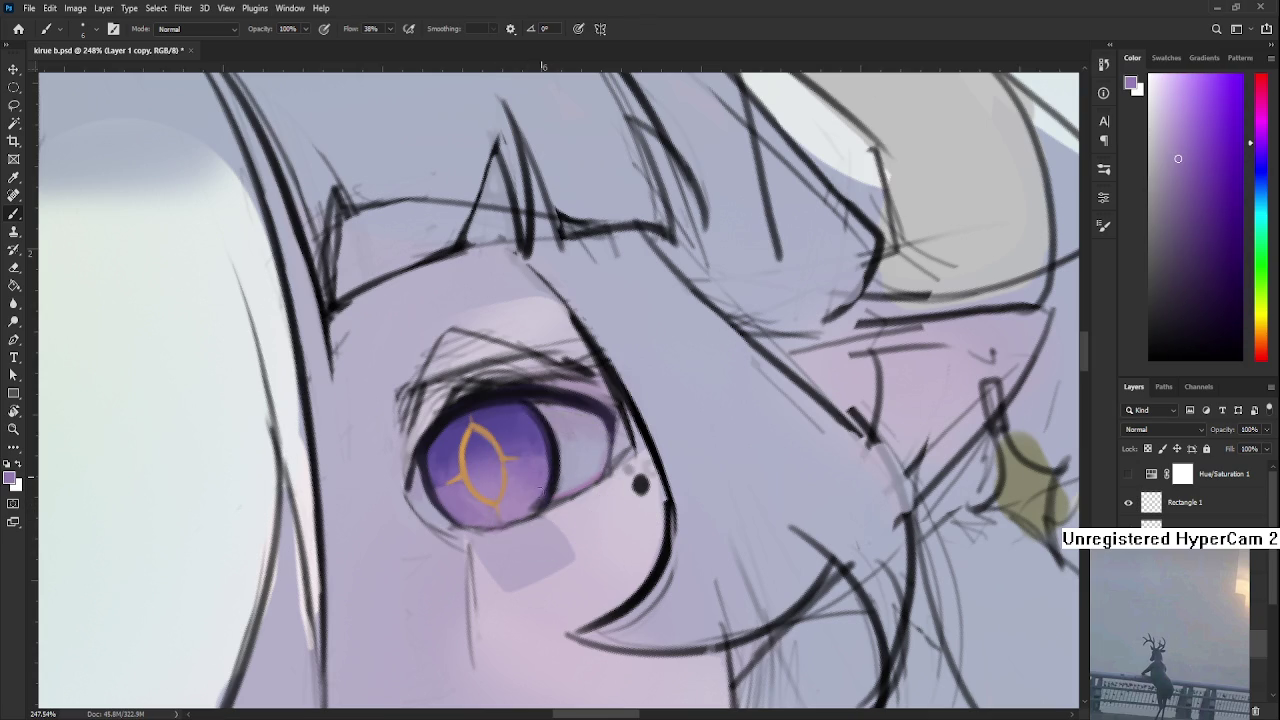
{"action": "scroll", "coordinate": [540, 497], "scroll_direction": "down", "scroll_amount": 3}
{"action": "scroll", "coordinate": [540, 497], "scroll_direction": "down", "scroll_amount": 3}
{"action": "key", "text": "r"}
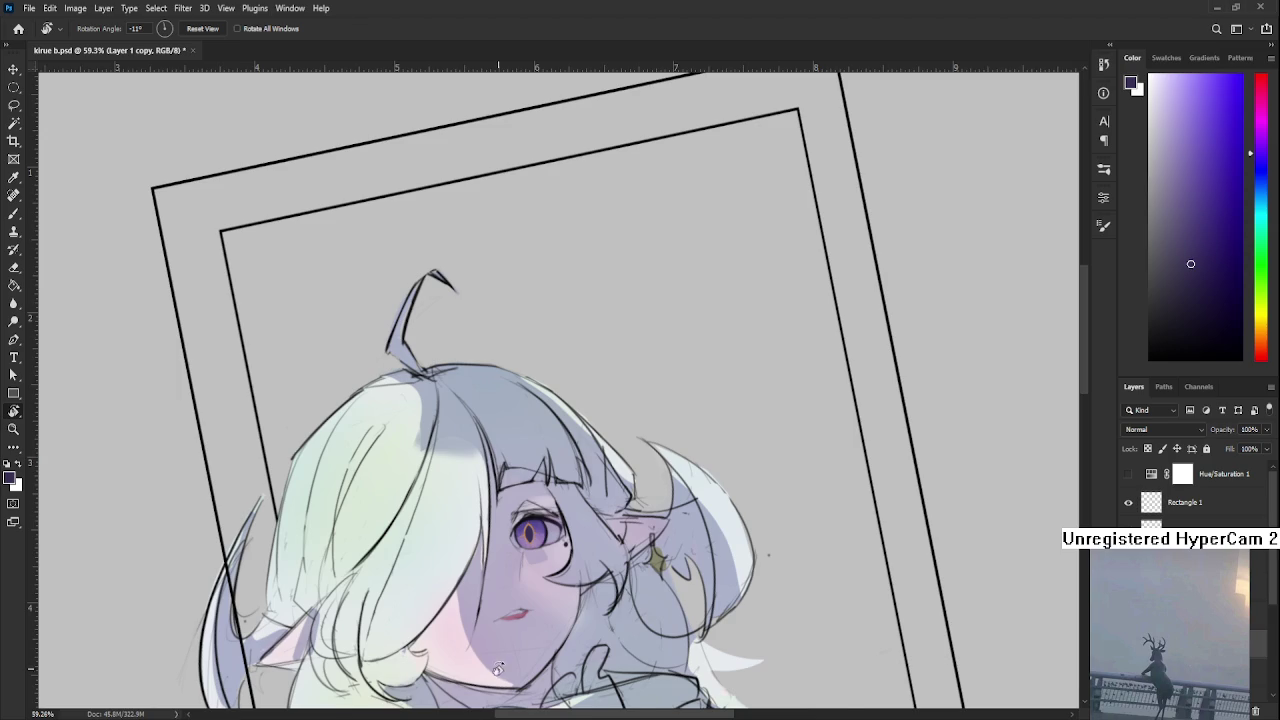
Zoom in on the eye and sample dark and lighter iris purples for the pupil
{"action": "scroll", "coordinate": [527, 592], "scroll_direction": "down", "scroll_amount": 1}
{"action": "scroll", "coordinate": [527, 592], "scroll_direction": "up", "scroll_amount": 3}
{"action": "scroll", "coordinate": [527, 592], "scroll_direction": "up", "scroll_amount": 3}
{"action": "key", "text": "b"}
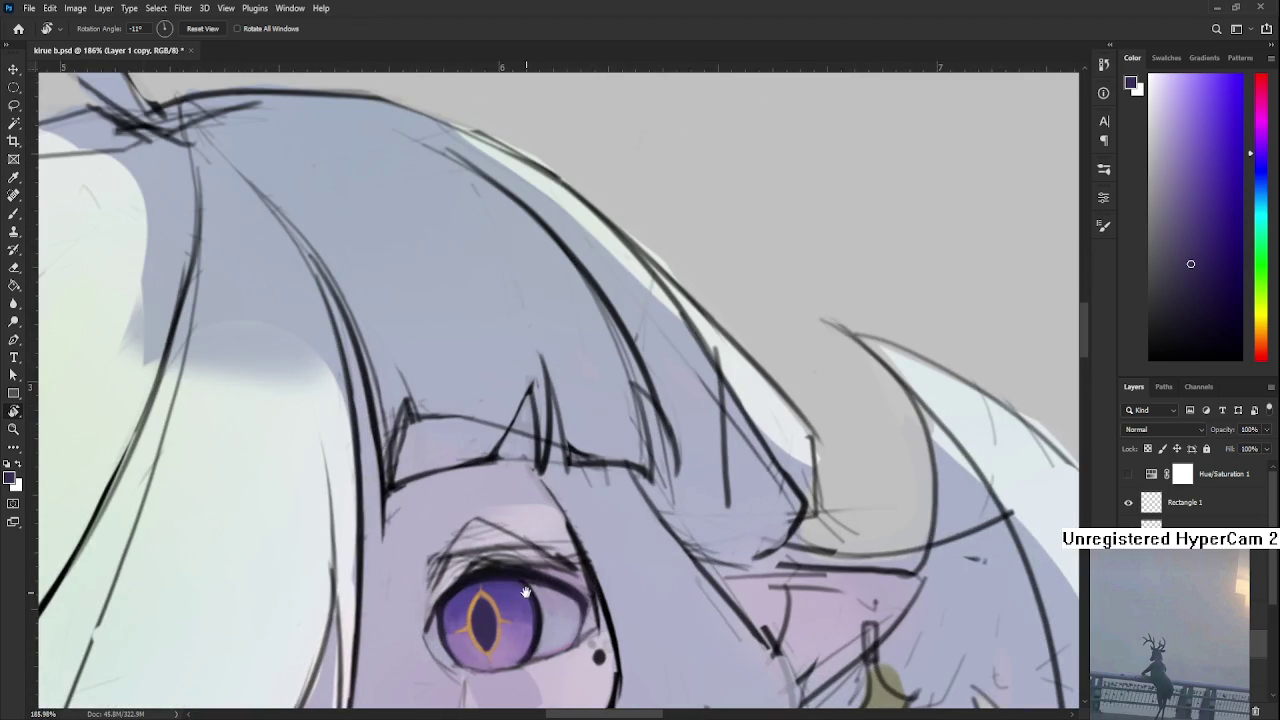
{"action": "scroll", "coordinate": [510, 520], "scroll_direction": "up", "scroll_amount": 2}
{"action": "left_click", "coordinate": [478, 500], "text": "alt"}
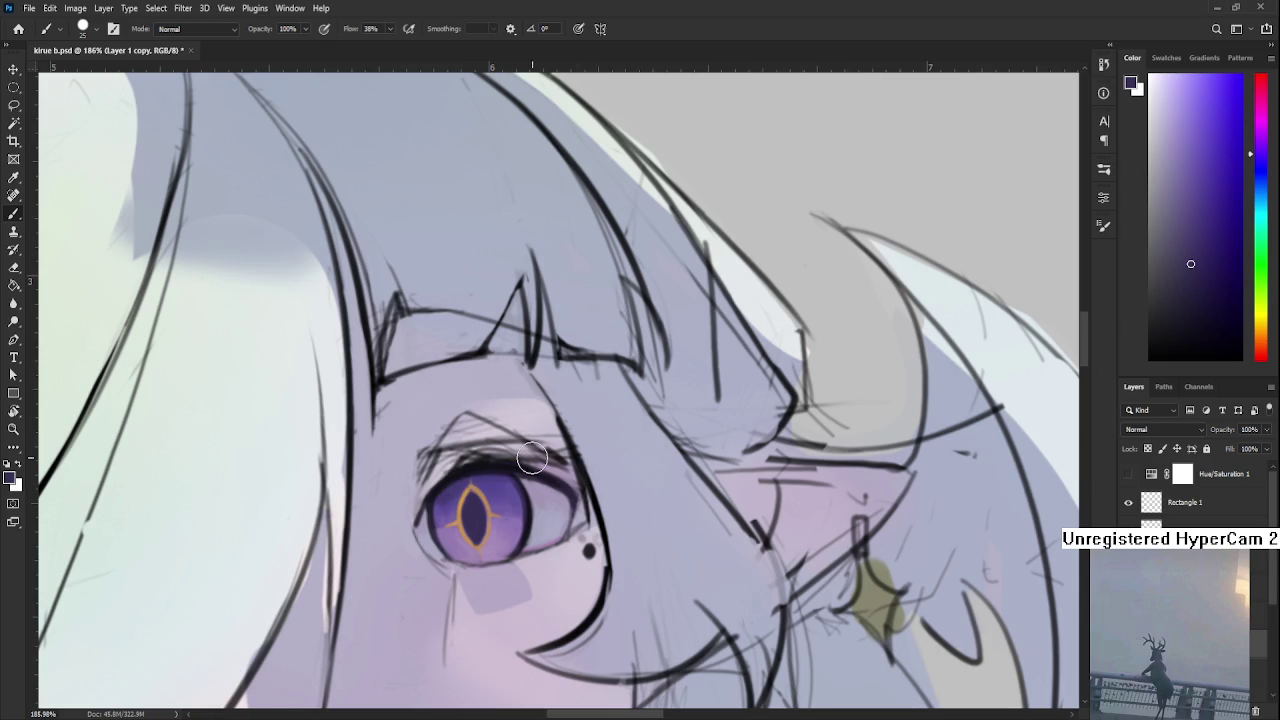
{"action": "left_click", "coordinate": [506, 484], "text": "alt"}
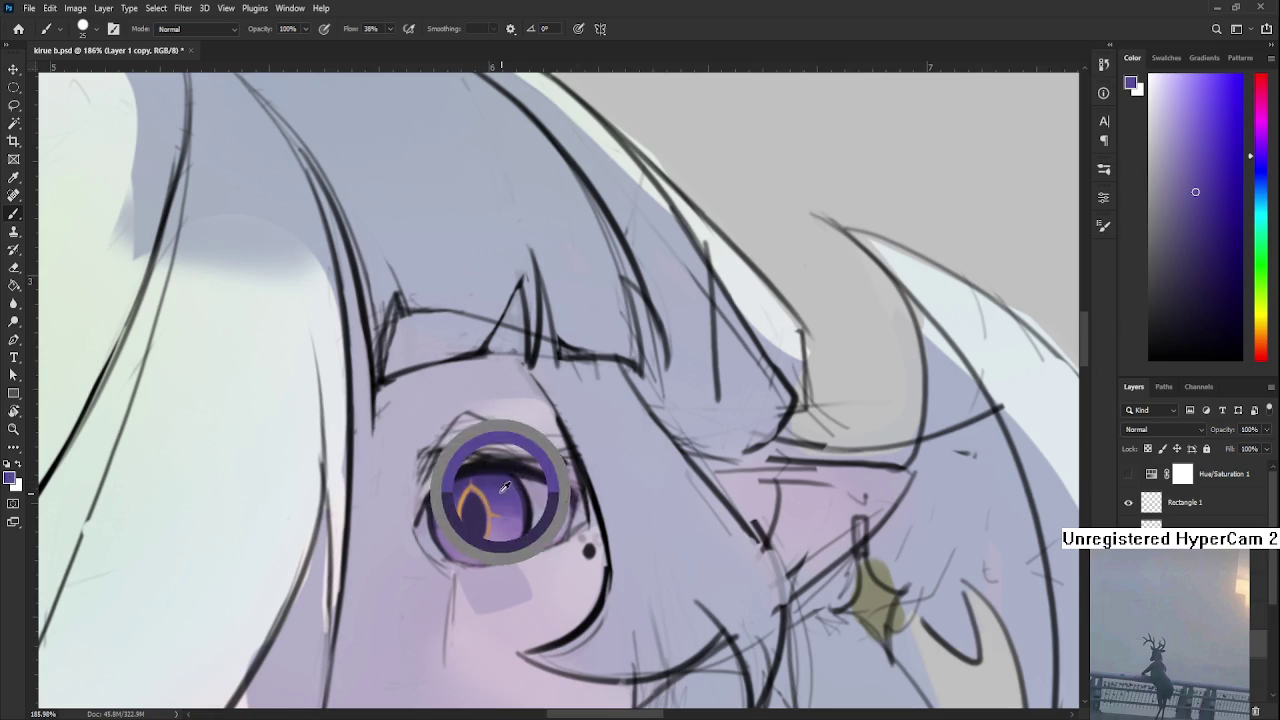
{"action": "scroll", "coordinate": [534, 480], "scroll_direction": "down", "scroll_amount": 1}
{"action": "scroll", "coordinate": [534, 480], "scroll_direction": "up", "scroll_amount": 3}
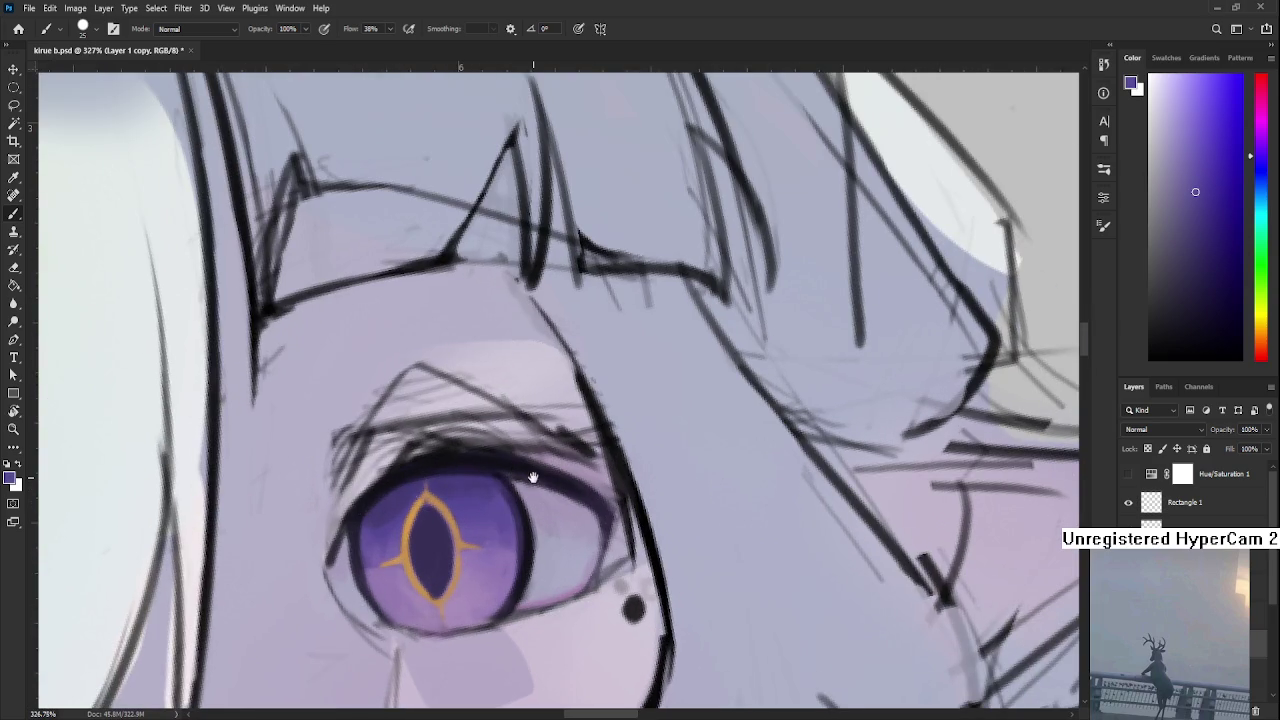
Work the dark slit pupil with sampled darker purples, recentring the eye
{"action": "left_click", "coordinate": [421, 503], "text": "alt"}
{"action": "left_click", "coordinate": [414, 526], "text": "alt"}
{"action": "left_click", "coordinate": [429, 503], "text": "alt"}
{"action": "left_click", "coordinate": [518, 512], "text": "alt"}
{"action": "mouse_move", "coordinate": [469, 546]}
{"action": "left_mouse_down"}
{"action": "mouse_move", "coordinate": [479, 518]}
{"action": "mouse_move", "coordinate": [470, 525]}
{"action": "left_mouse_up"}
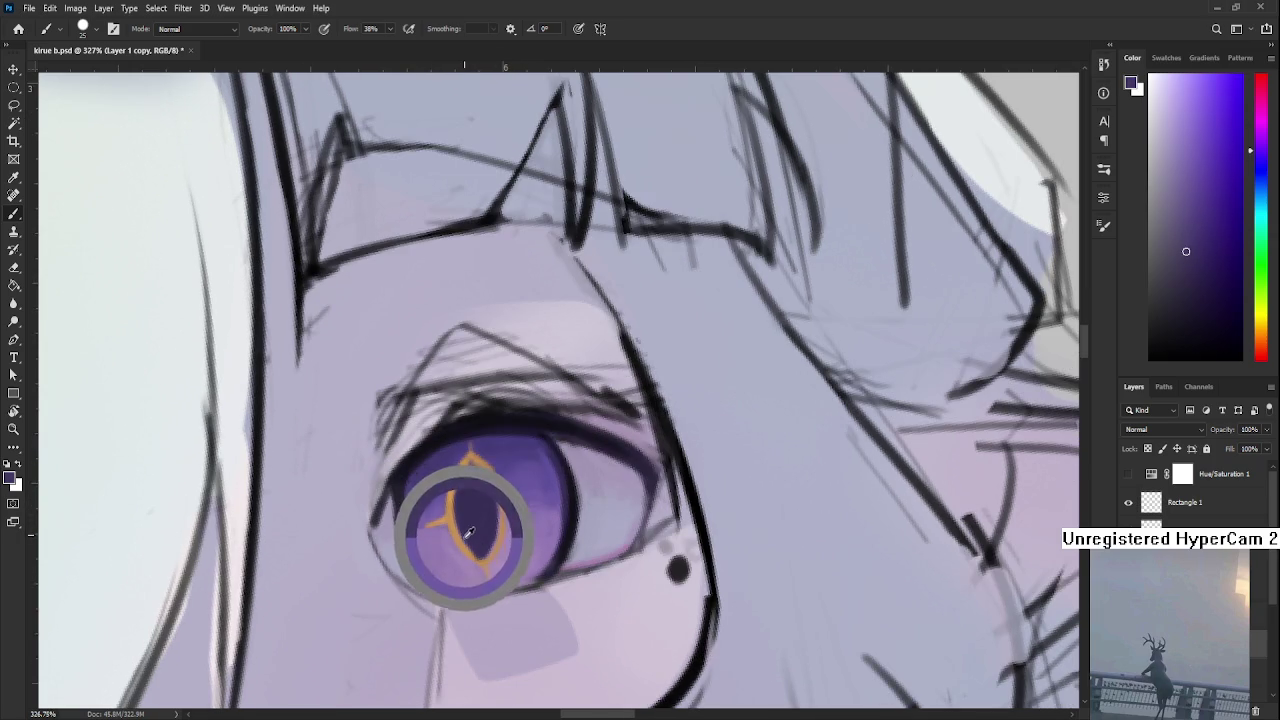
{"action": "left_click", "coordinate": [443, 520], "text": "alt"}
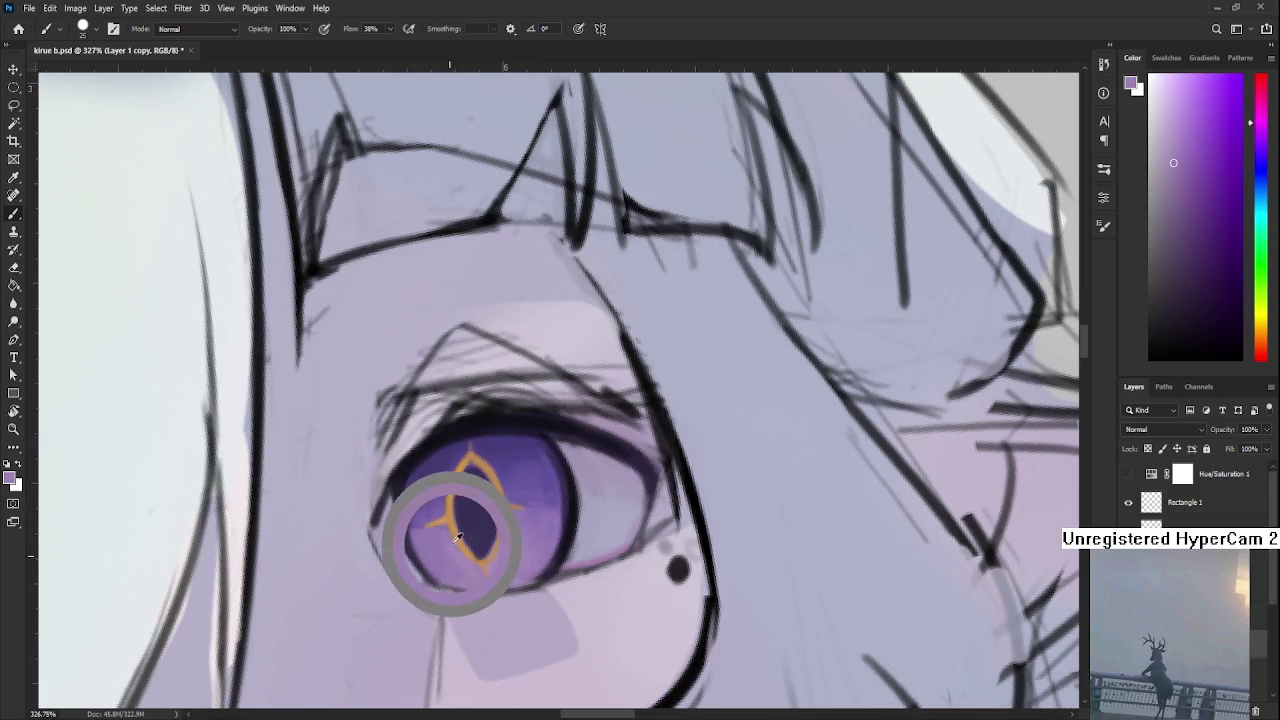
Shrink the brush and shift the sampled sigil gold to a darker rust-orange
{"action": "key", "text": "bracketleft"}
{"action": "key", "text": "bracketleft"}
{"action": "key", "text": "bracketleft"}
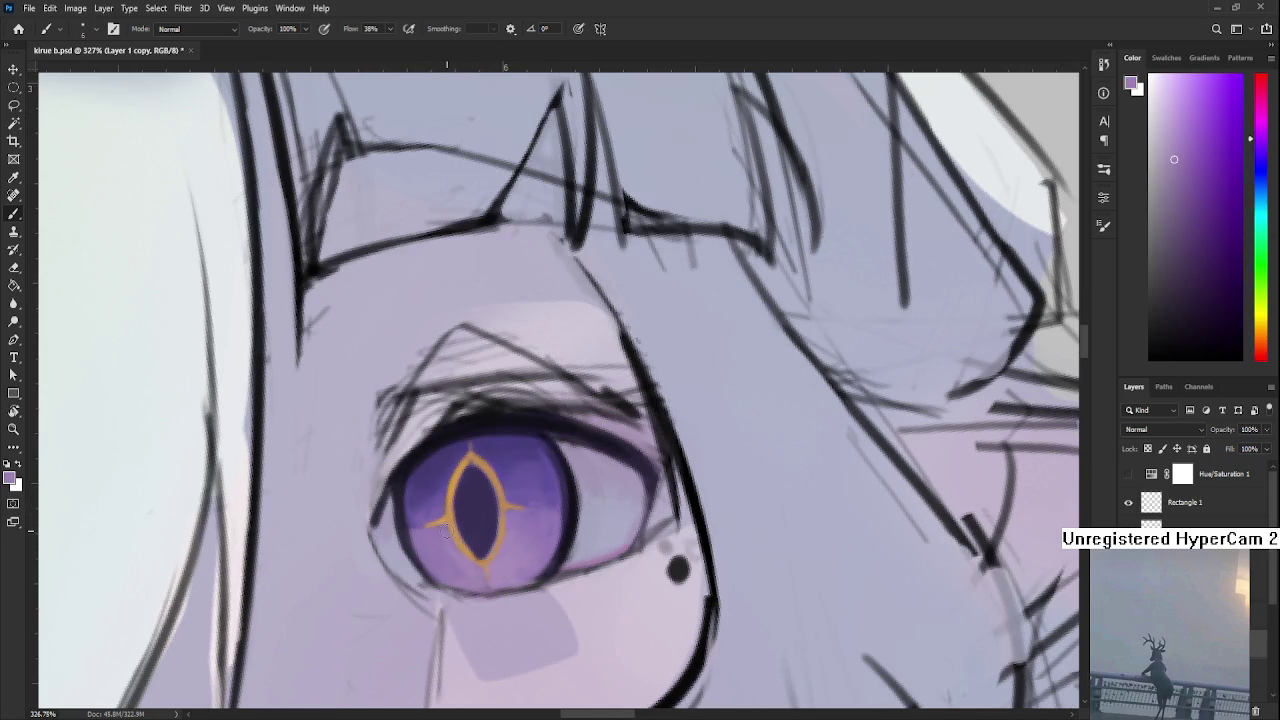
{"action": "left_click", "coordinate": [445, 520], "text": "alt"}
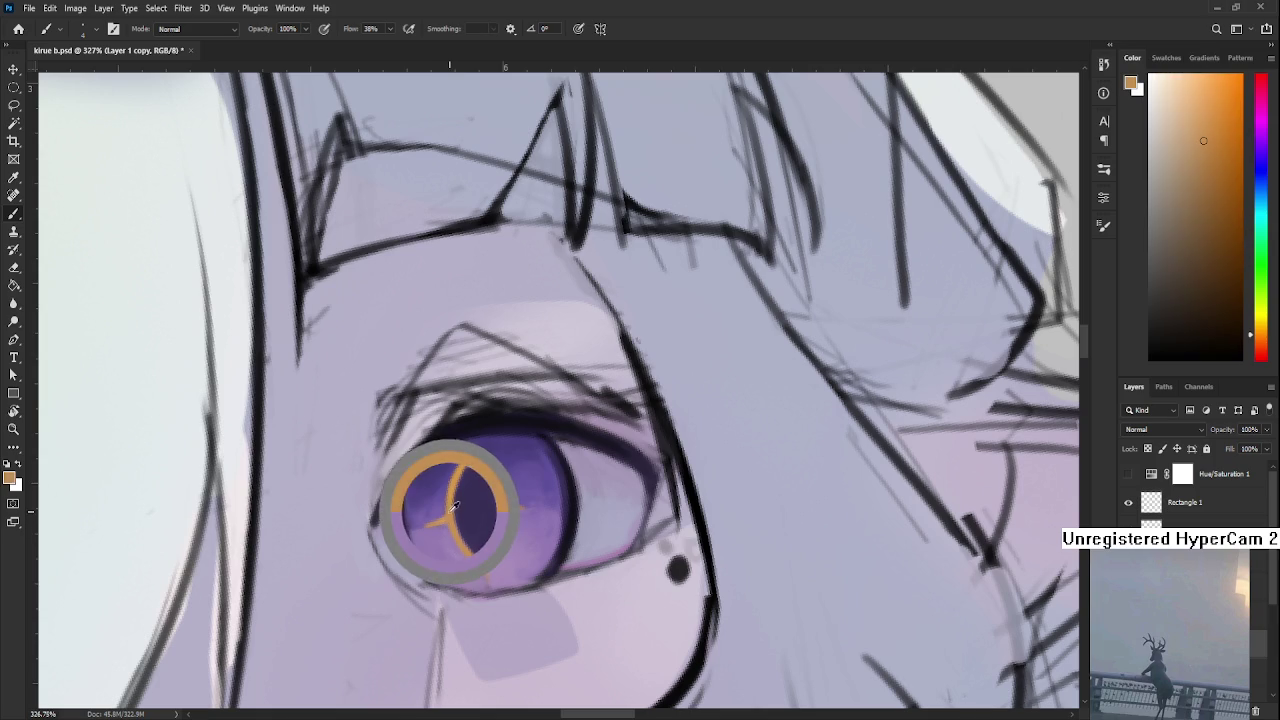
{"action": "left_click_drag", "start_coordinate": [1260, 335], "coordinate": [1260, 341]}
{"action": "left_click_drag", "start_coordinate": [1205, 145], "coordinate": [1216, 168]}
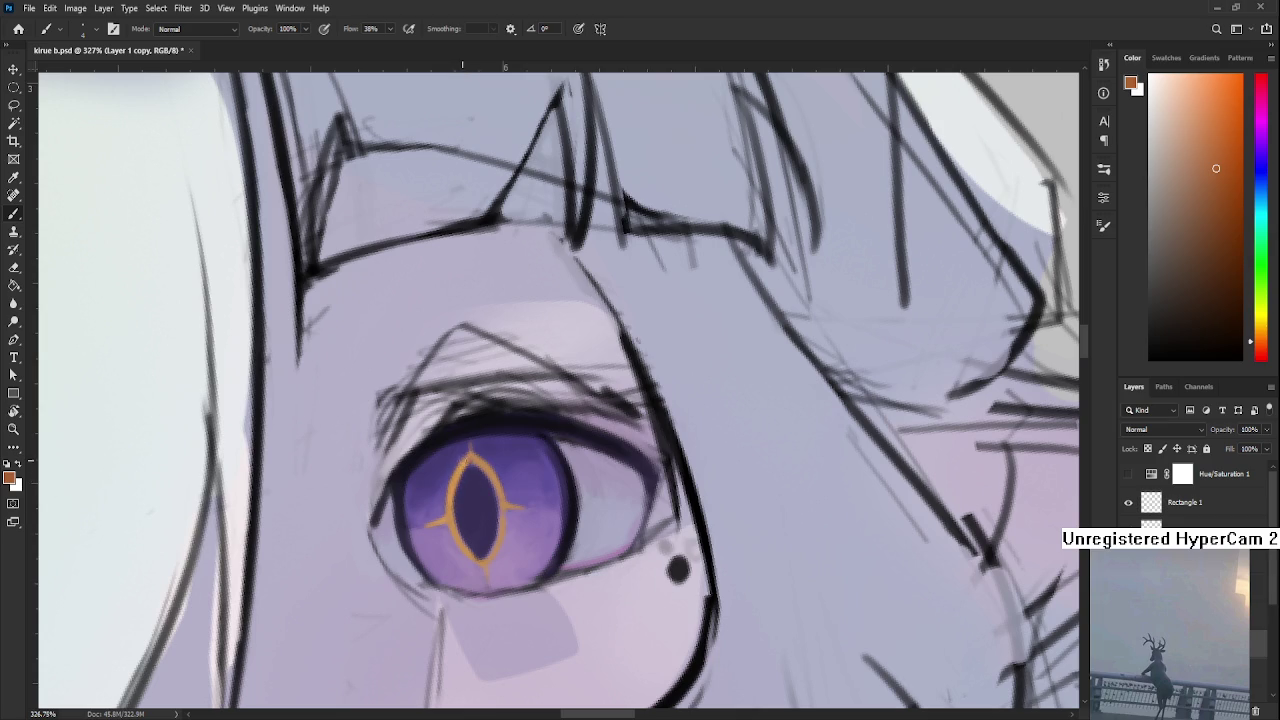
{"action": "left_click_drag", "start_coordinate": [482, 494], "coordinate": [478, 454]}
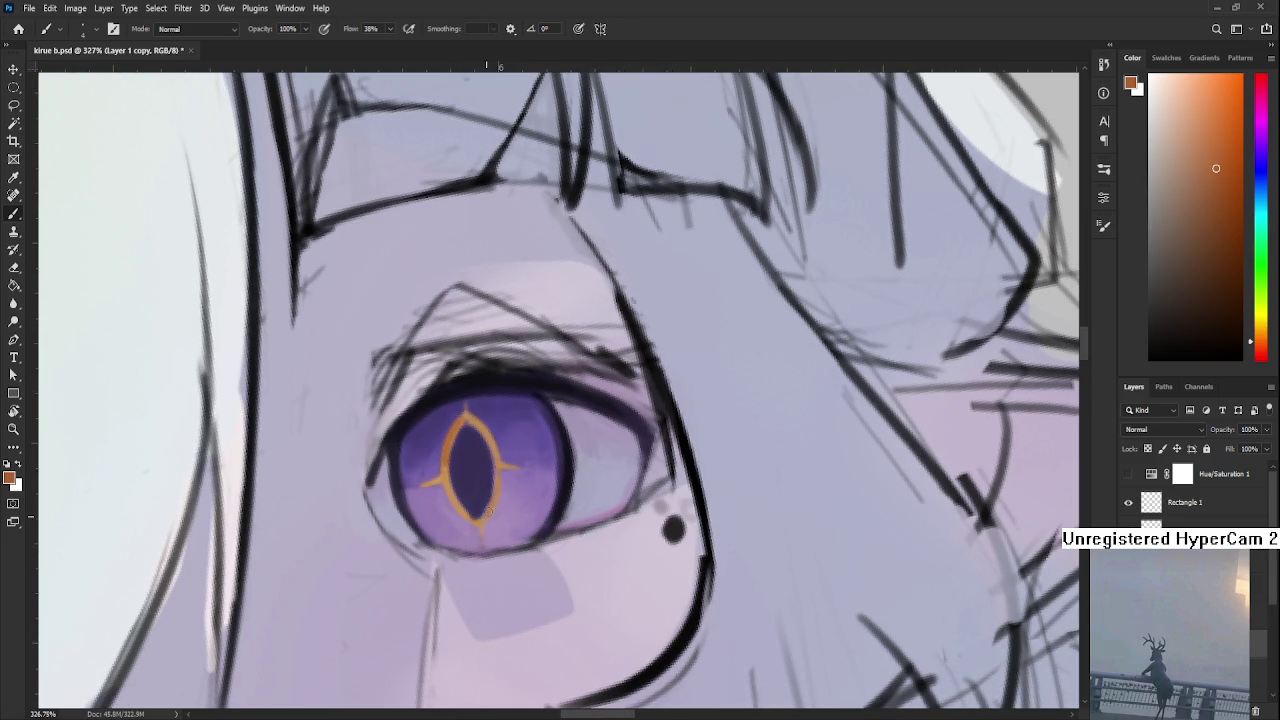
{"action": "scroll", "coordinate": [498, 470], "scroll_direction": "down", "scroll_amount": 4}
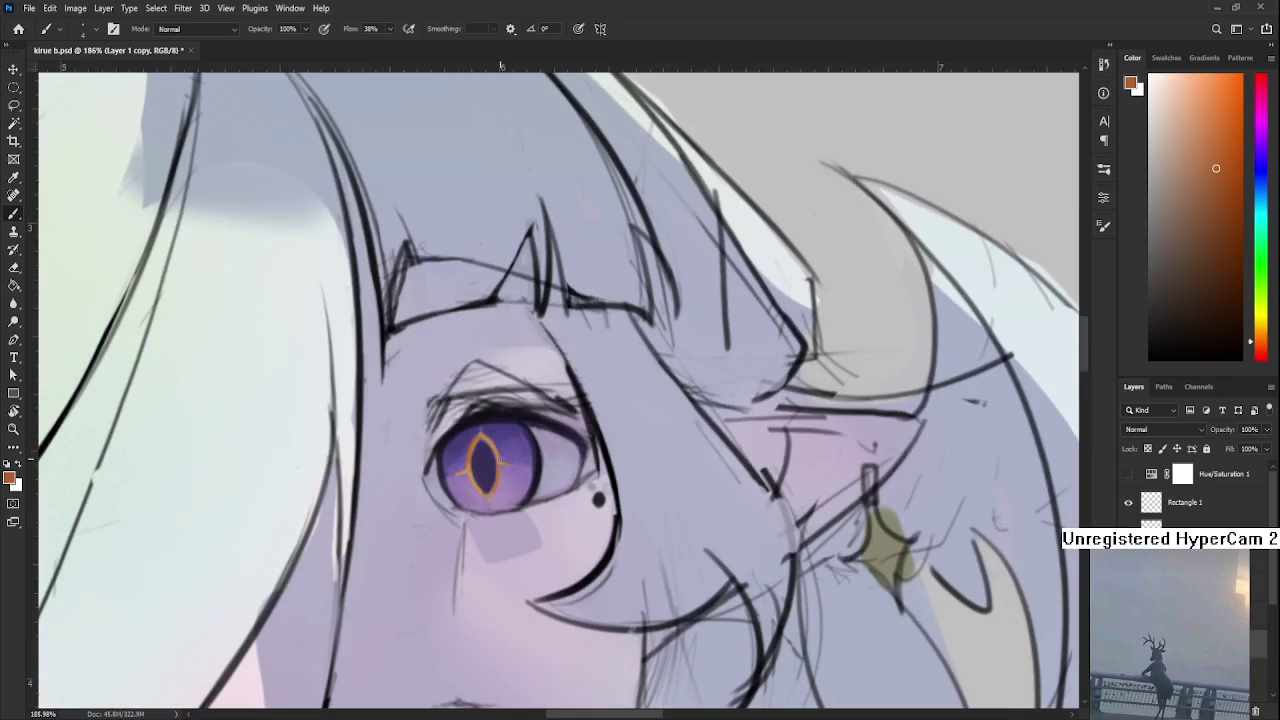
Test a dark purple stroke along the pupil's left edge, then undo it
{"action": "scroll", "coordinate": [505, 462], "scroll_direction": "down", "scroll_amount": 1}
{"action": "scroll", "coordinate": [505, 458], "scroll_direction": "up", "scroll_amount": 3}
{"action": "scroll", "coordinate": [480, 460], "scroll_direction": "up", "scroll_amount": 2}
{"action": "key", "text": "r"}
{"action": "mouse_move", "coordinate": [449, 463]}
{"action": "left_mouse_down"}
{"action": "mouse_move", "coordinate": [415, 465]}
{"action": "mouse_move", "coordinate": [414, 491]}
{"action": "left_mouse_up"}
{"action": "key", "text": "b"}
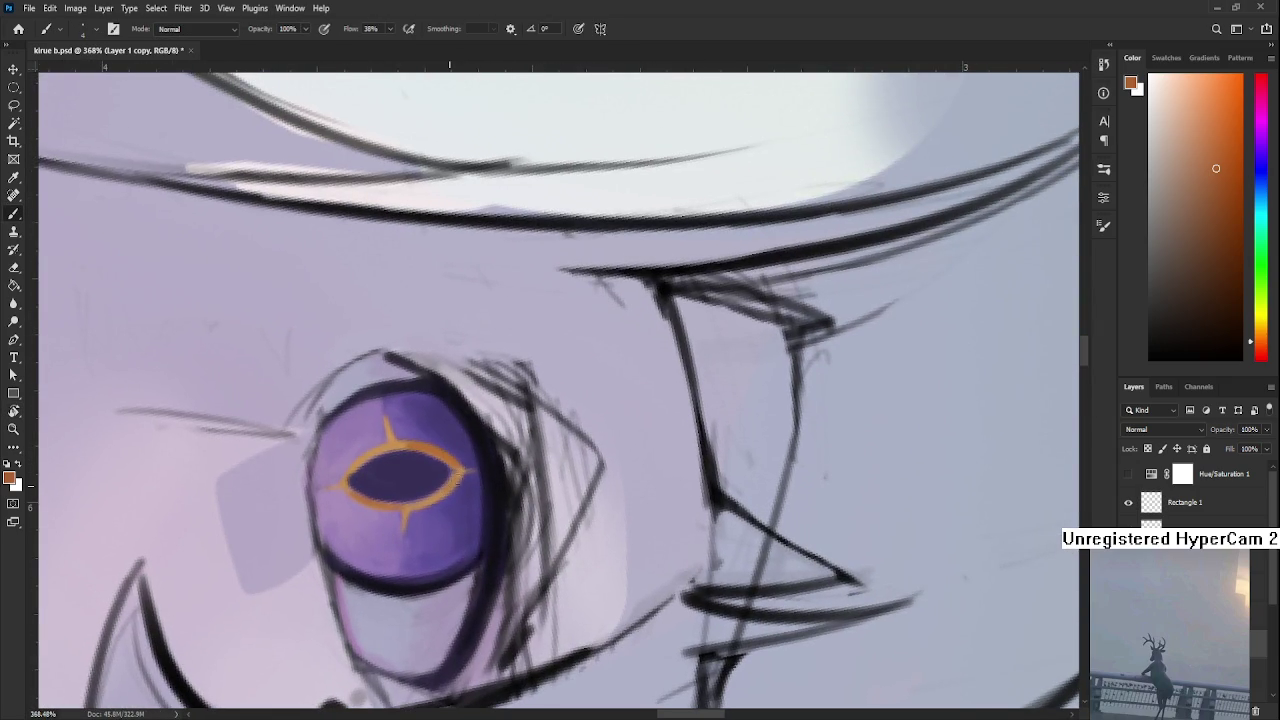
{"action": "key", "text": "r"}
{"action": "key", "text": "b"}
{"action": "mouse_move", "coordinate": [391, 523]}
{"action": "left_mouse_down"}
{"action": "mouse_move", "coordinate": [457, 531]}
{"action": "mouse_move", "coordinate": [601, 479]}
{"action": "left_mouse_up"}
{"action": "key", "text": "r"}
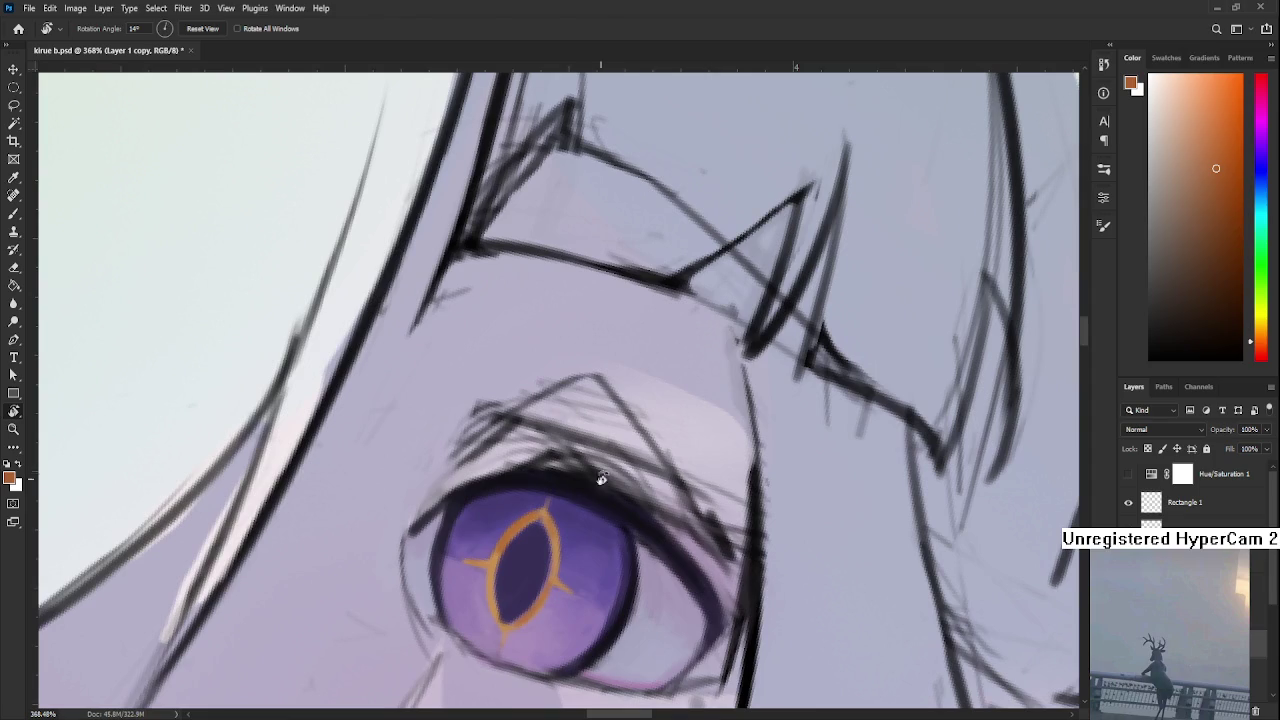
{"action": "key", "text": "b"}
{"action": "left_click", "coordinate": [520, 535], "text": "alt"}
{"action": "left_click_drag", "start_coordinate": [502, 550], "coordinate": [490, 598]}
{"action": "key", "text": "ctrl+z"}
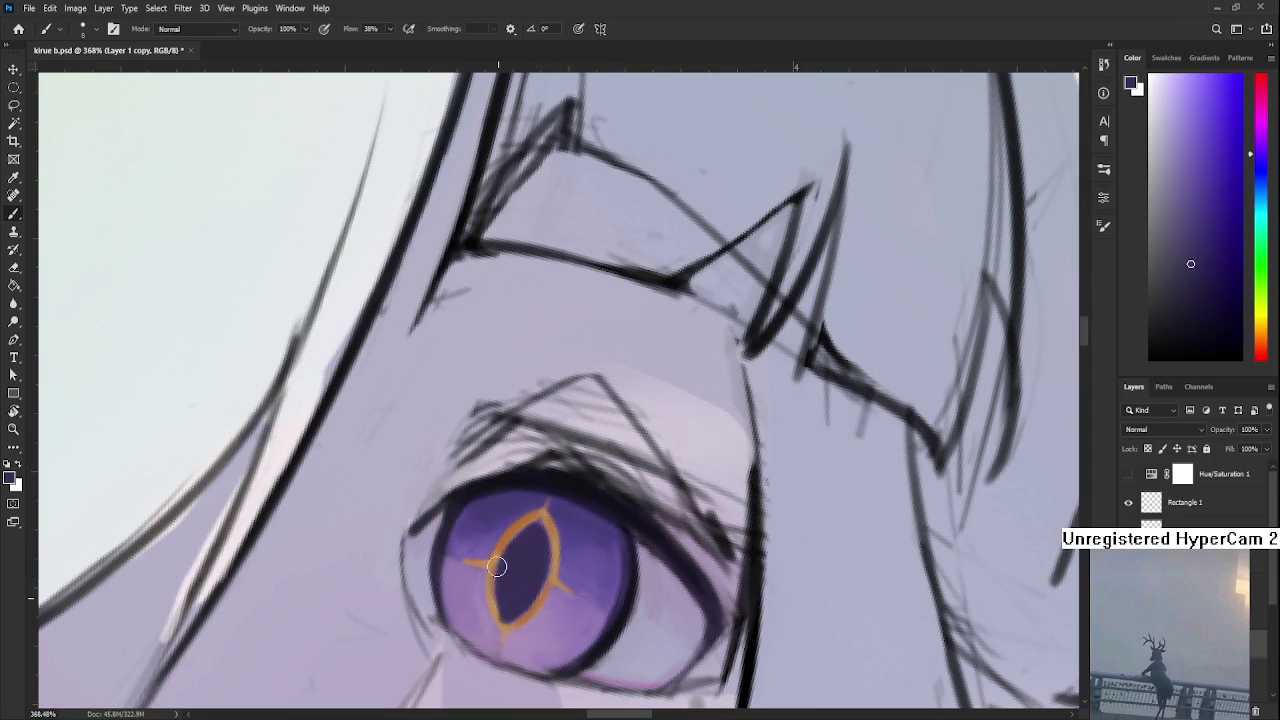
Thicken the right and lower side of the eye's gold ring
{"action": "scroll", "coordinate": [501, 575], "scroll_direction": "down", "scroll_amount": 3}
{"action": "key", "text": "r"}
{"action": "left_click_drag", "start_coordinate": [495, 557], "coordinate": [585, 560]}
{"action": "scroll", "coordinate": [585, 560], "scroll_direction": "down", "scroll_amount": 2}
{"action": "scroll", "coordinate": [590, 555], "scroll_direction": "up", "scroll_amount": 2}
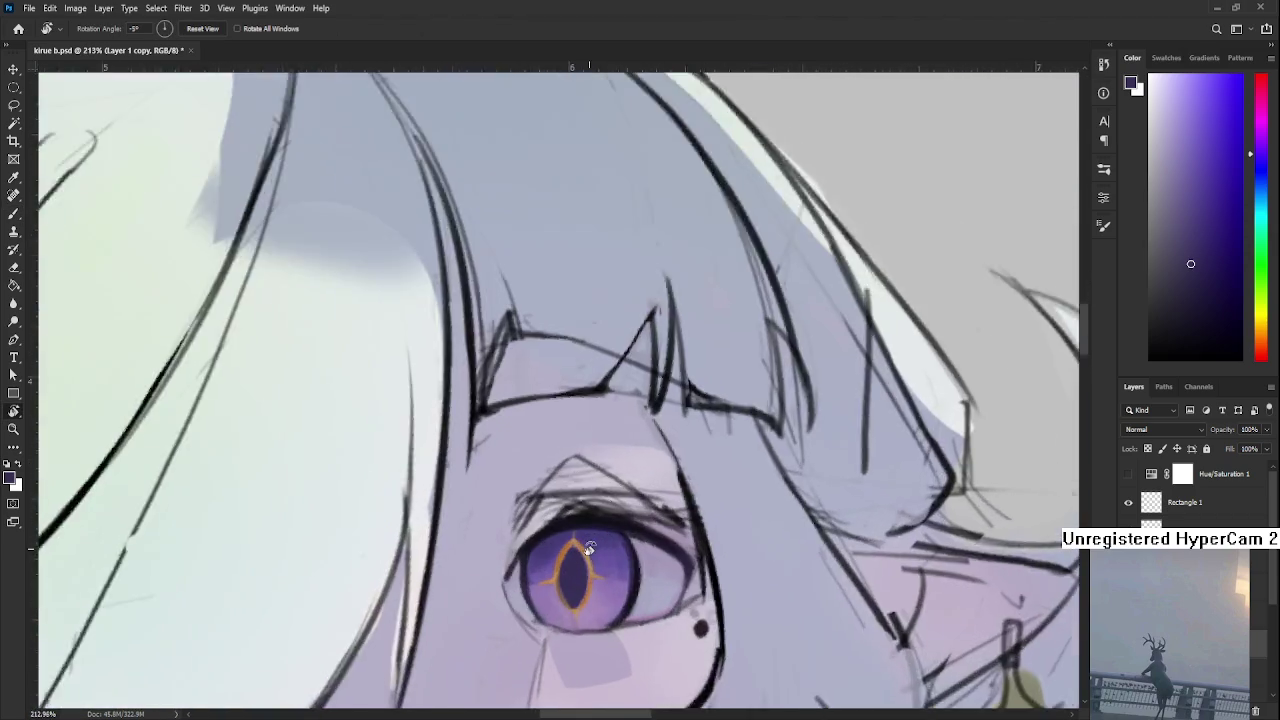
{"action": "scroll", "coordinate": [590, 555], "scroll_direction": "up", "scroll_amount": 2}
{"action": "scroll", "coordinate": [600, 540], "scroll_direction": "up", "scroll_amount": 1}
{"action": "key", "text": "b"}
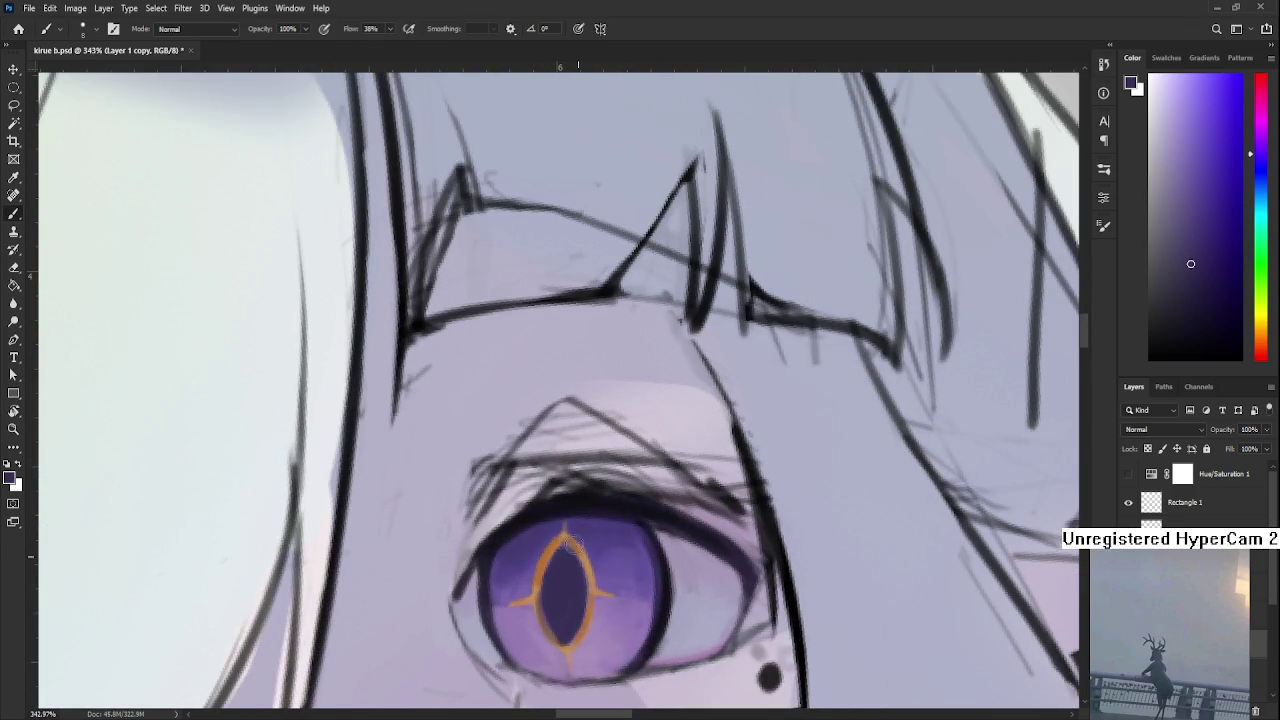
{"action": "left_click_drag", "start_coordinate": [588, 590], "coordinate": [570, 640]}
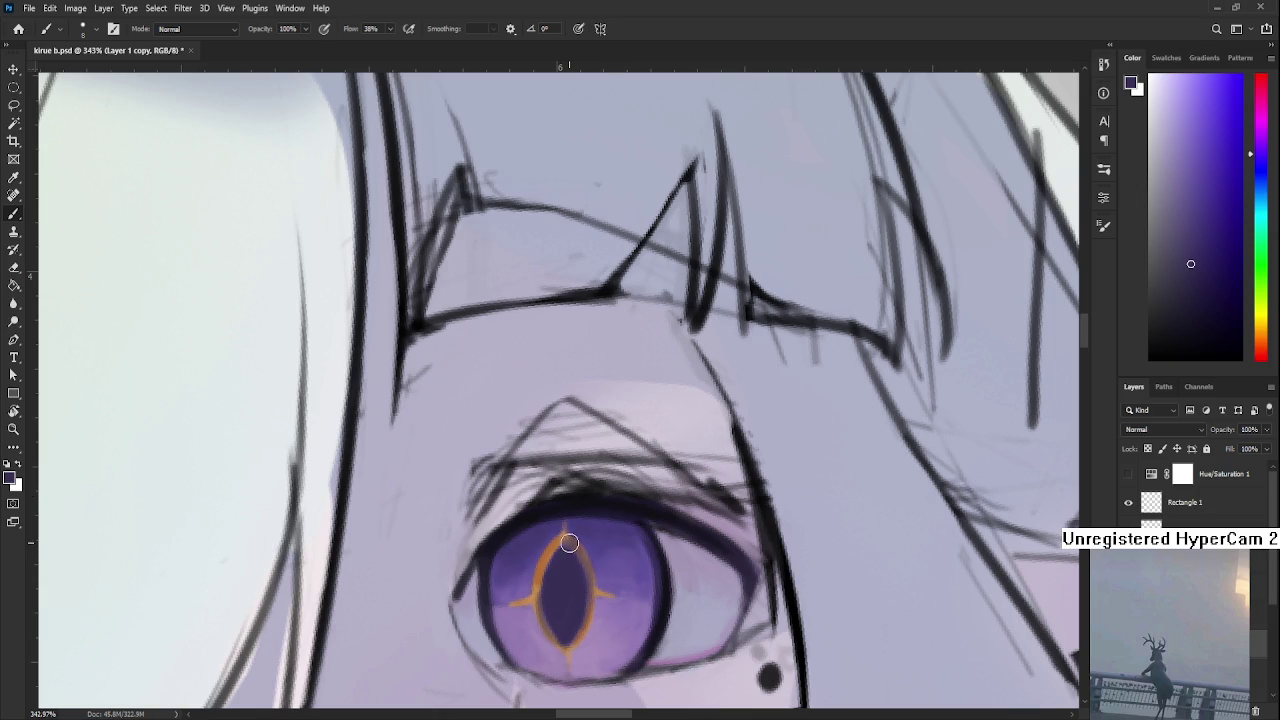
Add small light lavender highlights at the ring's top and the iris's lower-left edge
{"action": "left_click", "coordinate": [433, 595], "text": "alt"}
{"action": "left_click_drag", "start_coordinate": [564, 530], "coordinate": [557, 546]}
{"action": "left_click_drag", "start_coordinate": [551, 565], "coordinate": [579, 468]}
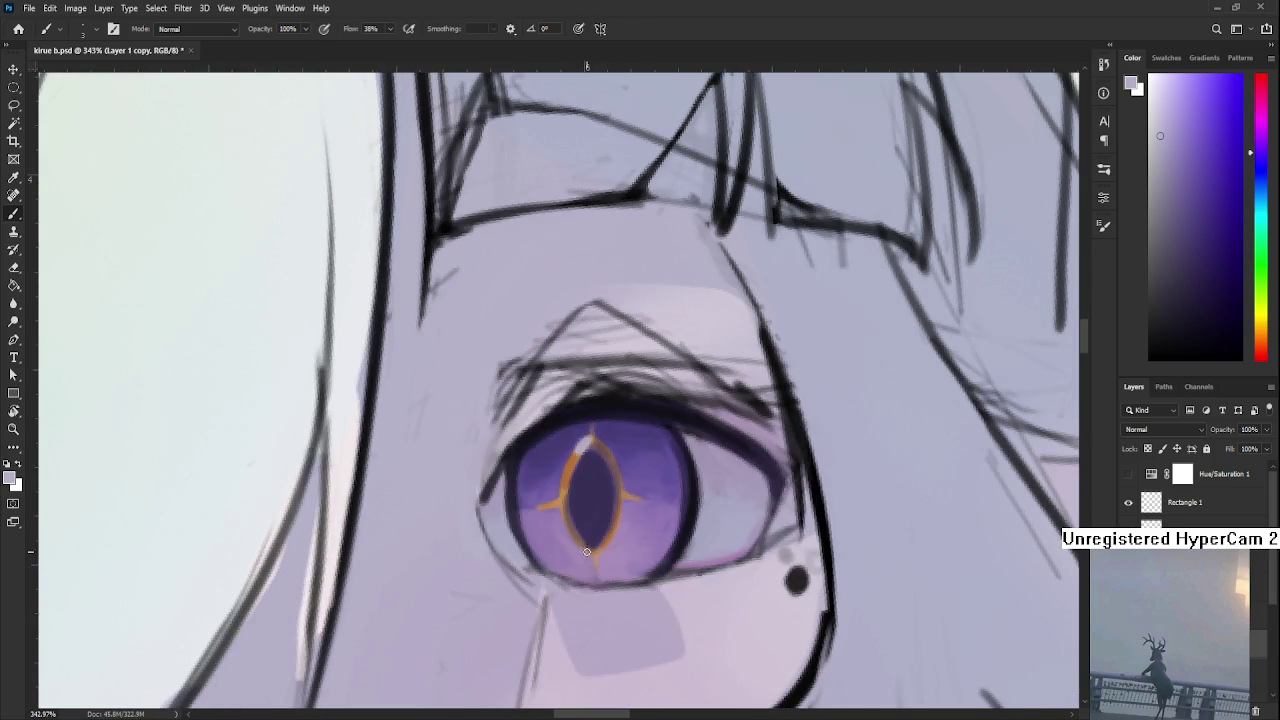
{"action": "left_click_drag", "start_coordinate": [536, 547], "coordinate": [545, 556]}
{"action": "scroll", "coordinate": [622, 487], "scroll_direction": "down", "scroll_amount": 3}
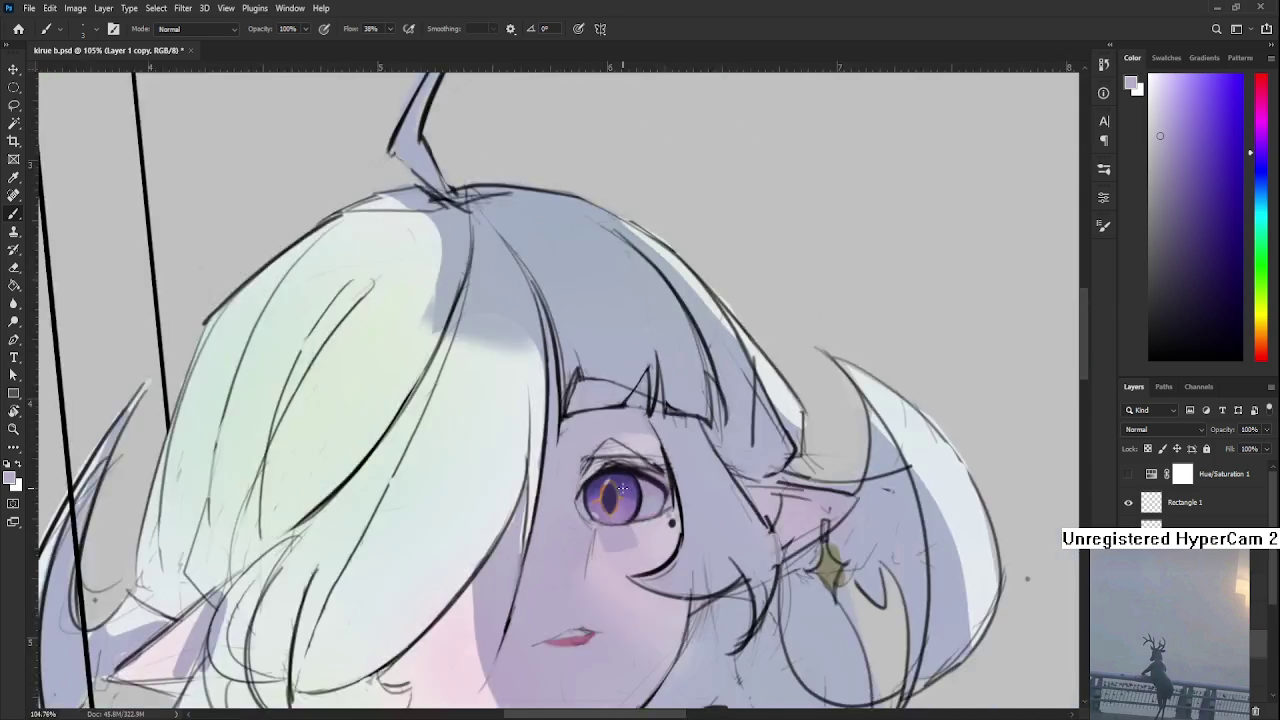
Sample dark purple and pinkish tones from the iris and pupil
{"action": "scroll", "coordinate": [622, 487], "scroll_direction": "down", "scroll_amount": 2}
{"action": "scroll", "coordinate": [622, 487], "scroll_direction": "up", "scroll_amount": 3}
{"action": "scroll", "coordinate": [622, 487], "scroll_direction": "down", "scroll_amount": 2}
{"action": "scroll", "coordinate": [622, 487], "scroll_direction": "down", "scroll_amount": 2}
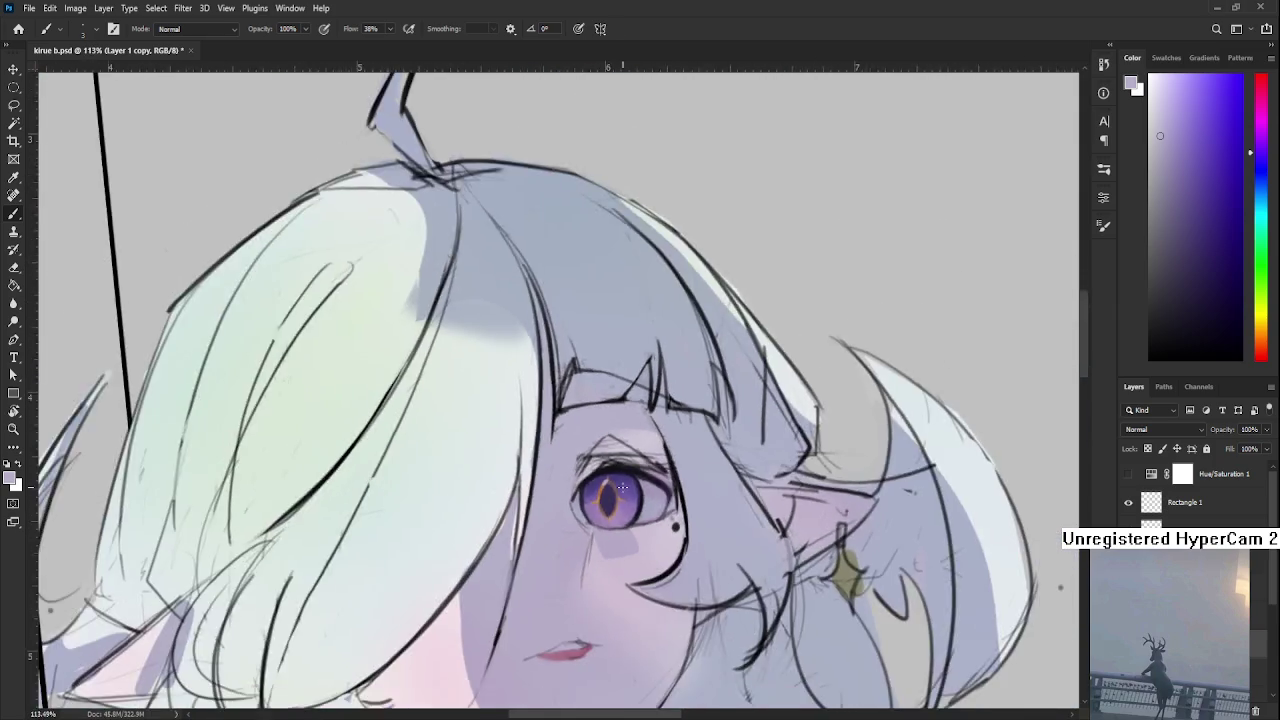
{"action": "scroll", "coordinate": [621, 490], "scroll_direction": "down", "scroll_amount": 1}
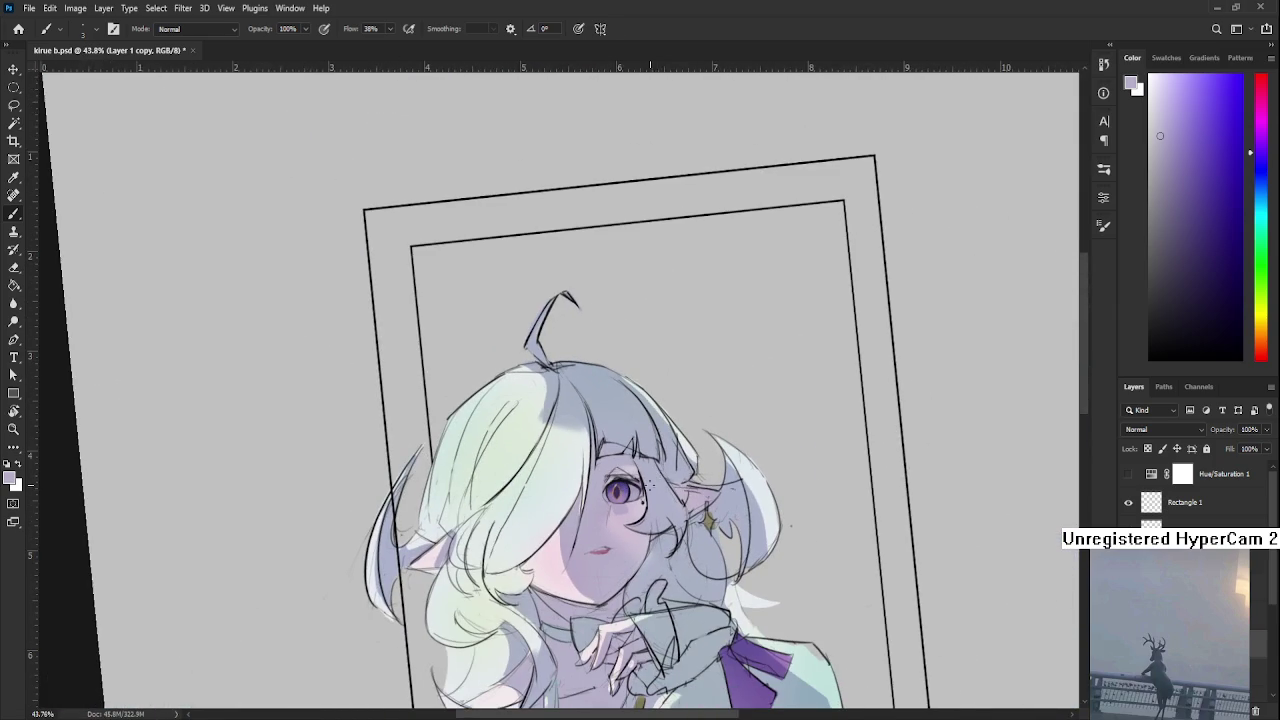
{"action": "scroll", "coordinate": [618, 490], "scroll_direction": "up", "scroll_amount": 3}
{"action": "scroll", "coordinate": [600, 490], "scroll_direction": "up", "scroll_amount": 2}
{"action": "scroll", "coordinate": [534, 487], "scroll_direction": "up", "scroll_amount": 1}
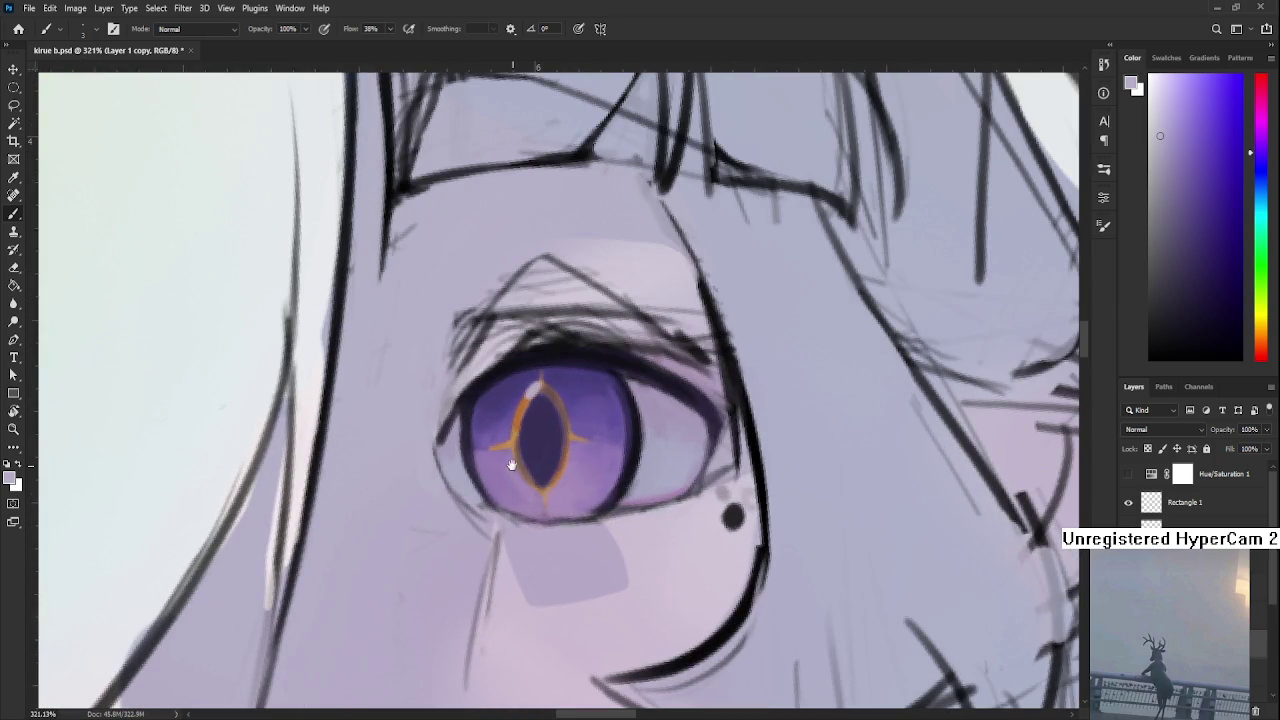
{"action": "left_click", "coordinate": [527, 455], "text": "alt"}
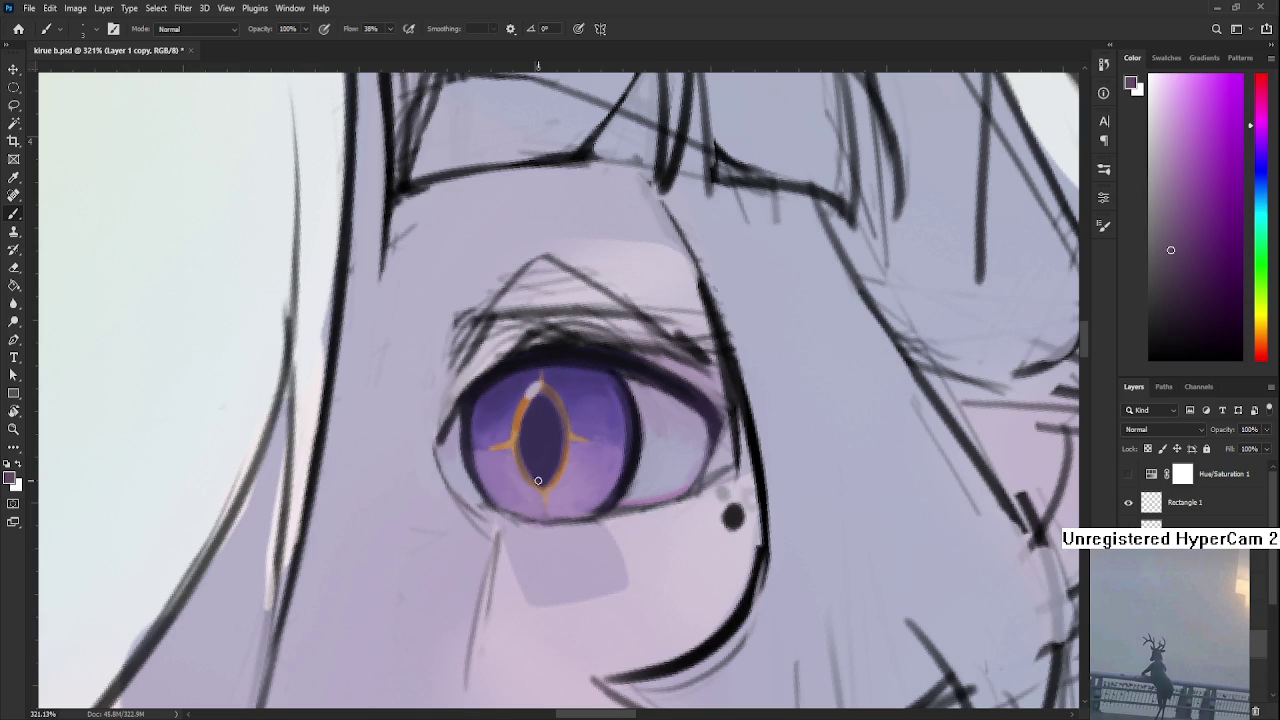
{"action": "left_click", "coordinate": [533, 462], "text": "alt"}
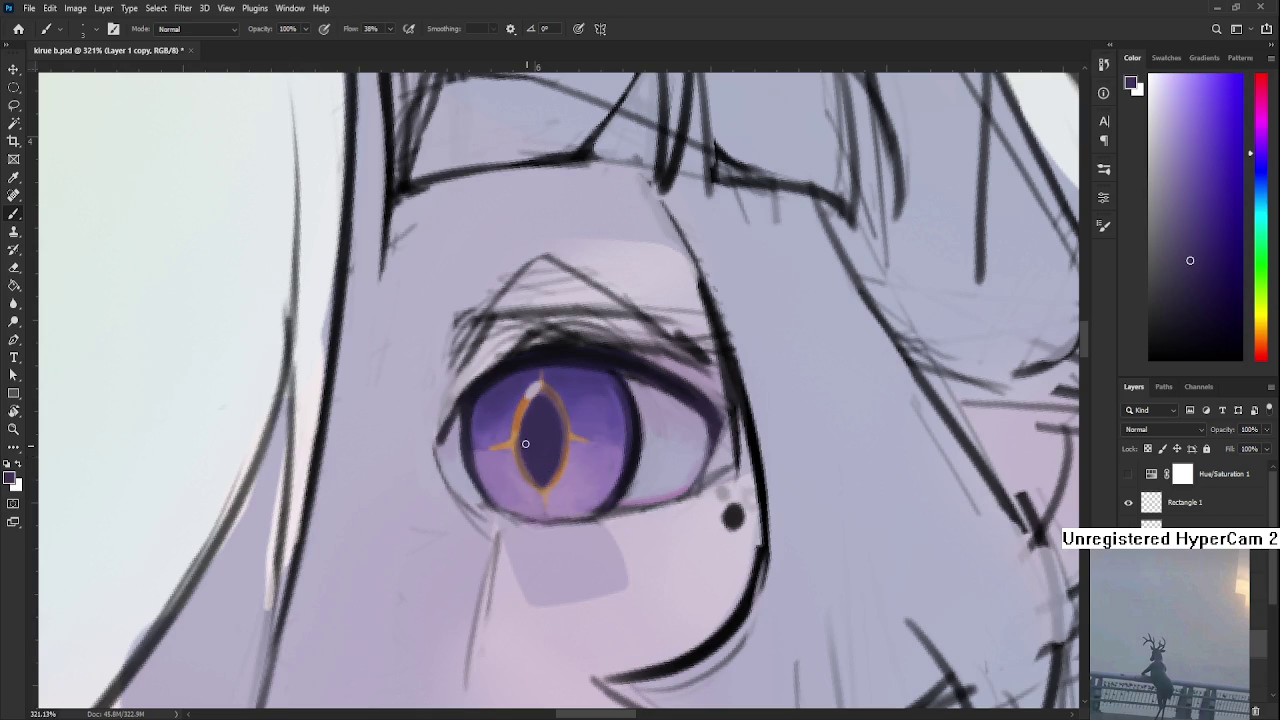
{"action": "left_click", "coordinate": [551, 491], "text": "alt"}
{"action": "left_click_drag", "start_coordinate": [555, 487], "coordinate": [544, 469]}
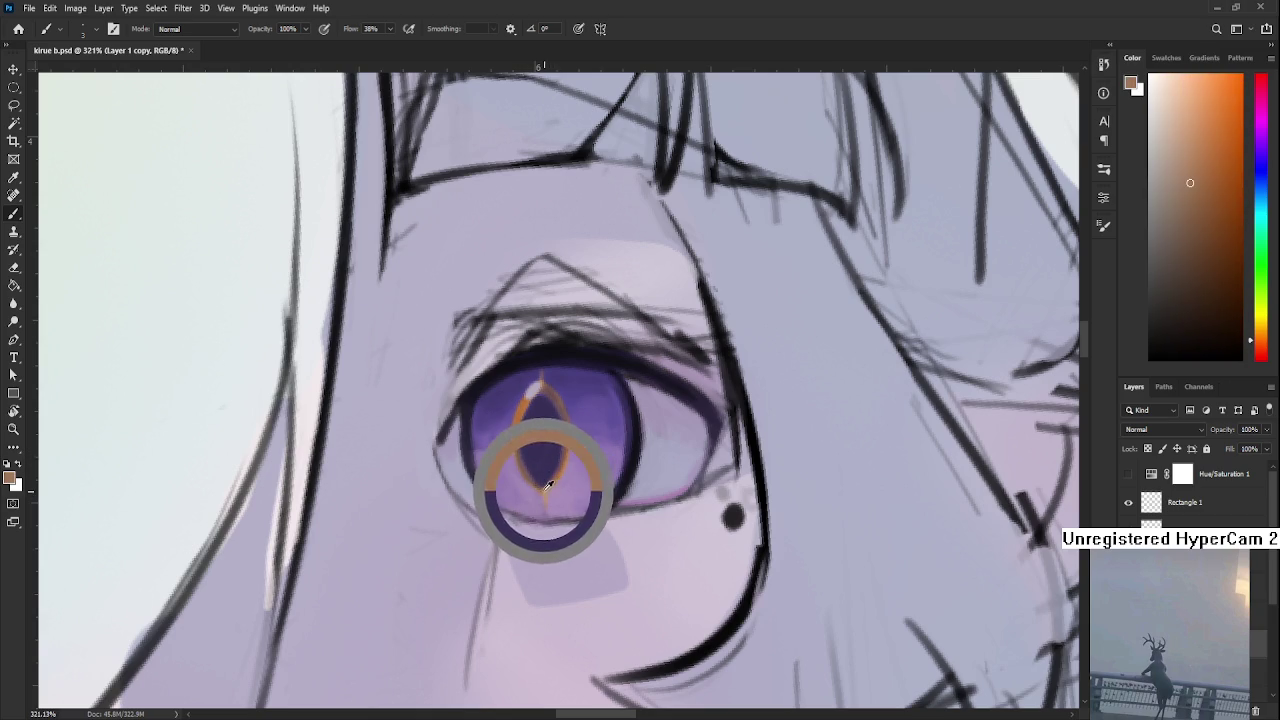
Extend a short gold spike to the right from the pupil outline
{"action": "scroll", "coordinate": [544, 469], "scroll_direction": "up", "scroll_amount": 2}
{"action": "scroll", "coordinate": [550, 469], "scroll_direction": "up", "scroll_amount": 2}
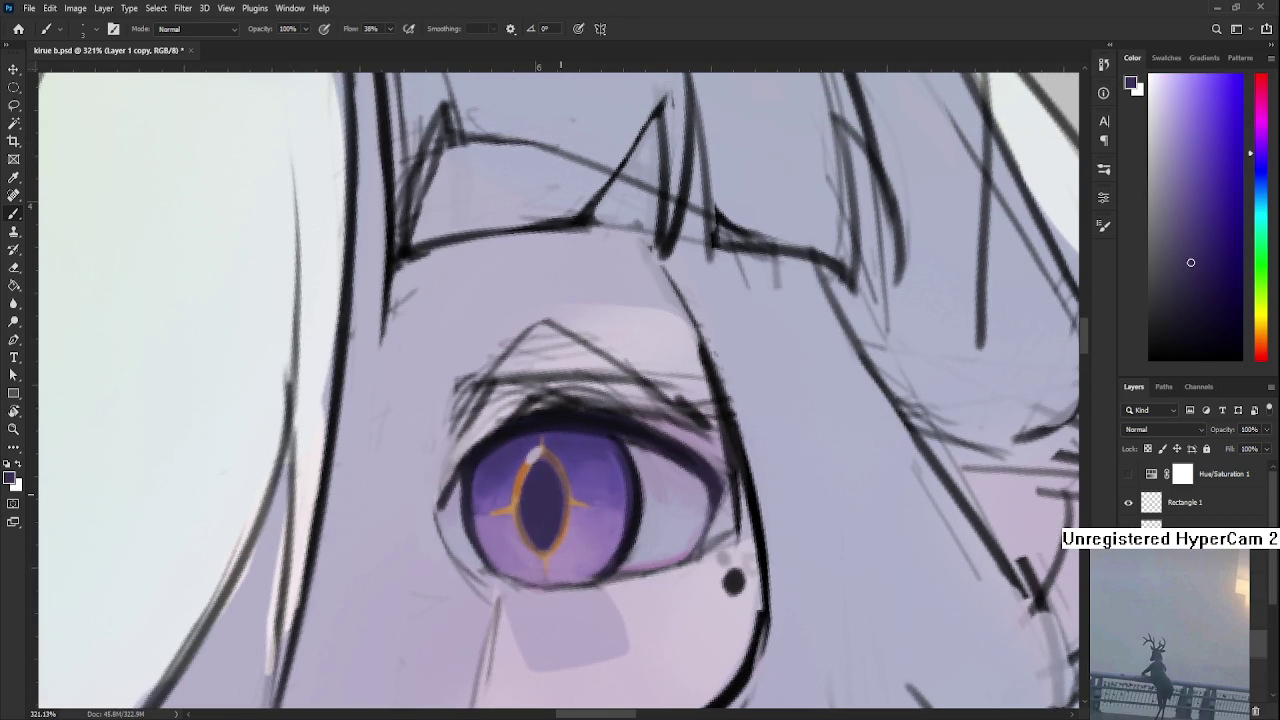
{"action": "scroll", "coordinate": [562, 495], "scroll_direction": "up", "scroll_amount": 2}
{"action": "scroll", "coordinate": [563, 496], "scroll_direction": "up", "scroll_amount": 2}
{"action": "scroll", "coordinate": [563, 496], "scroll_direction": "up", "scroll_amount": 2}
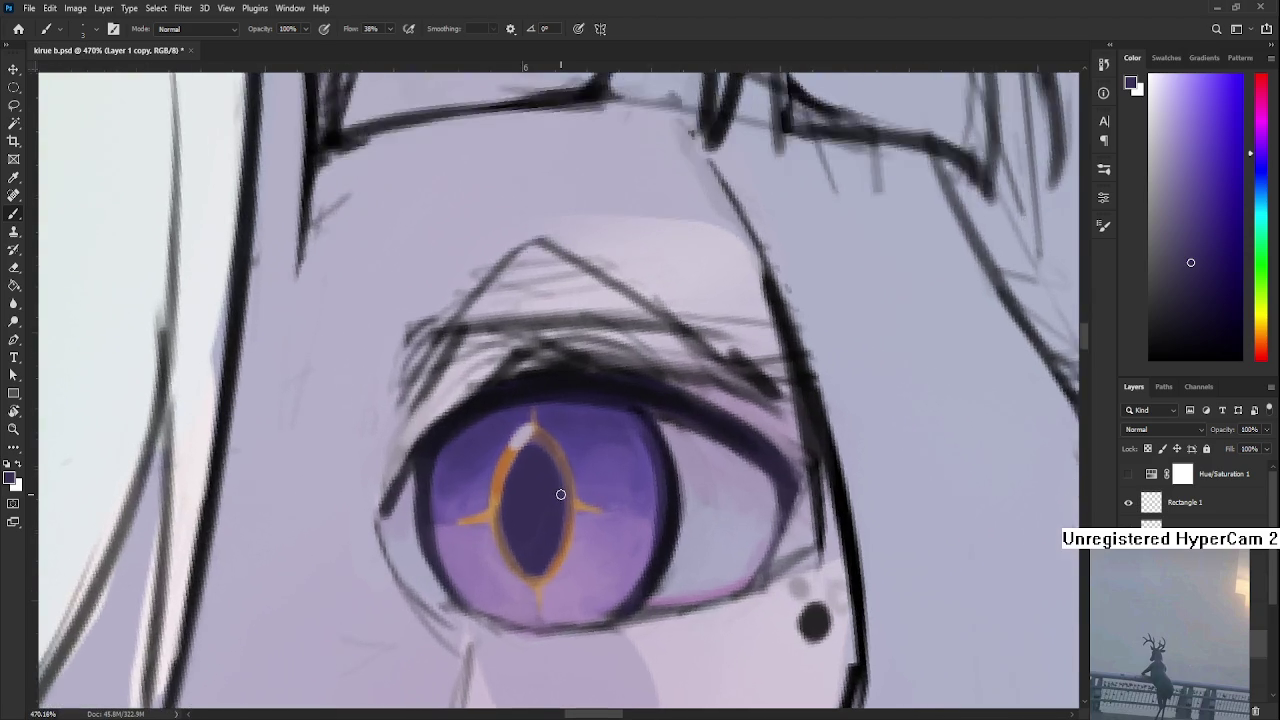
{"action": "scroll", "coordinate": [564, 497], "scroll_direction": "up", "scroll_amount": 2}
{"action": "left_click", "coordinate": [522, 481], "text": "alt"}
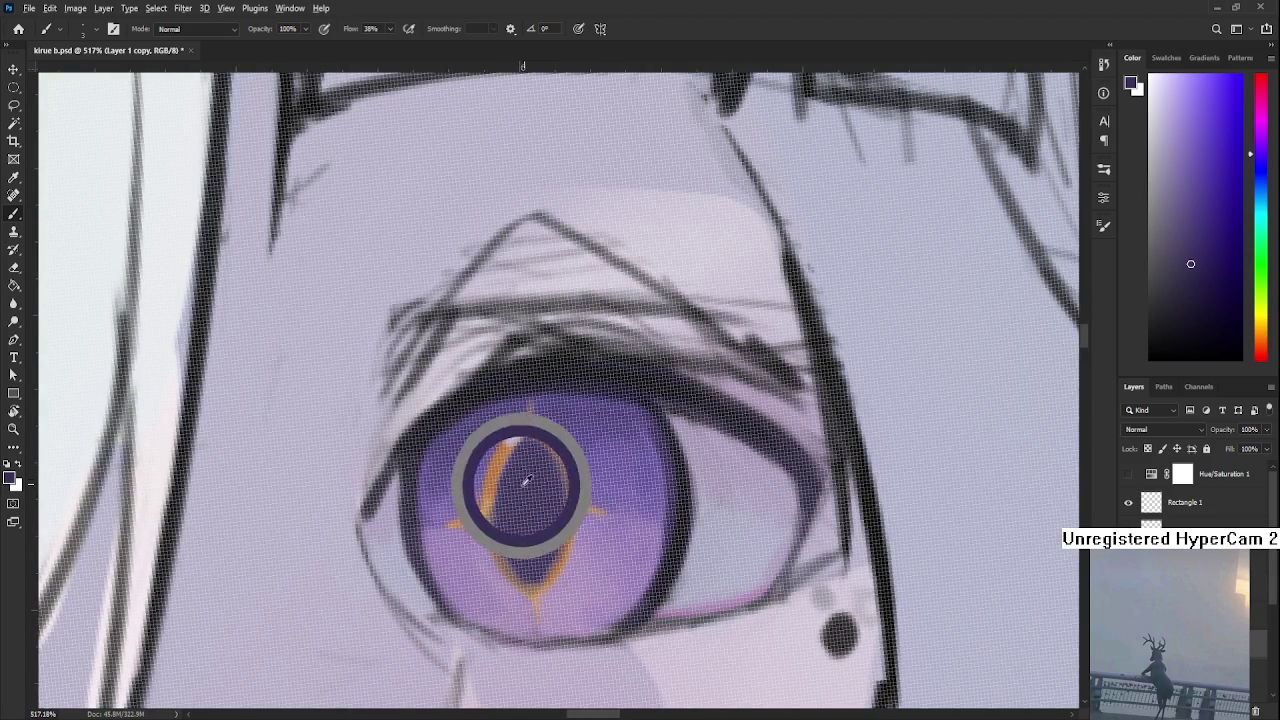
{"action": "scroll", "coordinate": [522, 481], "scroll_direction": "down", "scroll_amount": 5}
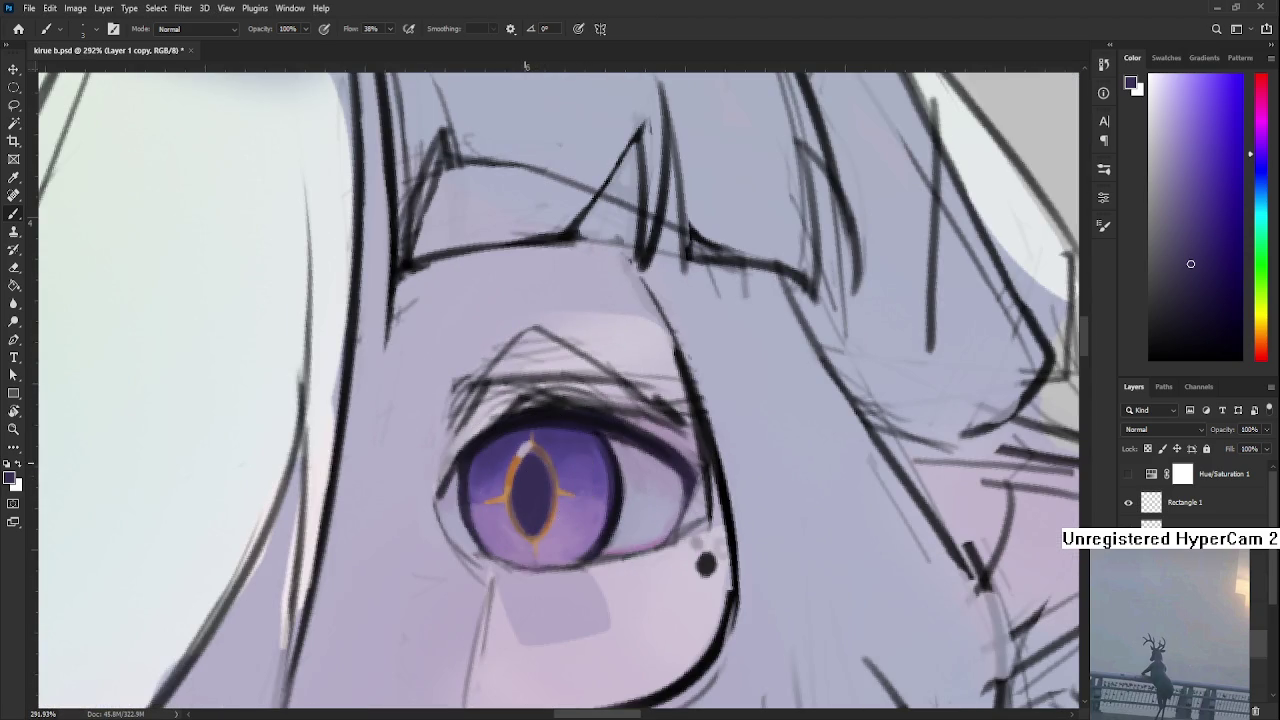
{"action": "left_click", "coordinate": [552, 470], "text": "alt"}
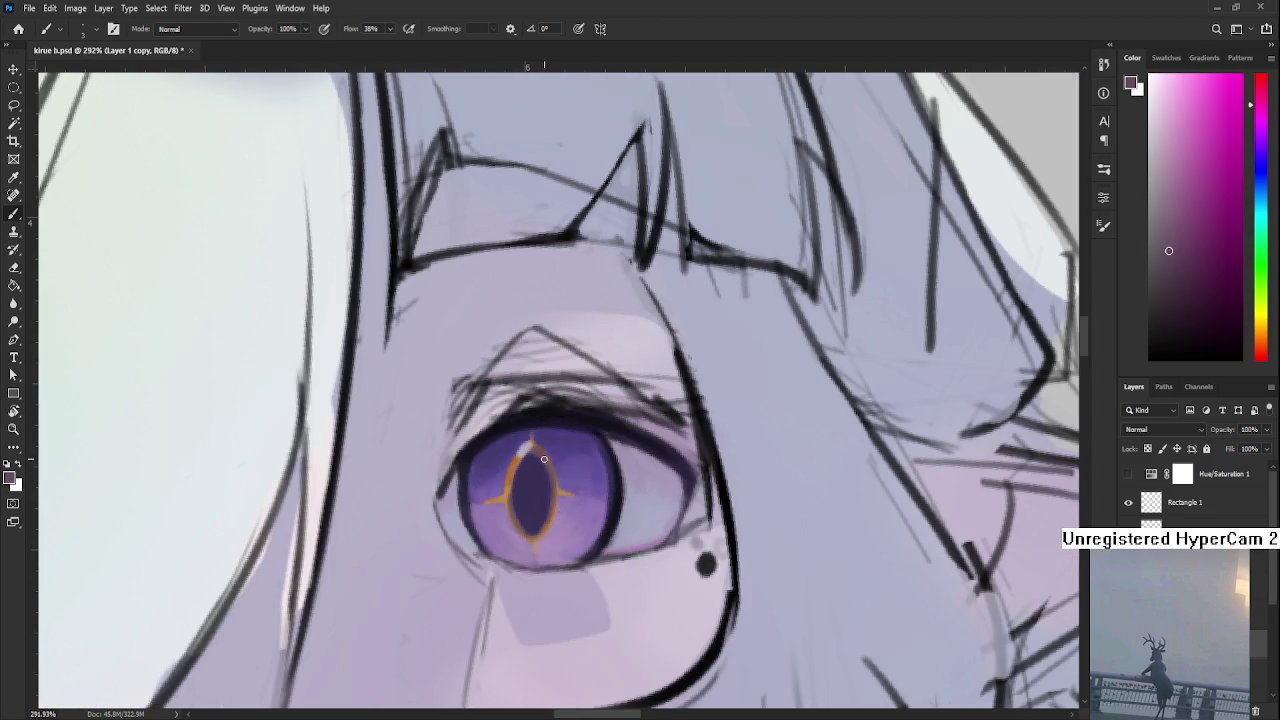
{"action": "left_click", "coordinate": [541, 448], "text": "alt"}
{"action": "left_click_drag", "start_coordinate": [556, 490], "coordinate": [569, 490]}
Choose a light lavender highlight colour, starting from the left cheek's tone
{"action": "scroll", "coordinate": [541, 470], "scroll_direction": "down", "scroll_amount": 1}
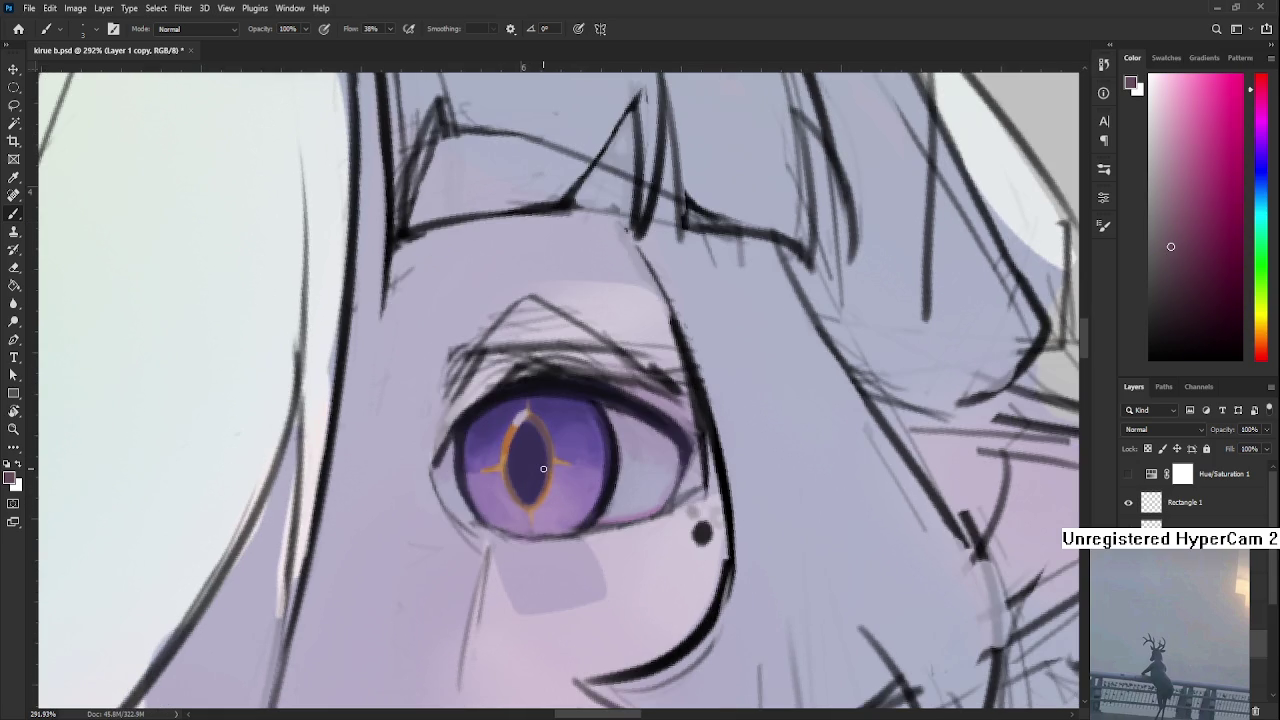
{"action": "scroll", "coordinate": [541, 470], "scroll_direction": "down", "scroll_amount": 1}
{"action": "scroll", "coordinate": [541, 470], "scroll_direction": "down", "scroll_amount": 3}
{"action": "scroll", "coordinate": [541, 470], "scroll_direction": "up", "scroll_amount": 4}
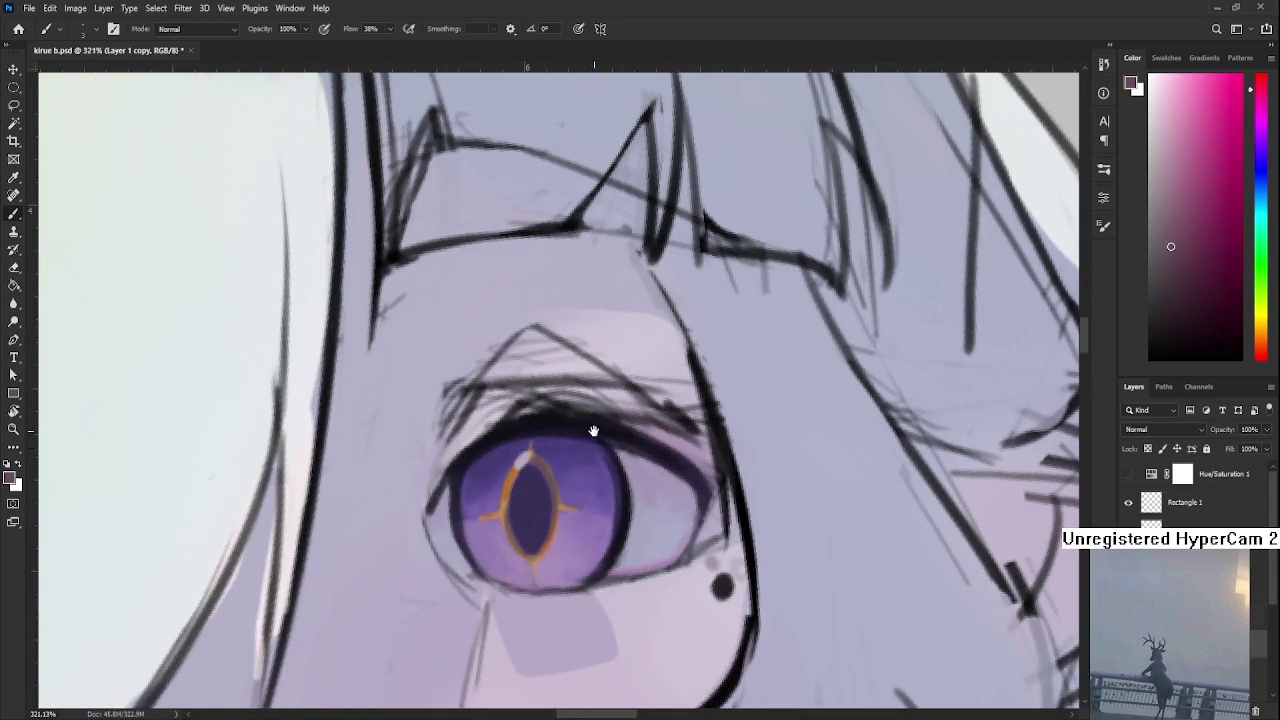
{"action": "left_click_drag", "start_coordinate": [546, 450], "coordinate": [516, 478]}
{"action": "mouse_move", "coordinate": [613, 525]}
{"action": "left_mouse_down"}
{"action": "mouse_move", "coordinate": [343, 573]}
{"action": "mouse_move", "coordinate": [357, 586]}
{"action": "left_mouse_up"}
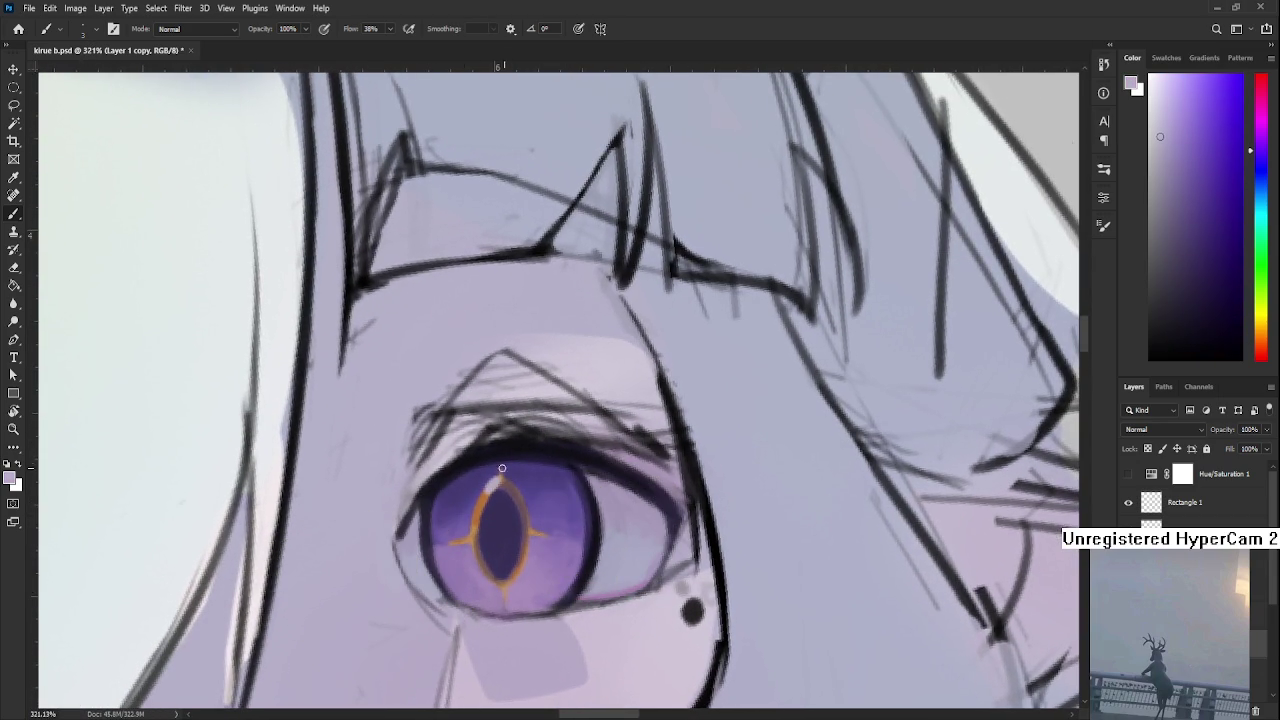
{"action": "scroll", "coordinate": [532, 545], "scroll_direction": "down", "scroll_amount": 1}
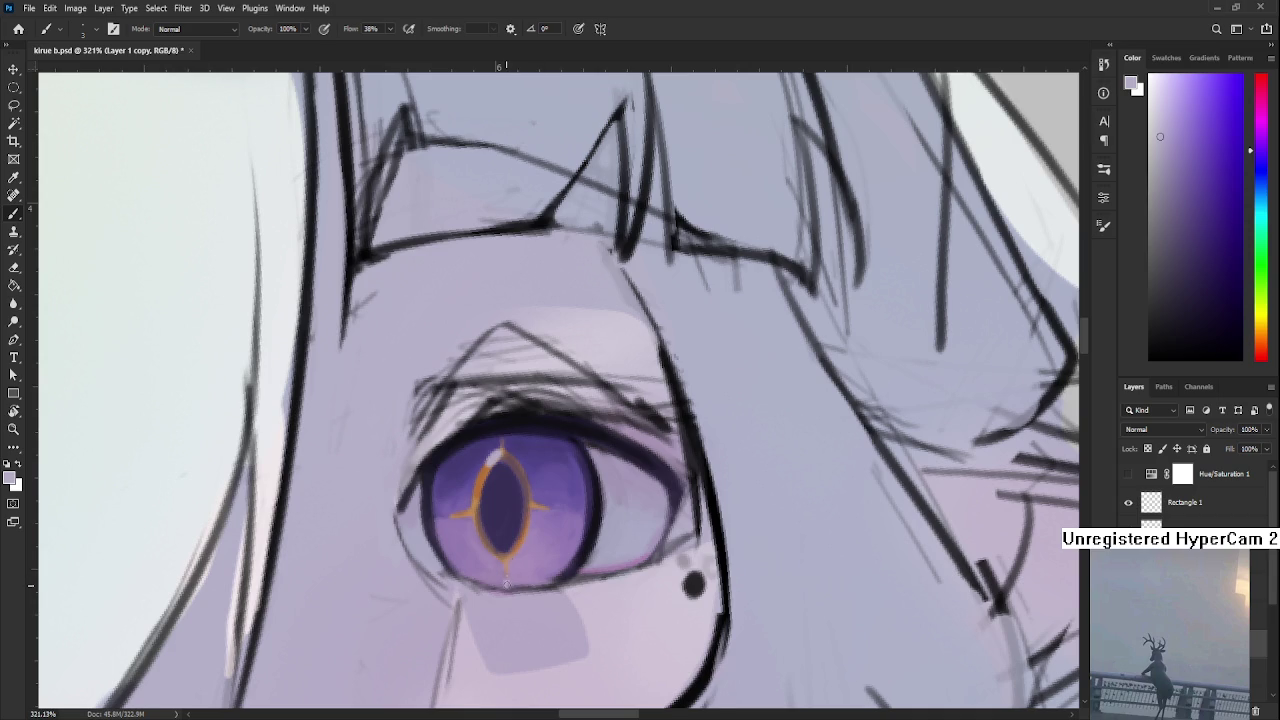
{"action": "scroll", "coordinate": [515, 480], "scroll_direction": "up", "scroll_amount": 2}
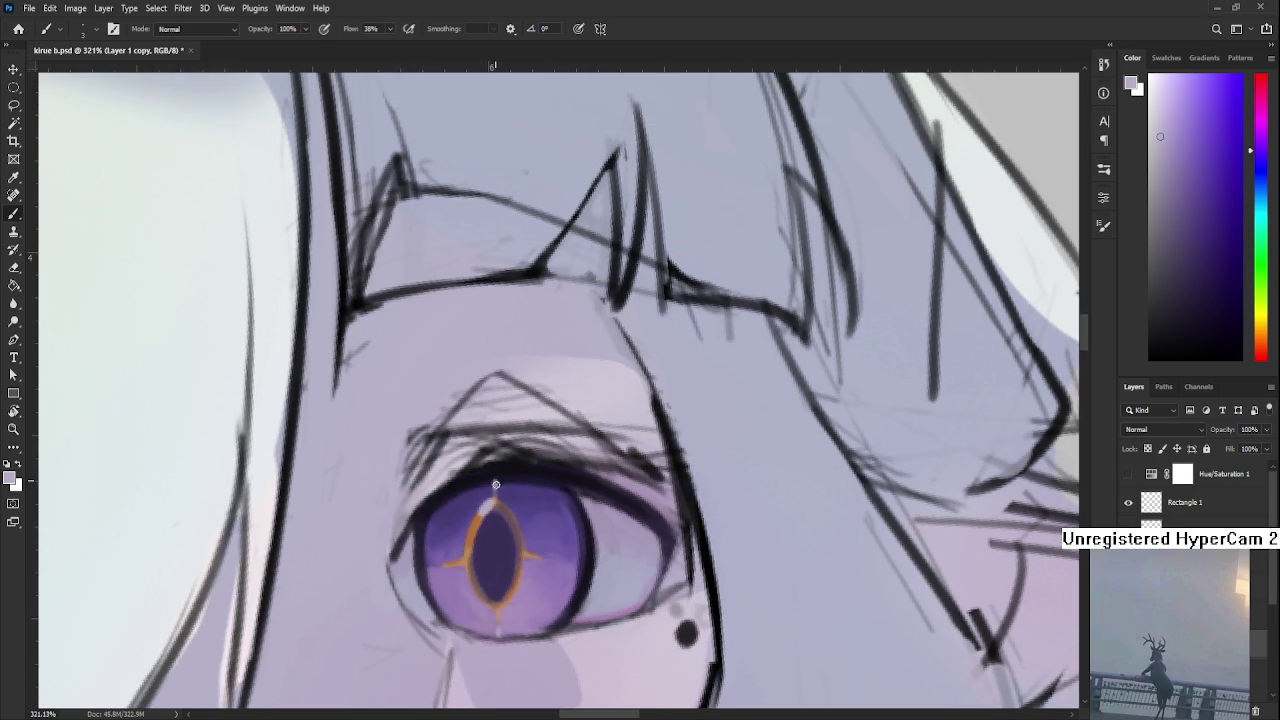
{"action": "left_click_drag", "start_coordinate": [496, 488], "coordinate": [525, 430]}
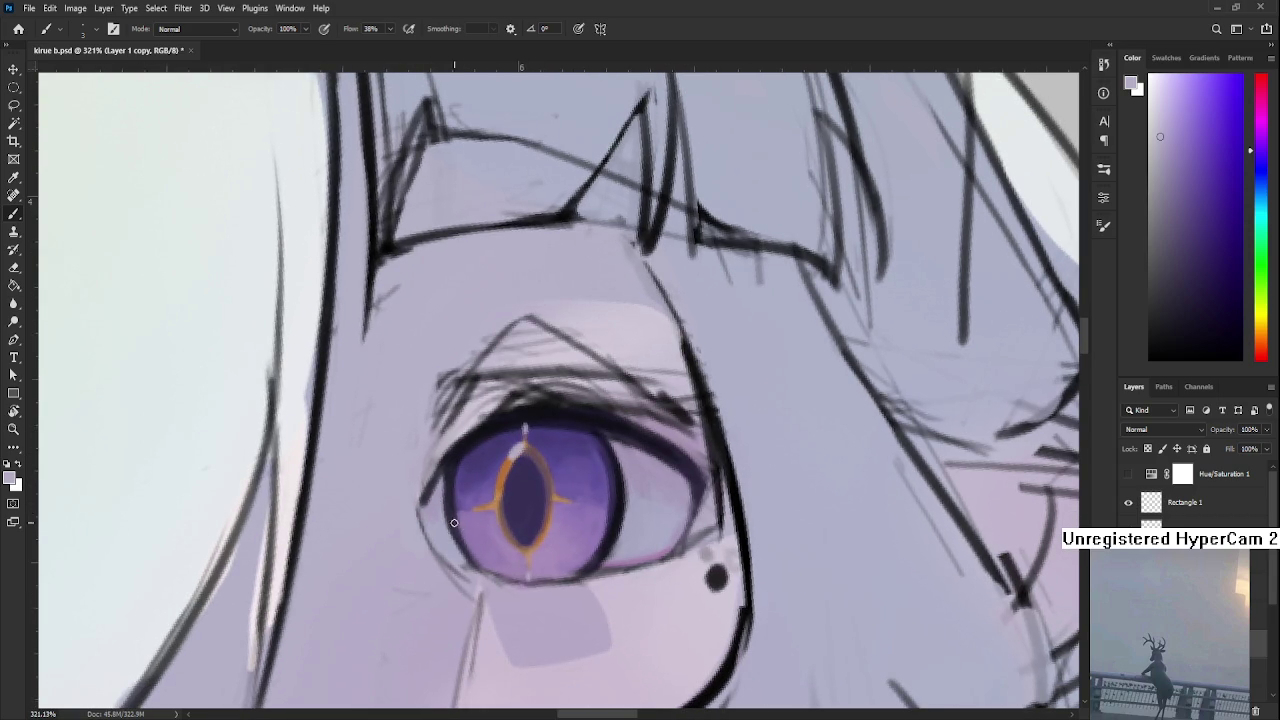
{"action": "left_click", "coordinate": [1159, 104]}
Add lavender highlights along the iris's left and lower-left edges
{"action": "left_click_drag", "start_coordinate": [458, 503], "coordinate": [432, 507]}
{"action": "left_click_drag", "start_coordinate": [491, 539], "coordinate": [499, 554]}
{"action": "left_click_drag", "start_coordinate": [512, 541], "coordinate": [504, 555]}
{"action": "scroll", "coordinate": [528, 503], "scroll_direction": "down", "scroll_amount": 3}
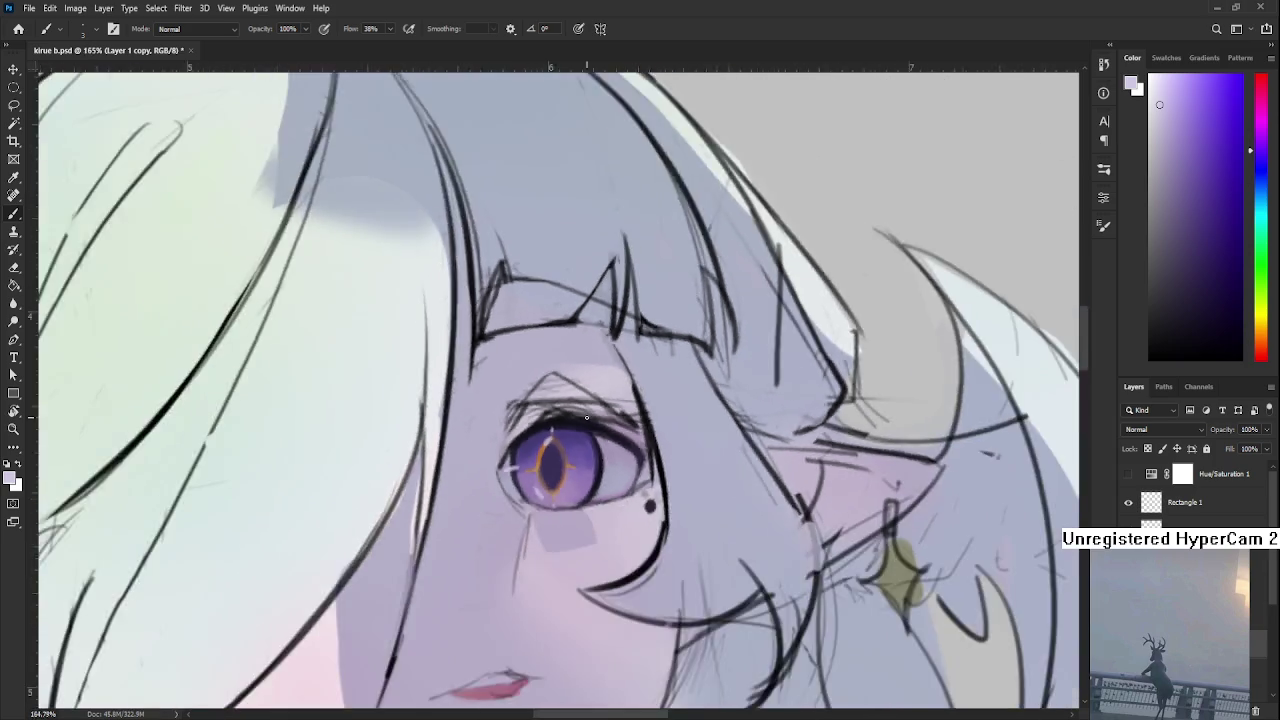
Sample iris colours, then lighten the painting colour to pale lavender in the Color panel
{"action": "scroll", "coordinate": [528, 503], "scroll_direction": "down", "scroll_amount": 3}
{"action": "scroll", "coordinate": [585, 425], "scroll_direction": "up", "scroll_amount": 2}
{"action": "scroll", "coordinate": [585, 425], "scroll_direction": "up", "scroll_amount": 3}
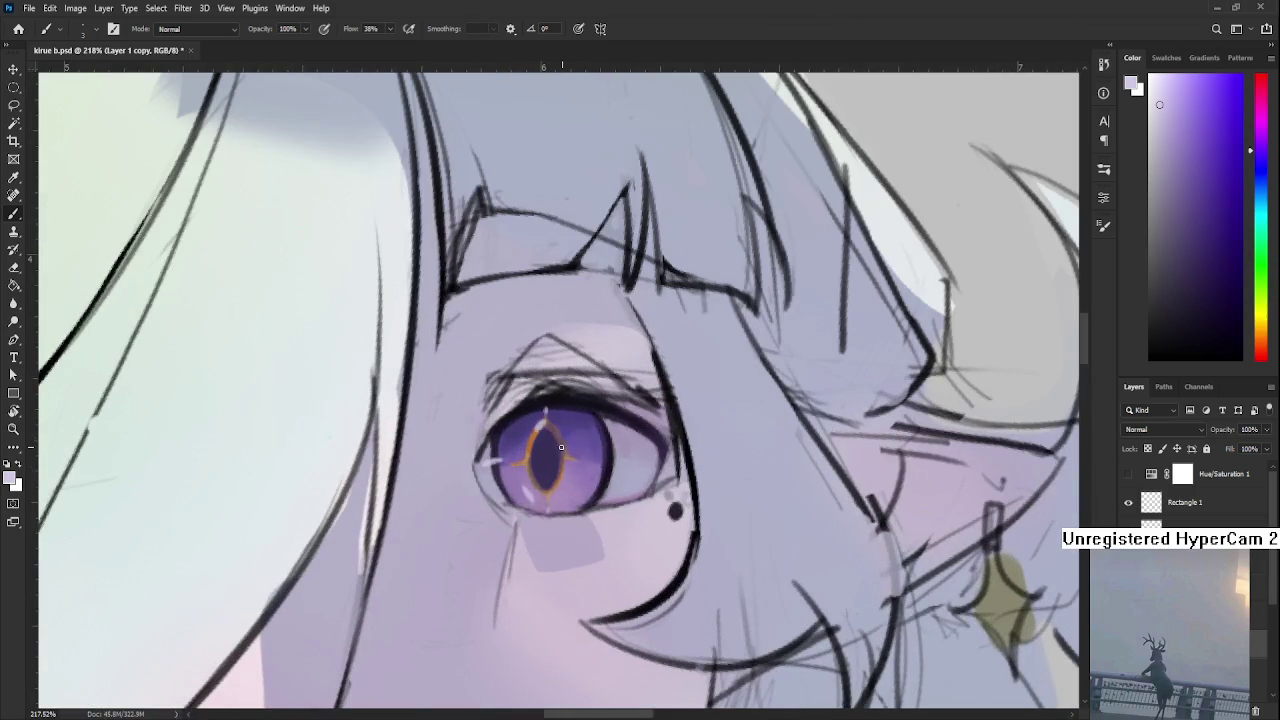
{"action": "scroll", "coordinate": [531, 515], "scroll_direction": "up", "scroll_amount": 1}
{"action": "left_click", "coordinate": [533, 510], "text": "alt"}
{"action": "left_click", "coordinate": [548, 458], "text": "alt"}
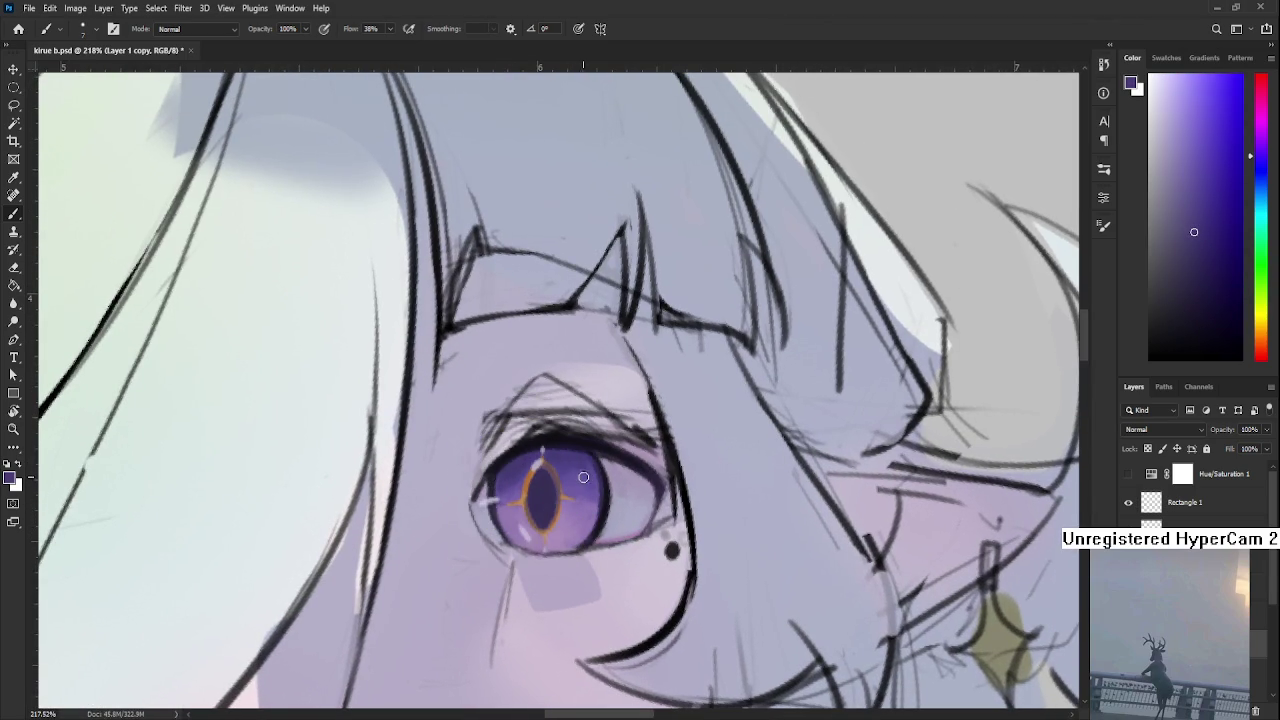
{"action": "left_click_drag", "start_coordinate": [568, 502], "coordinate": [576, 443]}
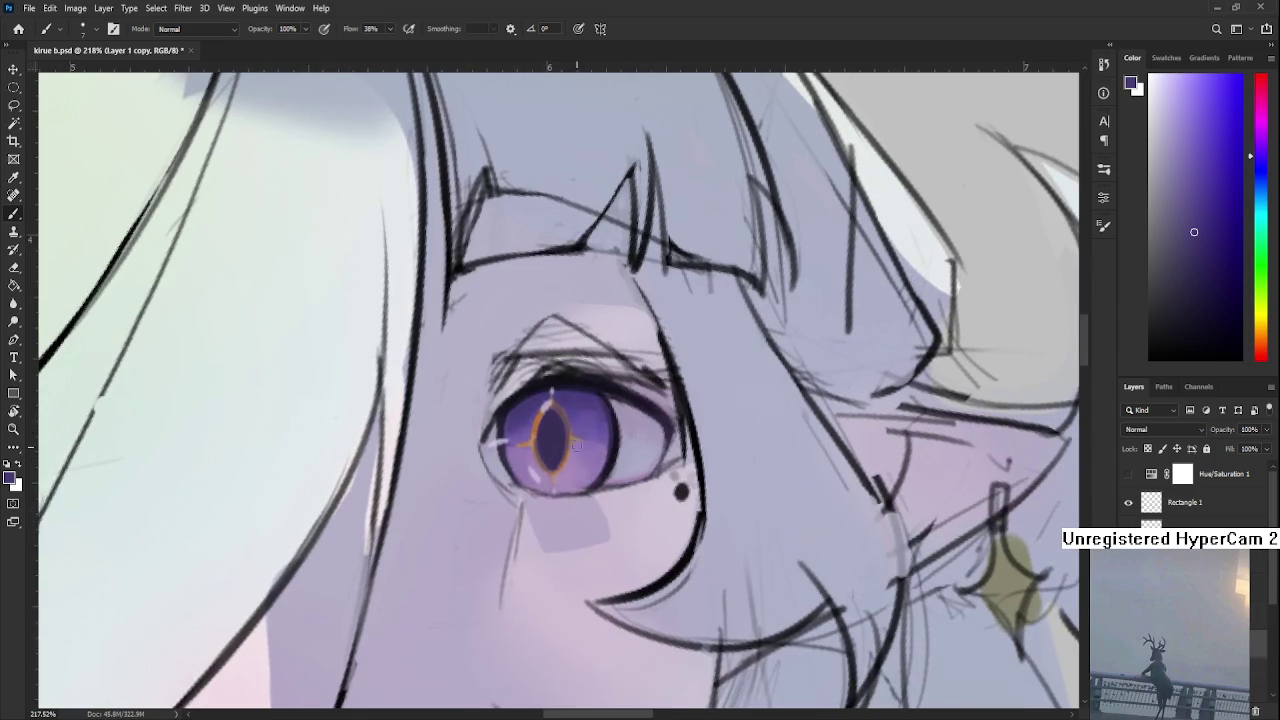
{"action": "left_click", "coordinate": [583, 463], "text": "alt"}
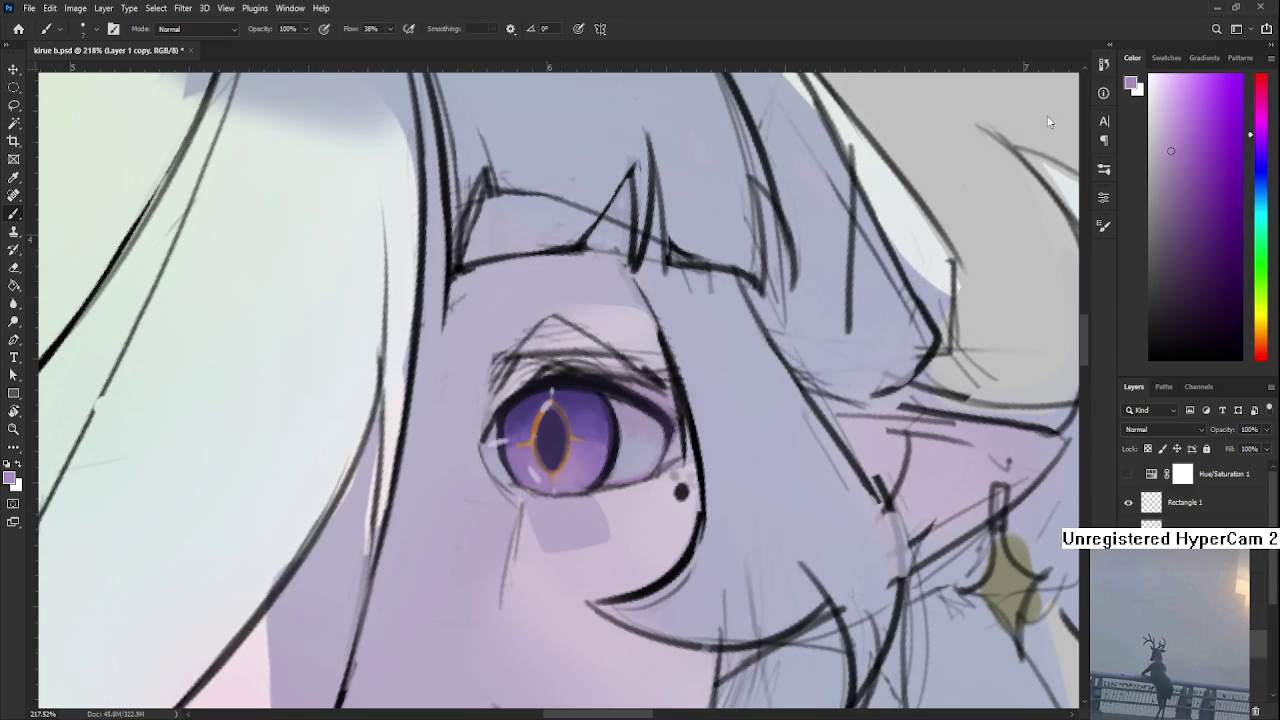
{"action": "left_click", "coordinate": [1171, 104]}
{"action": "scroll", "coordinate": [640, 505], "scroll_direction": "down", "scroll_amount": 3}
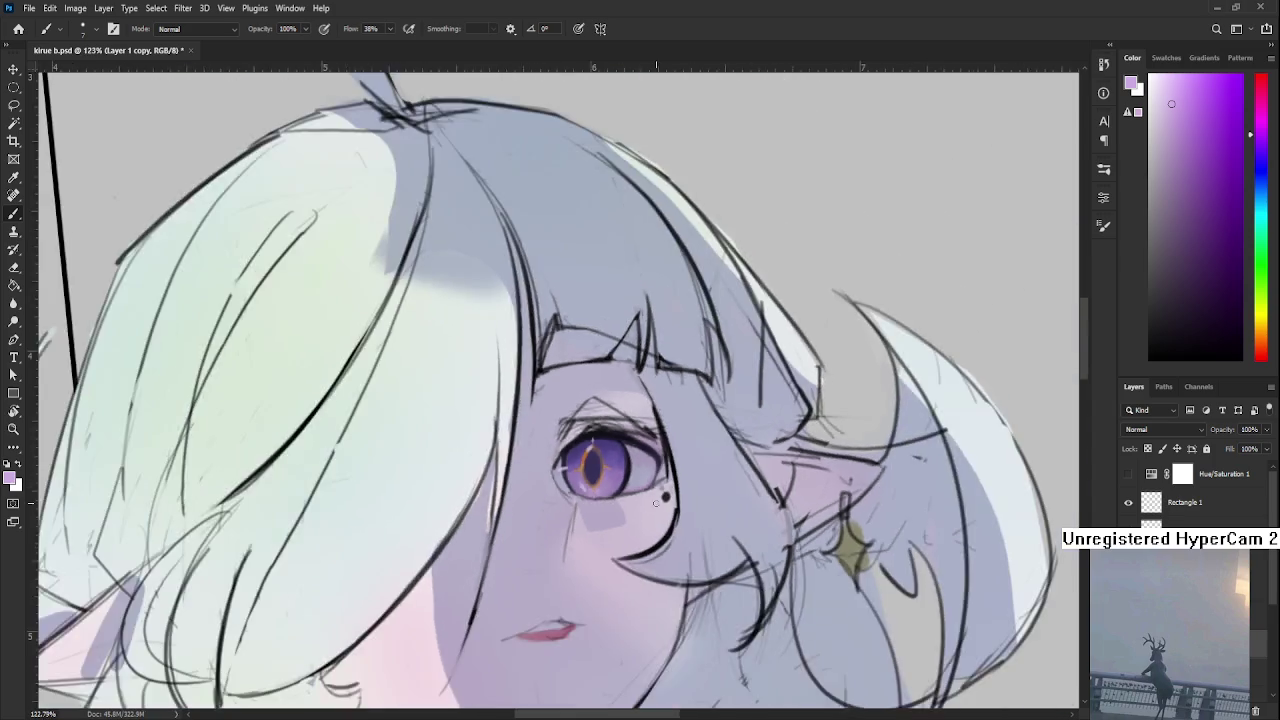
{"action": "scroll", "coordinate": [640, 505], "scroll_direction": "down", "scroll_amount": 2}
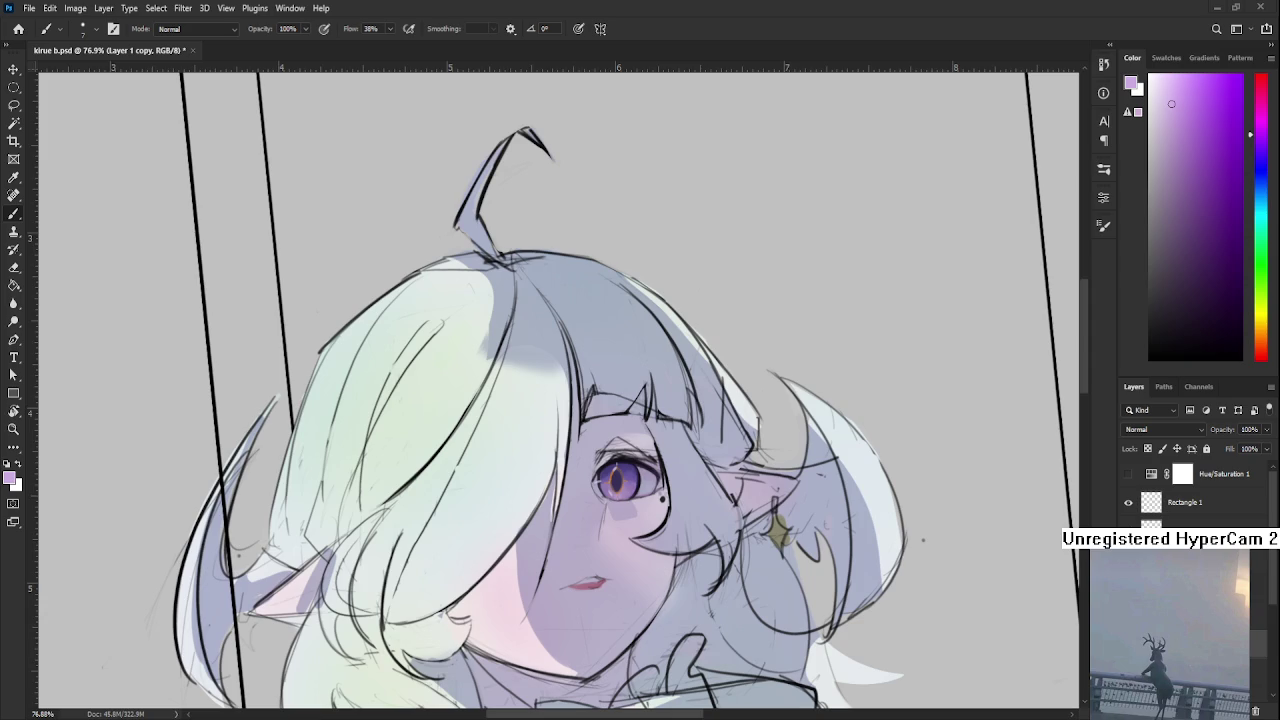
Centre the view on the eye and soften the shading on the upper-left iris
{"action": "scroll", "coordinate": [618, 480], "scroll_direction": "up", "scroll_amount": 5}
{"action": "mouse_move", "coordinate": [605, 480]}
{"action": "left_mouse_down"}
{"action": "mouse_move", "coordinate": [493, 492]}
{"action": "mouse_move", "coordinate": [506, 486]}
{"action": "left_mouse_up"}
{"action": "left_click", "coordinate": [519, 496], "text": "alt"}
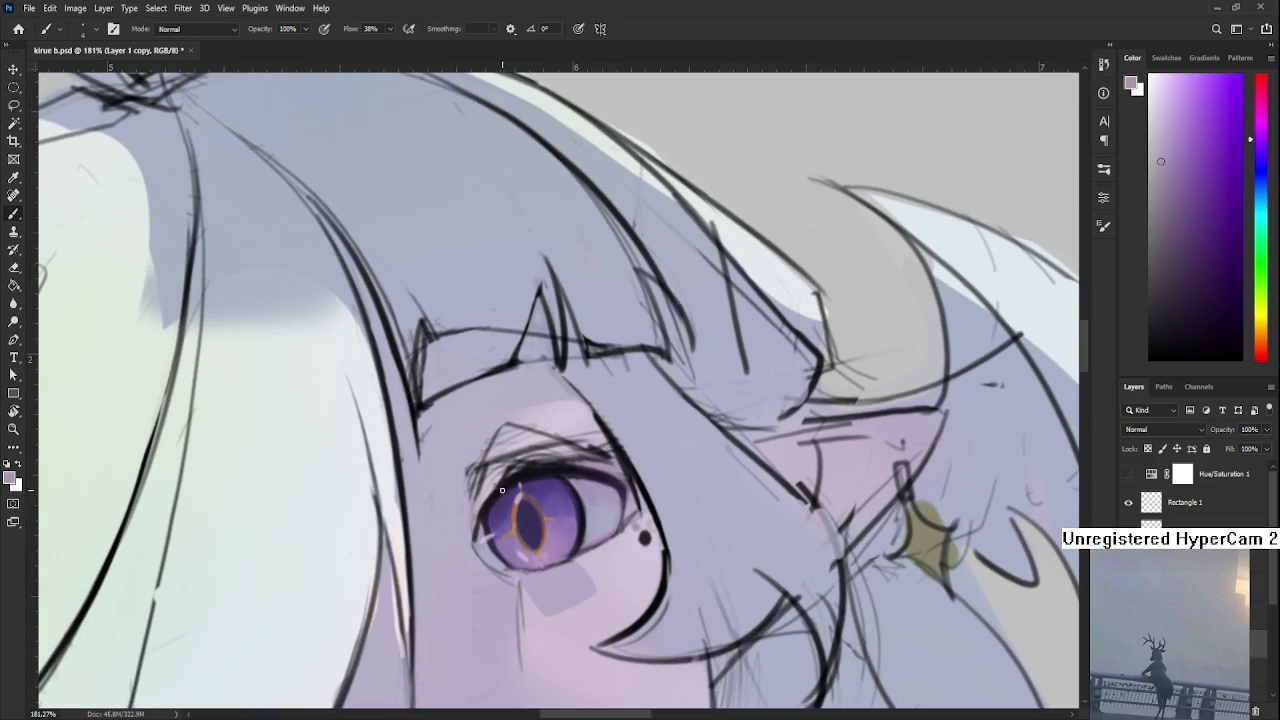
{"action": "mouse_move", "coordinate": [502, 487]}
{"action": "left_mouse_down"}
{"action": "mouse_move", "coordinate": [561, 481]}
{"action": "mouse_move", "coordinate": [470, 520]}
{"action": "left_mouse_up"}
Tilt the view and sample several purples from the iris, including a darker upper tone
{"action": "key", "text": "r"}
{"action": "left_click", "coordinate": [388, 545], "text": "alt"}
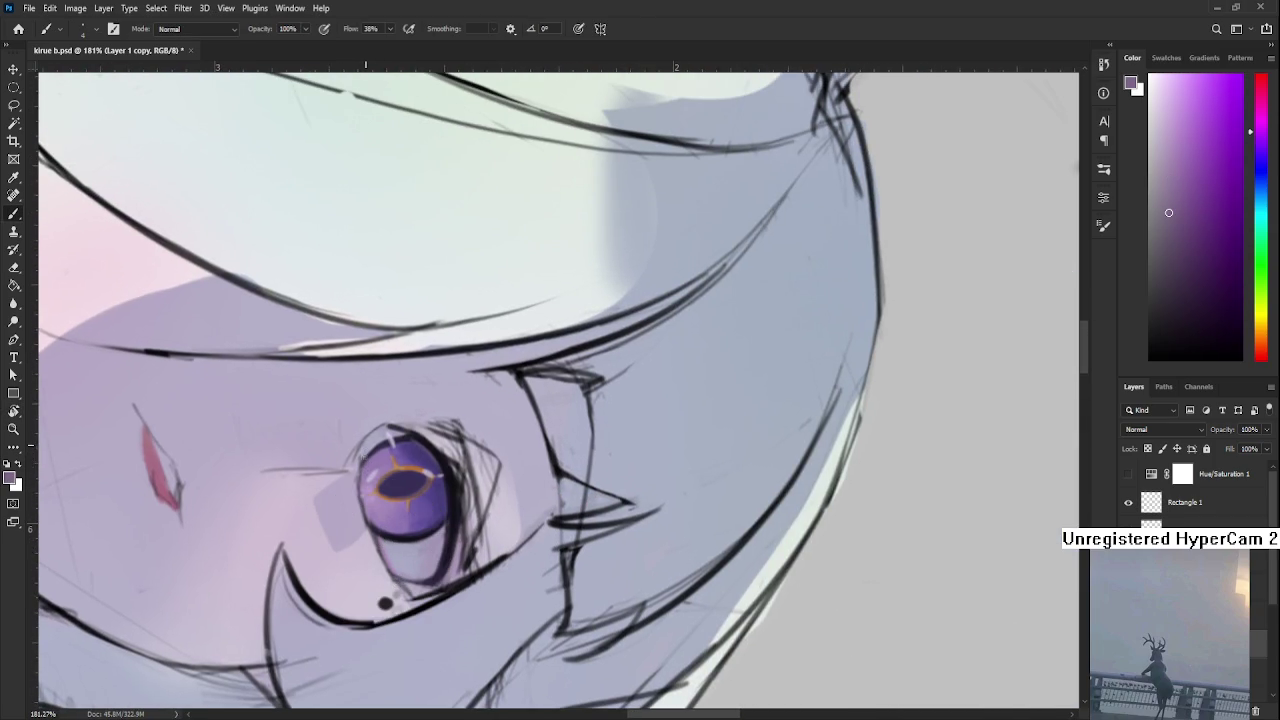
{"action": "scroll", "coordinate": [424, 534], "scroll_direction": "up", "scroll_amount": 5}
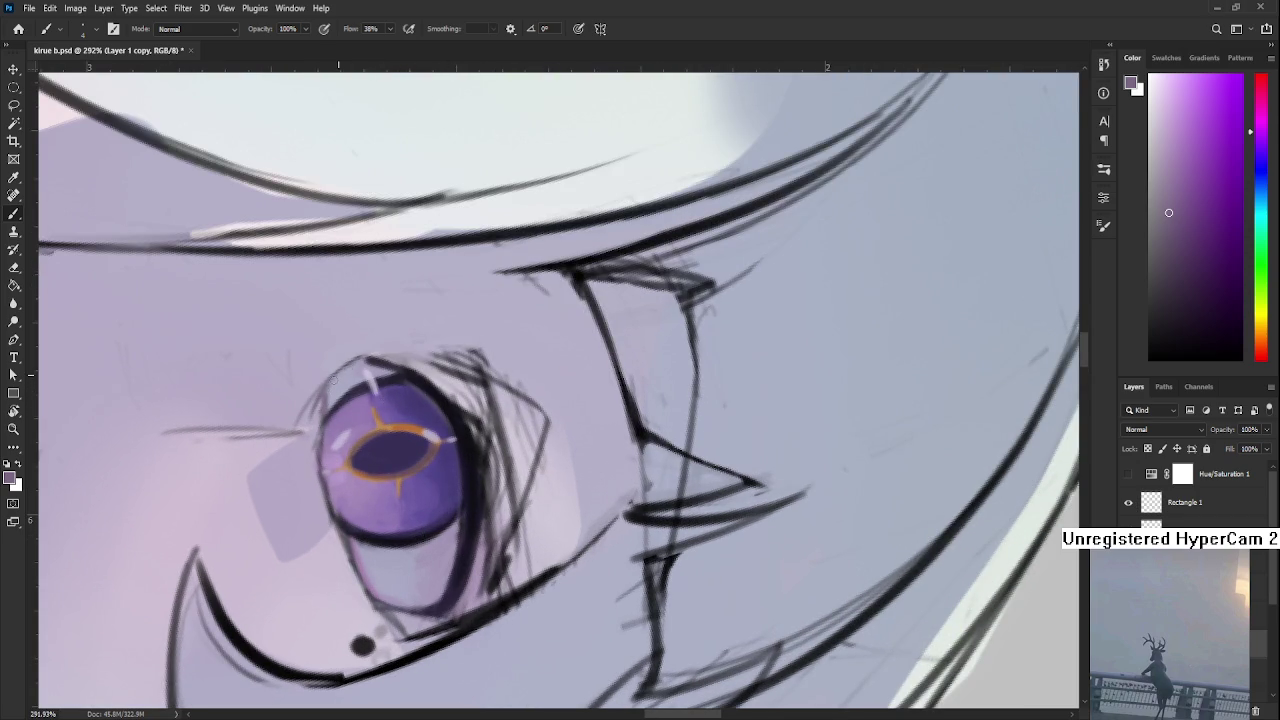
{"action": "left_click", "coordinate": [312, 442], "text": "alt"}
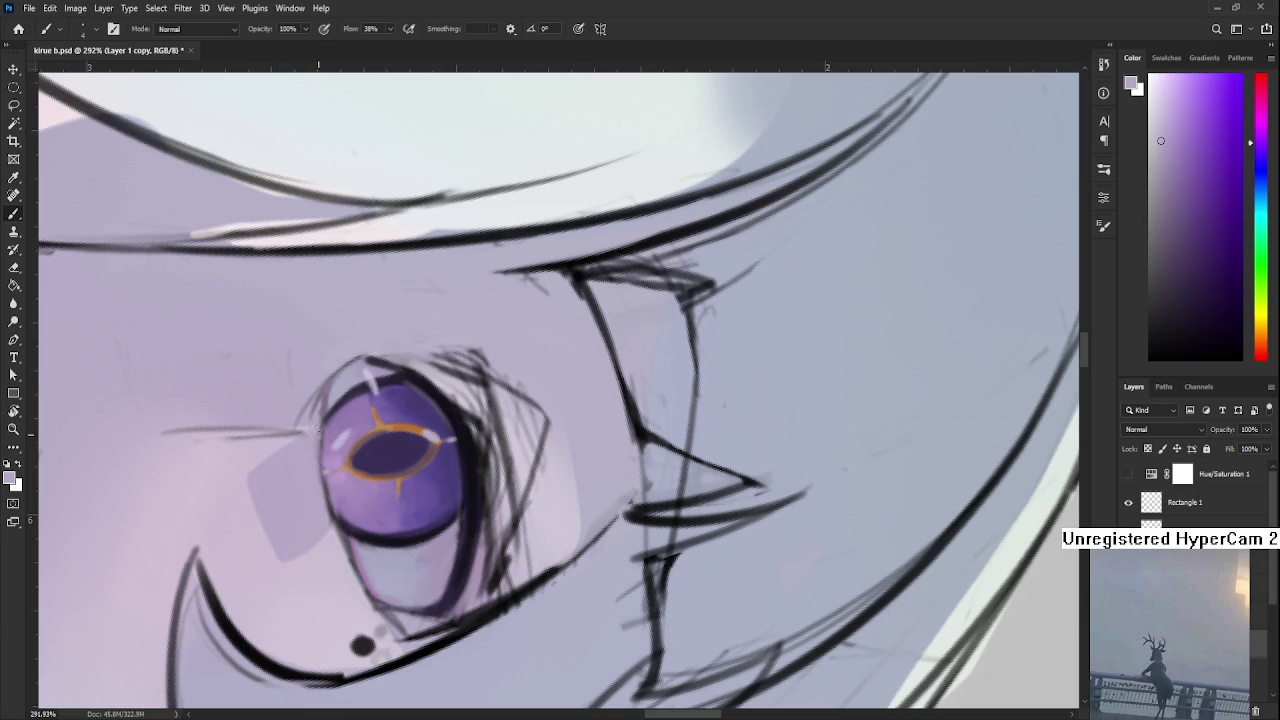
{"action": "left_click", "coordinate": [384, 377], "text": "alt"}
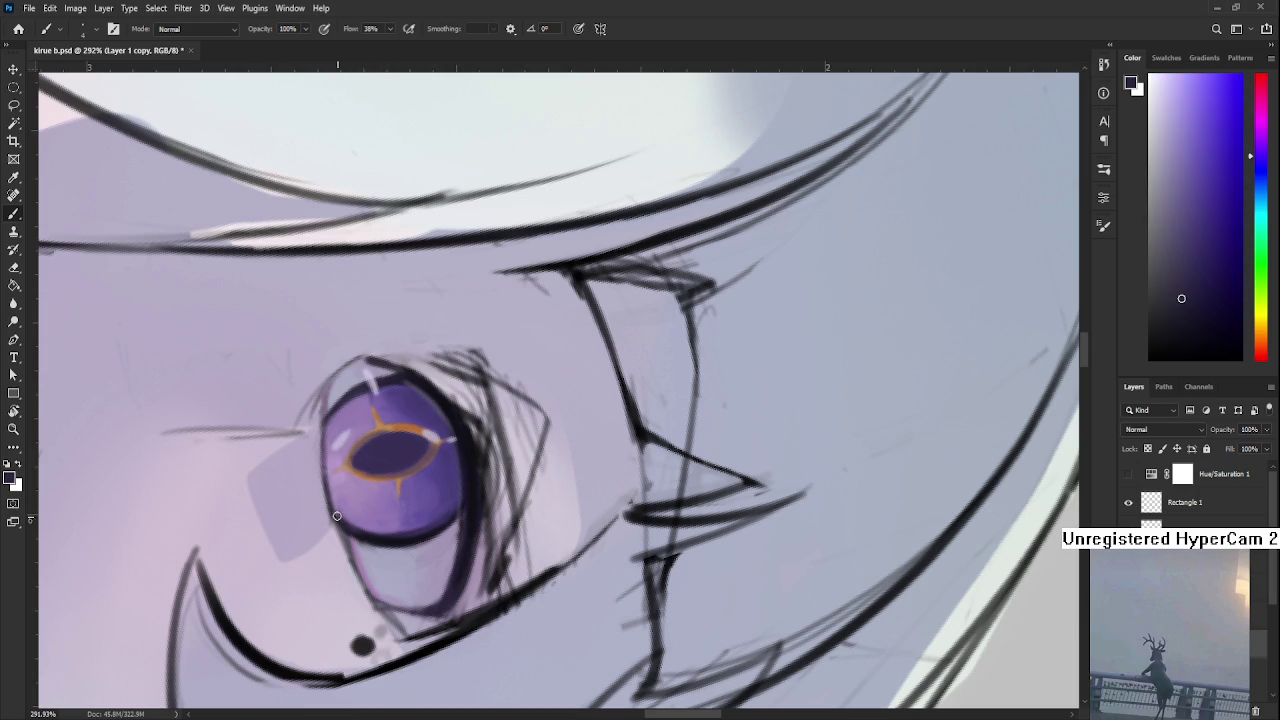
Rotate the view to -50 degrees and sample lighter iris colours near the eye
{"action": "key", "text": "r"}
{"action": "mouse_move", "coordinate": [339, 524]}
{"action": "left_mouse_down"}
{"action": "mouse_move", "coordinate": [592, 410]}
{"action": "mouse_move", "coordinate": [602, 442]}
{"action": "left_mouse_up"}
{"action": "left_click", "coordinate": [700, 500], "text": "alt"}
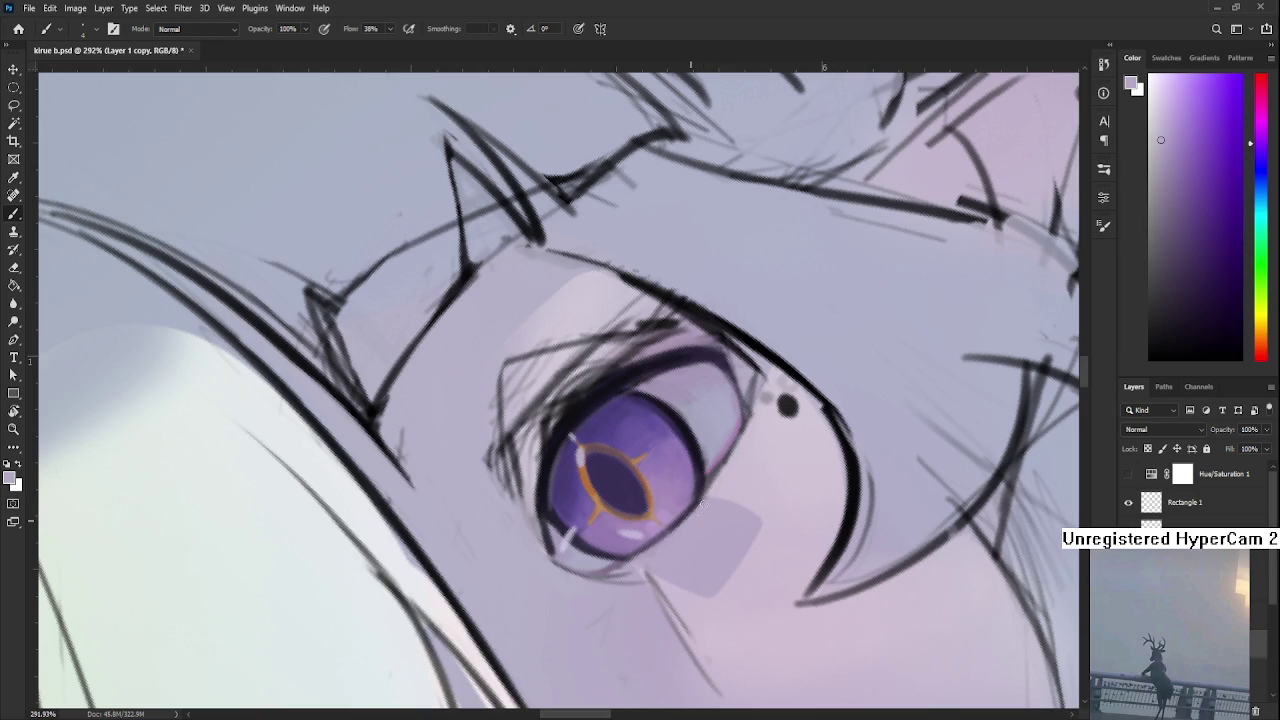
{"action": "left_click_drag", "start_coordinate": [730, 471], "coordinate": [640, 497]}
{"action": "left_click", "coordinate": [639, 499], "text": "alt"}
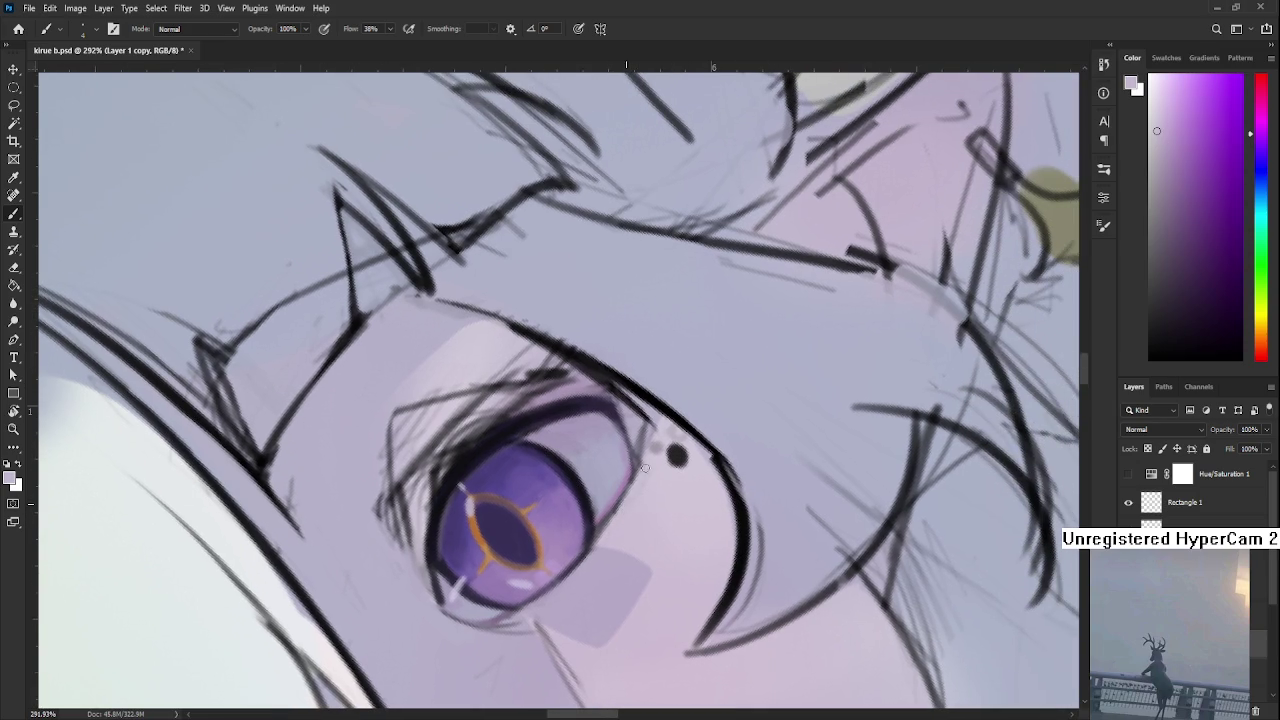
At -33 degrees rotation, dab paint on the lower-right eye corner, then reset rotation to 0
{"action": "key", "text": "r"}
{"action": "mouse_move", "coordinate": [652, 456]}
{"action": "left_mouse_down"}
{"action": "mouse_move", "coordinate": [647, 487]}
{"action": "mouse_move", "coordinate": [566, 495]}
{"action": "mouse_move", "coordinate": [560, 462]}
{"action": "mouse_move", "coordinate": [406, 398]}
{"action": "left_mouse_up"}
{"action": "left_click", "coordinate": [518, 514], "text": "alt"}
{"action": "left_click", "coordinate": [572, 452], "text": "alt"}
{"action": "key", "text": "r"}
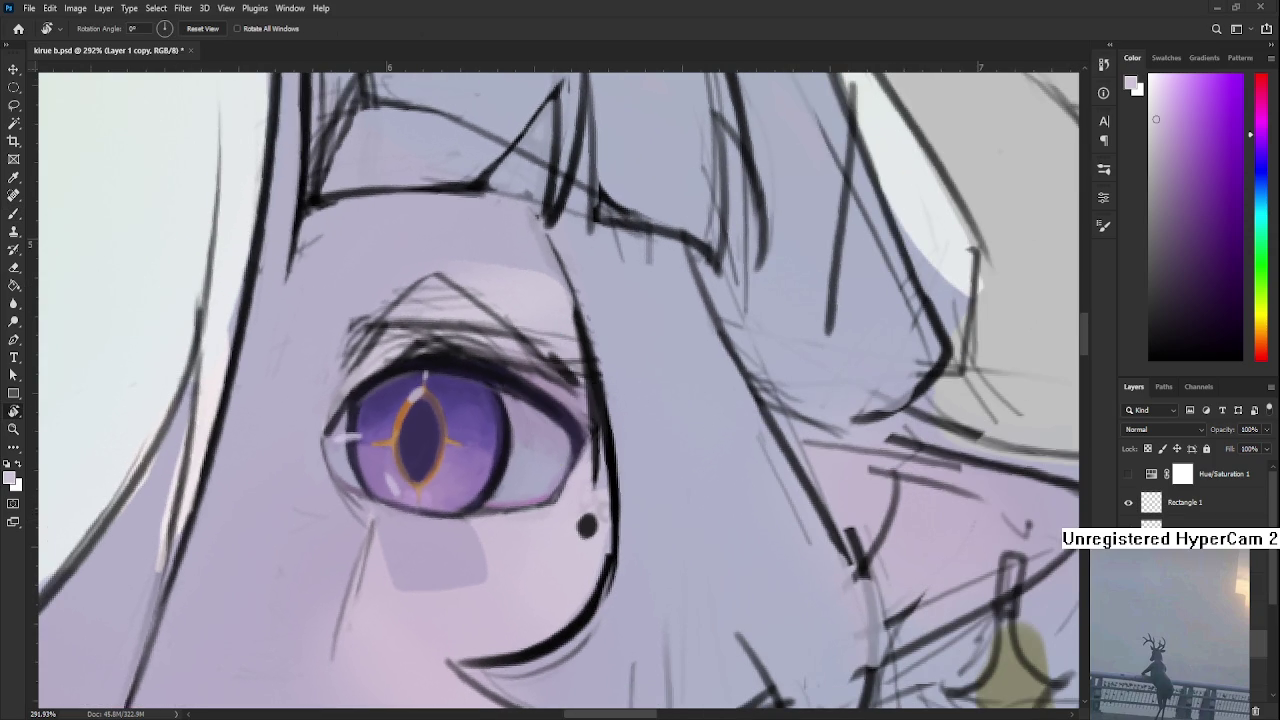
{"action": "scroll", "coordinate": [646, 553], "scroll_direction": "down", "scroll_amount": 2}
{"action": "scroll", "coordinate": [646, 553], "scroll_direction": "down", "scroll_amount": 2}
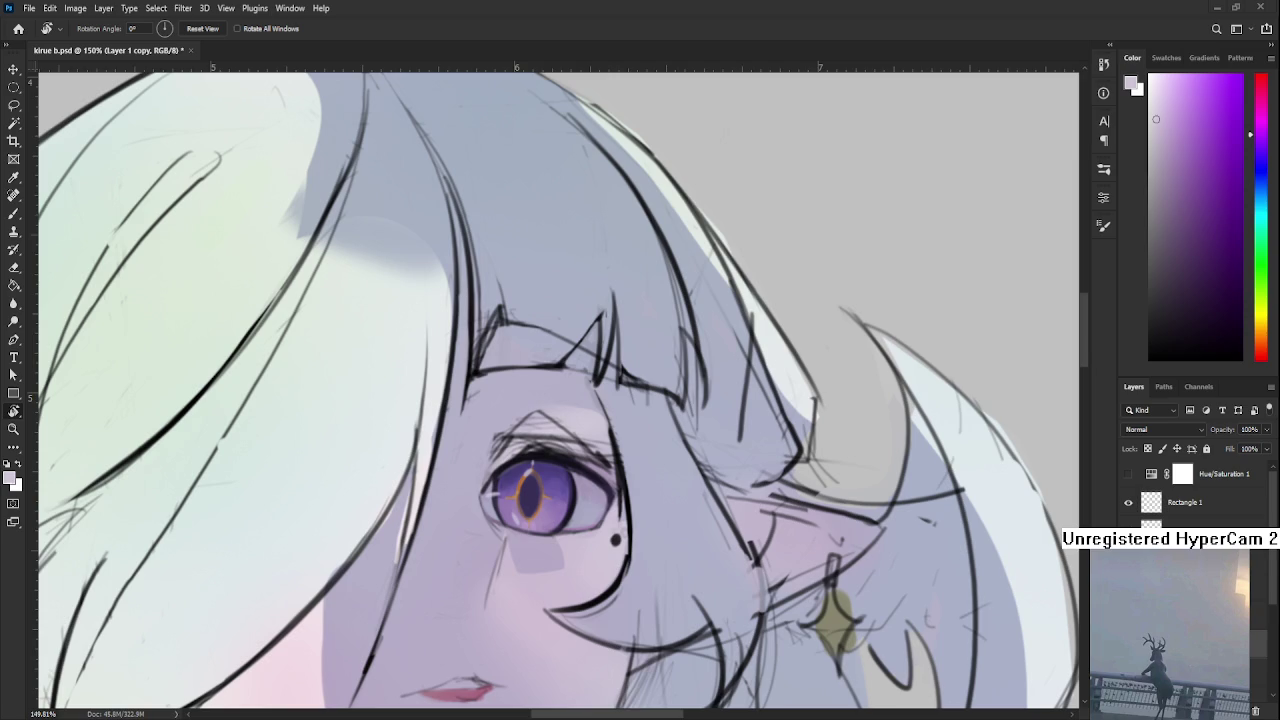
{"action": "scroll", "coordinate": [493, 643], "scroll_direction": "down", "scroll_amount": 1}
With a larger brush in sampled skin colour, soften the upper-left eyelid line
{"action": "scroll", "coordinate": [500, 600], "scroll_direction": "down", "scroll_amount": 1}
{"action": "scroll", "coordinate": [511, 540], "scroll_direction": "up", "scroll_amount": 3}
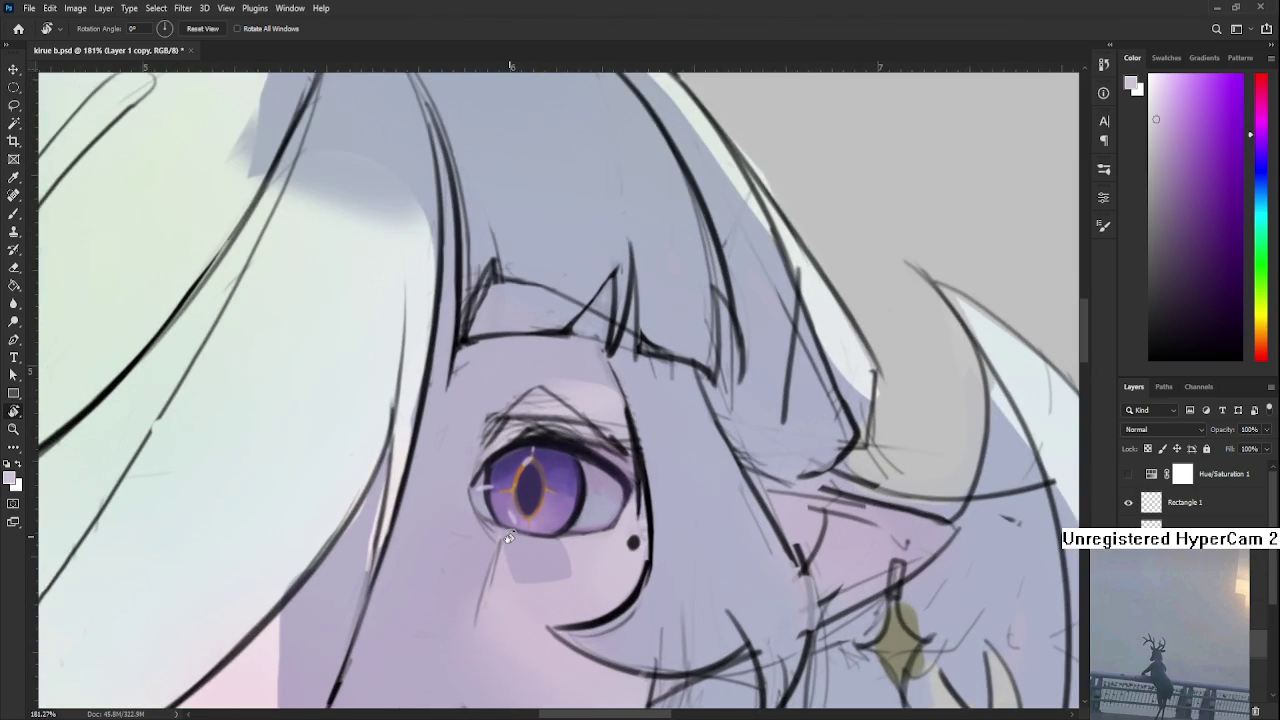
{"action": "left_click_drag", "start_coordinate": [443, 491], "coordinate": [440, 478]}
{"action": "key", "text": "b"}
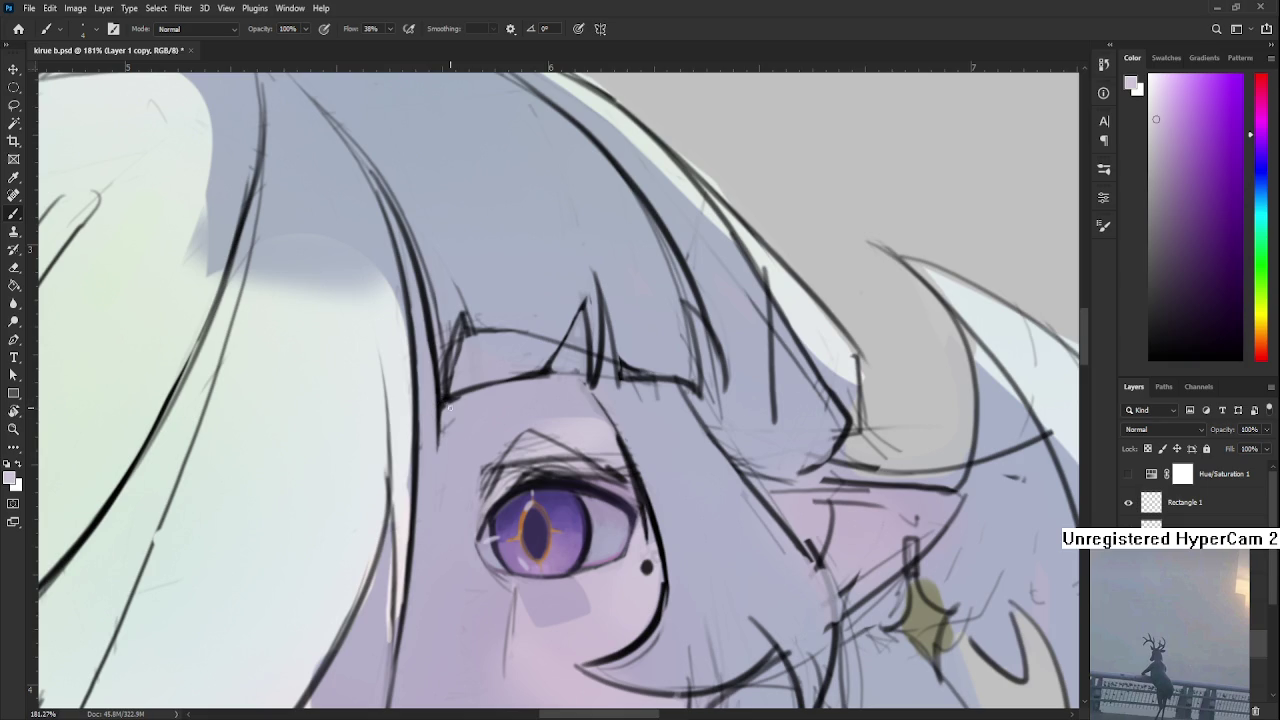
{"action": "left_click", "coordinate": [465, 482], "text": "alt"}
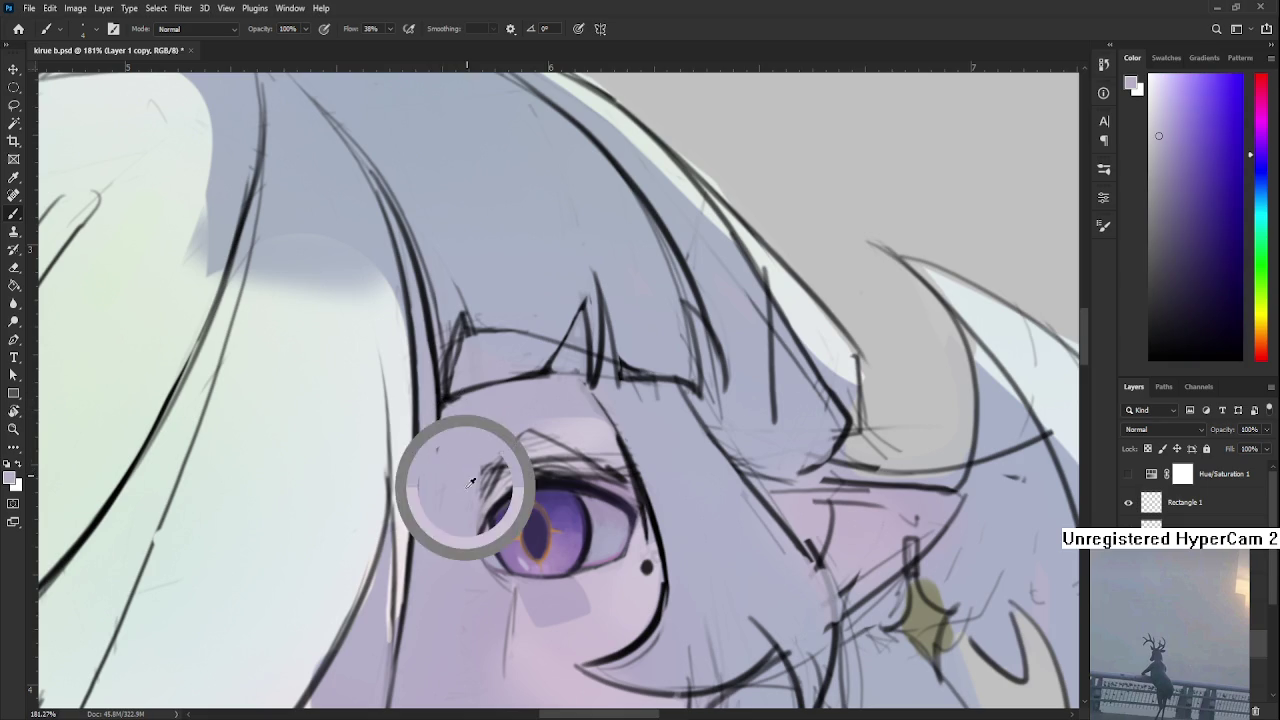
{"action": "key", "text": "bracketright"}
{"action": "key", "text": "bracketright"}
{"action": "key", "text": "bracketright"}
{"action": "left_click_drag", "start_coordinate": [486, 462], "coordinate": [468, 514]}
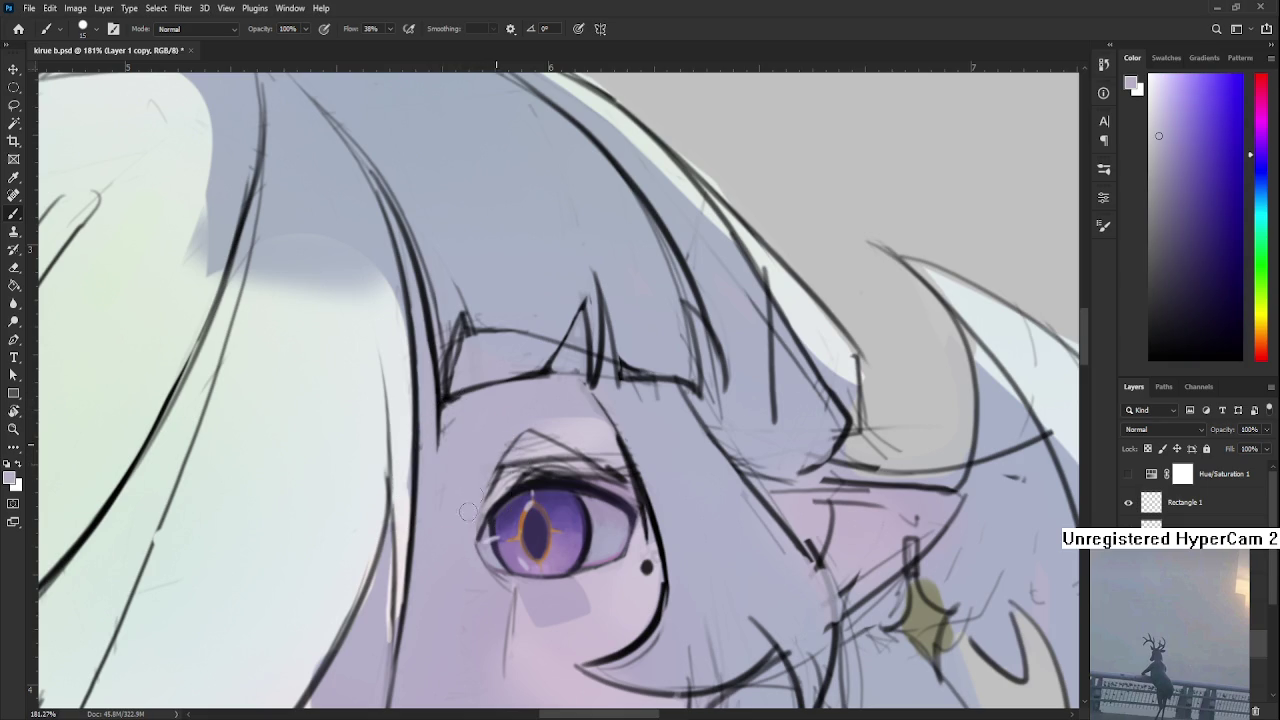
Rotate the view about 25 degrees and add faint light grey paint at the inner upper eye corner
{"action": "left_click_drag", "start_coordinate": [549, 382], "coordinate": [537, 377]}
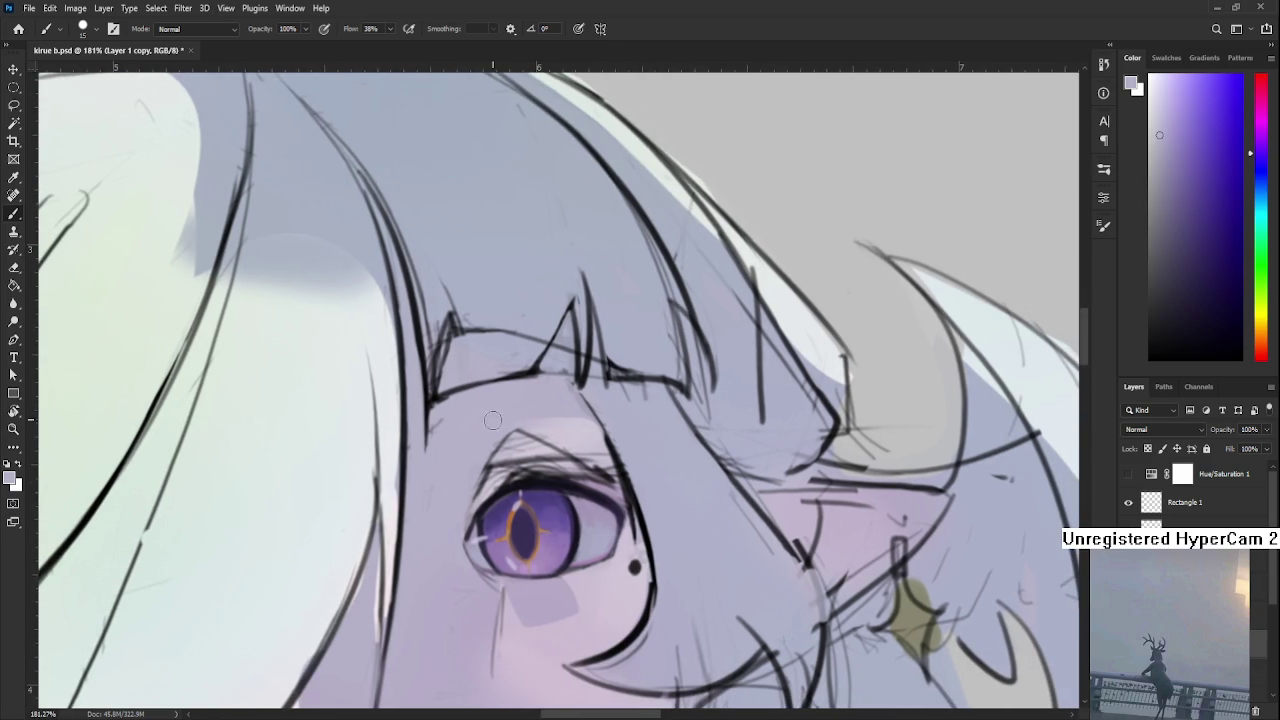
{"action": "left_click", "coordinate": [511, 460], "text": "alt"}
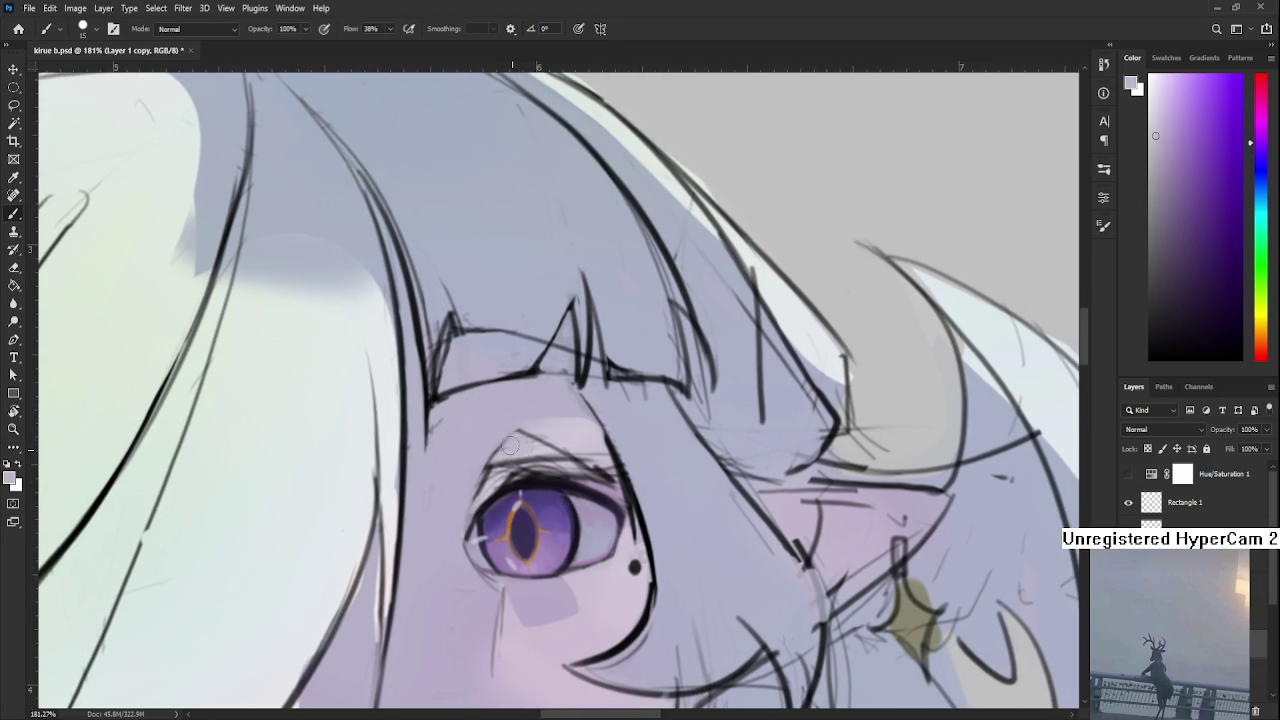
{"action": "left_click", "coordinate": [545, 425], "text": "alt"}
{"action": "scroll", "coordinate": [556, 432], "scroll_direction": "down", "scroll_amount": 1}
{"action": "left_click", "coordinate": [538, 432], "text": "alt"}
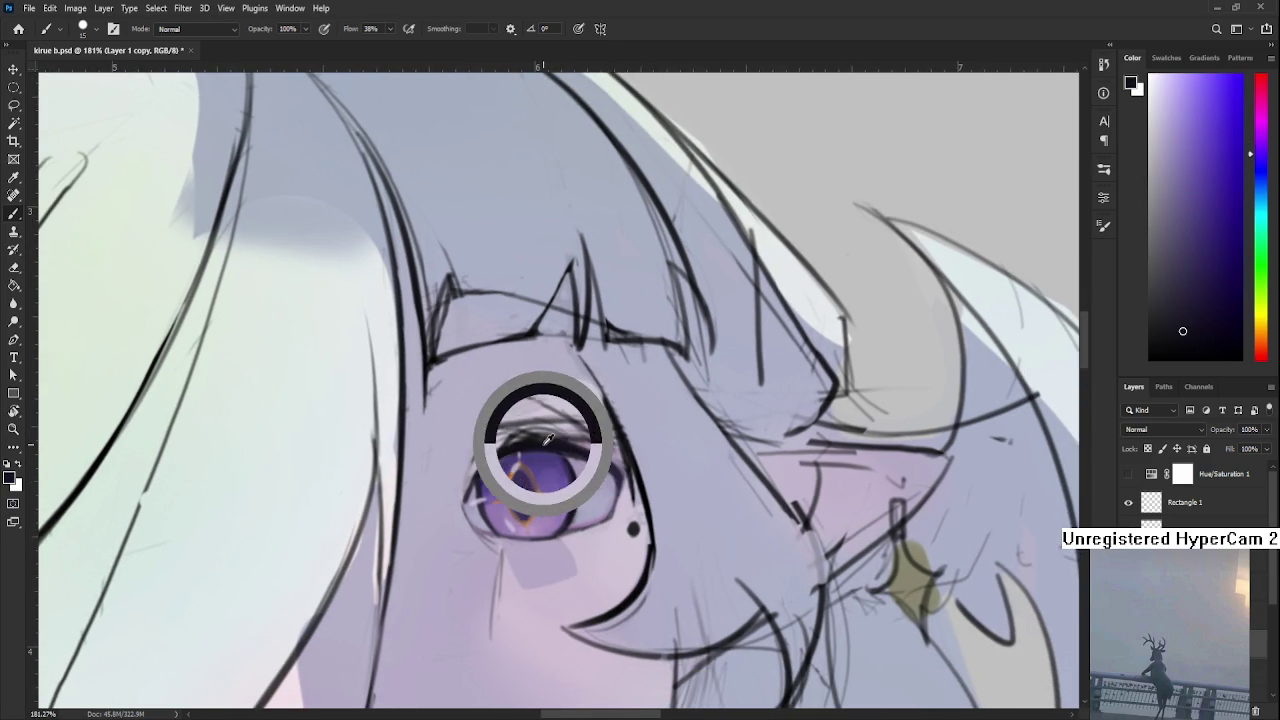
{"action": "mouse_move", "coordinate": [504, 434]}
{"action": "left_mouse_down"}
{"action": "mouse_move", "coordinate": [550, 454]}
{"action": "mouse_move", "coordinate": [536, 468]}
{"action": "mouse_move", "coordinate": [579, 424]}
{"action": "left_mouse_up"}
{"action": "left_click", "coordinate": [541, 484], "text": "alt"}
{"action": "mouse_move", "coordinate": [538, 469]}
{"action": "left_mouse_down"}
{"action": "mouse_move", "coordinate": [610, 400]}
{"action": "mouse_move", "coordinate": [559, 420]}
{"action": "left_mouse_up"}
Lighten the inner upper eyelid with lavender sampled from near the eye
{"action": "key", "text": "r"}
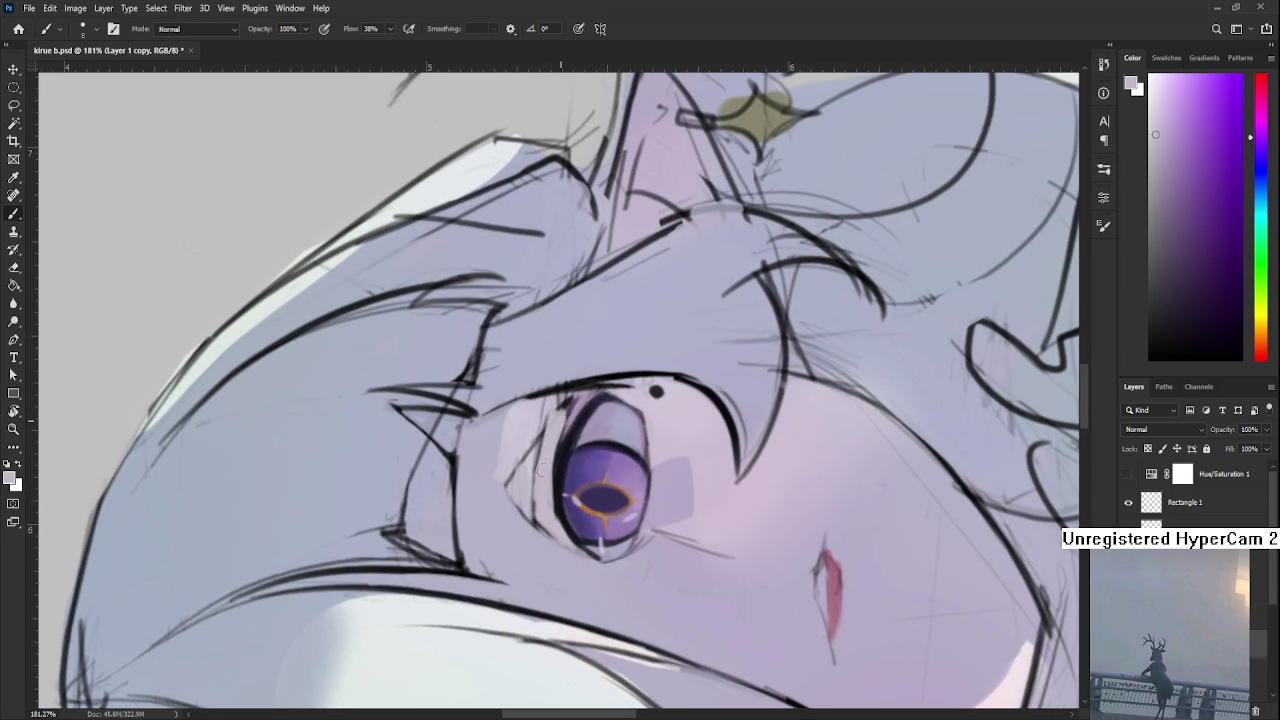
{"action": "left_click", "coordinate": [582, 413], "text": "alt"}
{"action": "left_click_drag", "start_coordinate": [556, 425], "coordinate": [581, 396]}
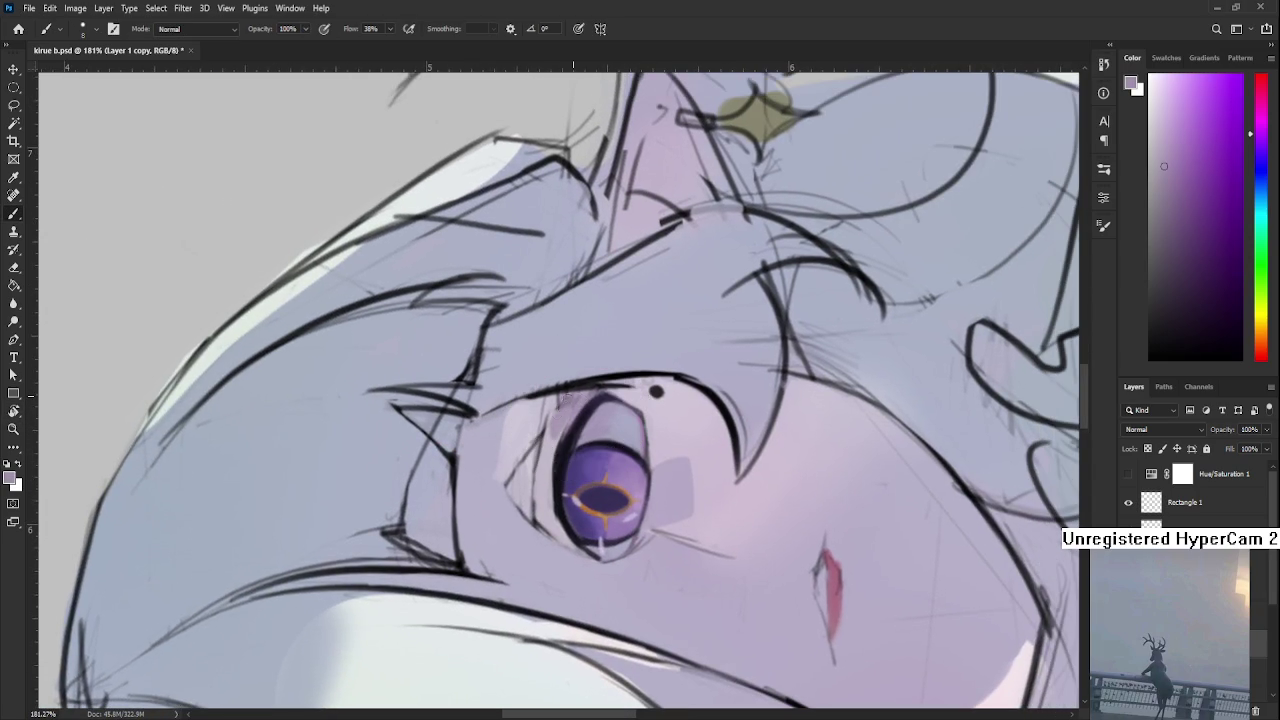
{"action": "left_click", "coordinate": [535, 370], "text": "alt"}
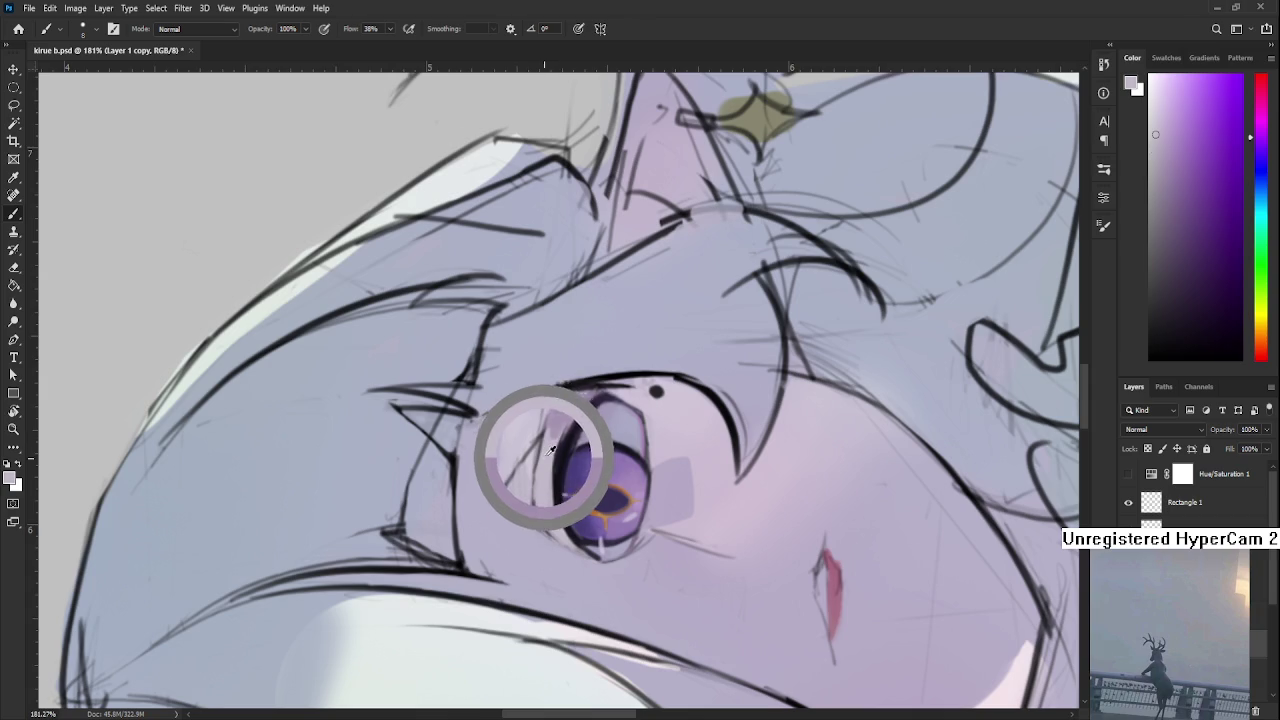
{"action": "left_click", "coordinate": [567, 416], "text": "alt"}
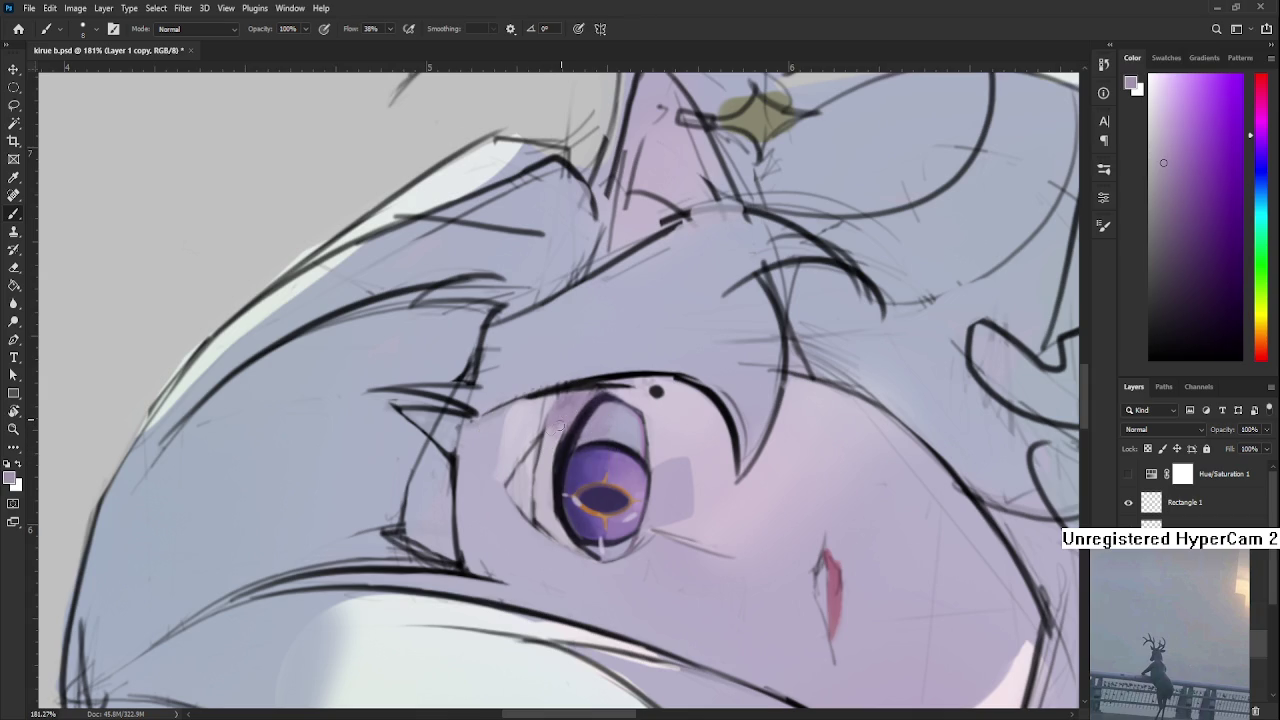
{"action": "left_click", "coordinate": [576, 408], "text": "alt"}
Rotate the view to 76 degrees, sample purples from the eye, then tilt about 33 degrees and zoom out
{"action": "key", "text": "r"}
{"action": "mouse_move", "coordinate": [605, 385]}
{"action": "left_mouse_down"}
{"action": "mouse_move", "coordinate": [476, 563]}
{"action": "mouse_move", "coordinate": [490, 570]}
{"action": "left_mouse_up"}
{"action": "left_click", "coordinate": [490, 570], "text": "alt"}
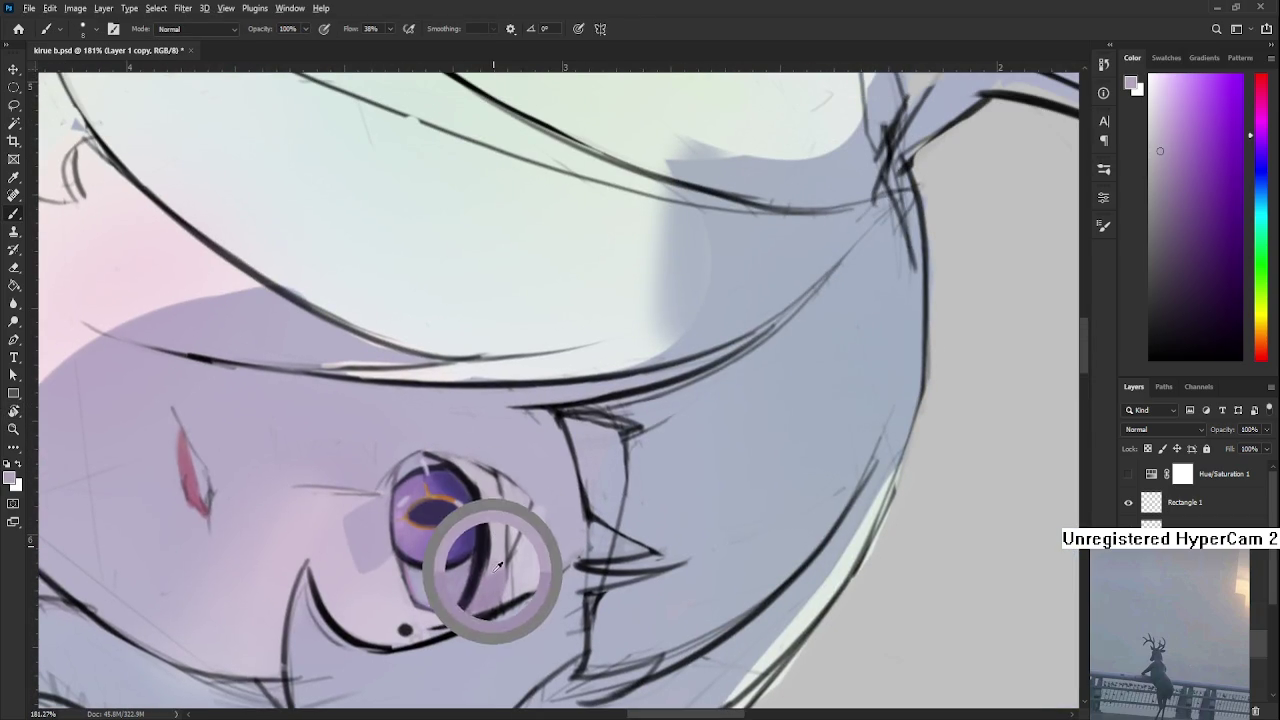
{"action": "left_click", "coordinate": [468, 484], "text": "alt"}
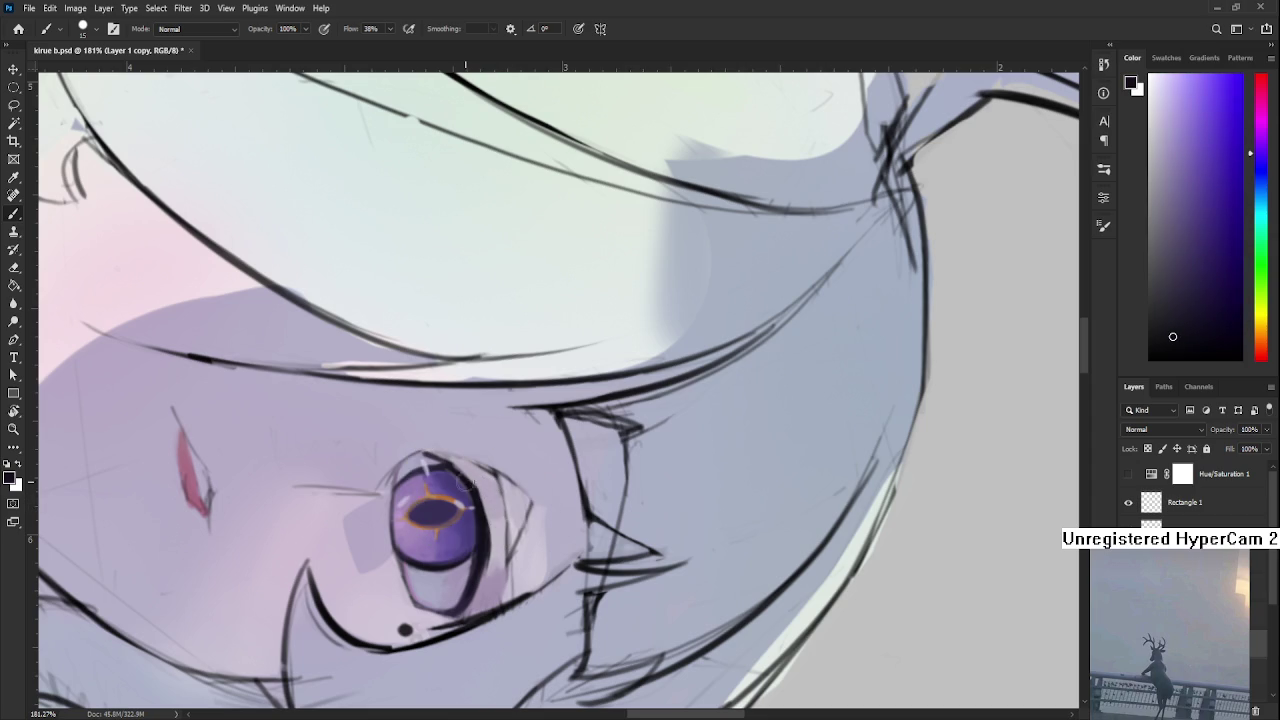
{"action": "left_click", "coordinate": [504, 518], "text": "alt"}
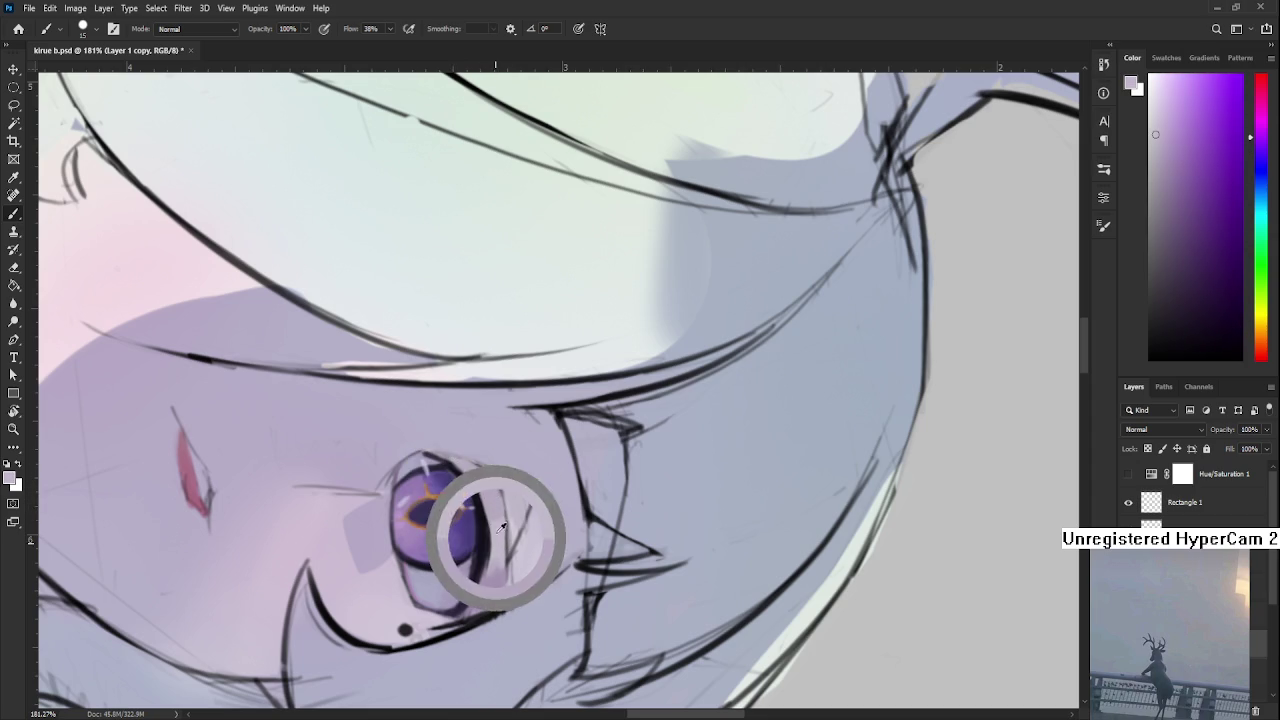
{"action": "key", "text": "r"}
{"action": "left_click_drag", "start_coordinate": [496, 548], "coordinate": [621, 545]}
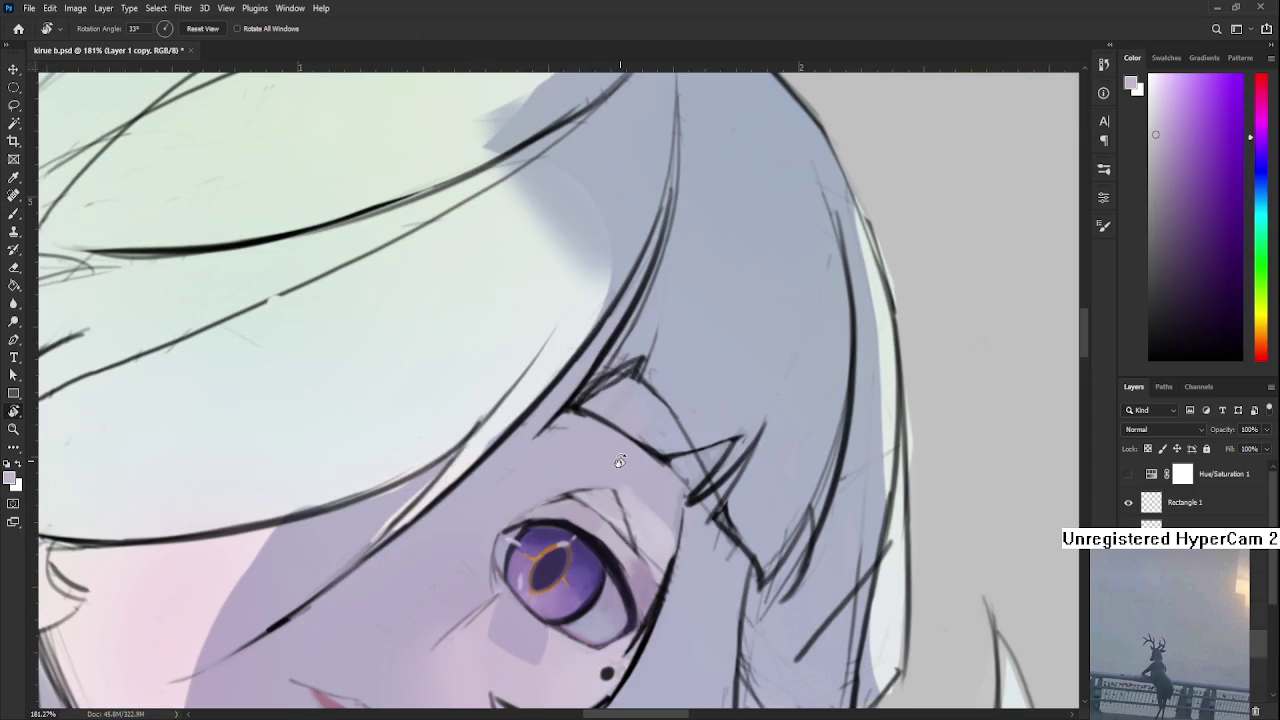
{"action": "scroll", "coordinate": [619, 461], "scroll_direction": "down", "scroll_amount": 5}
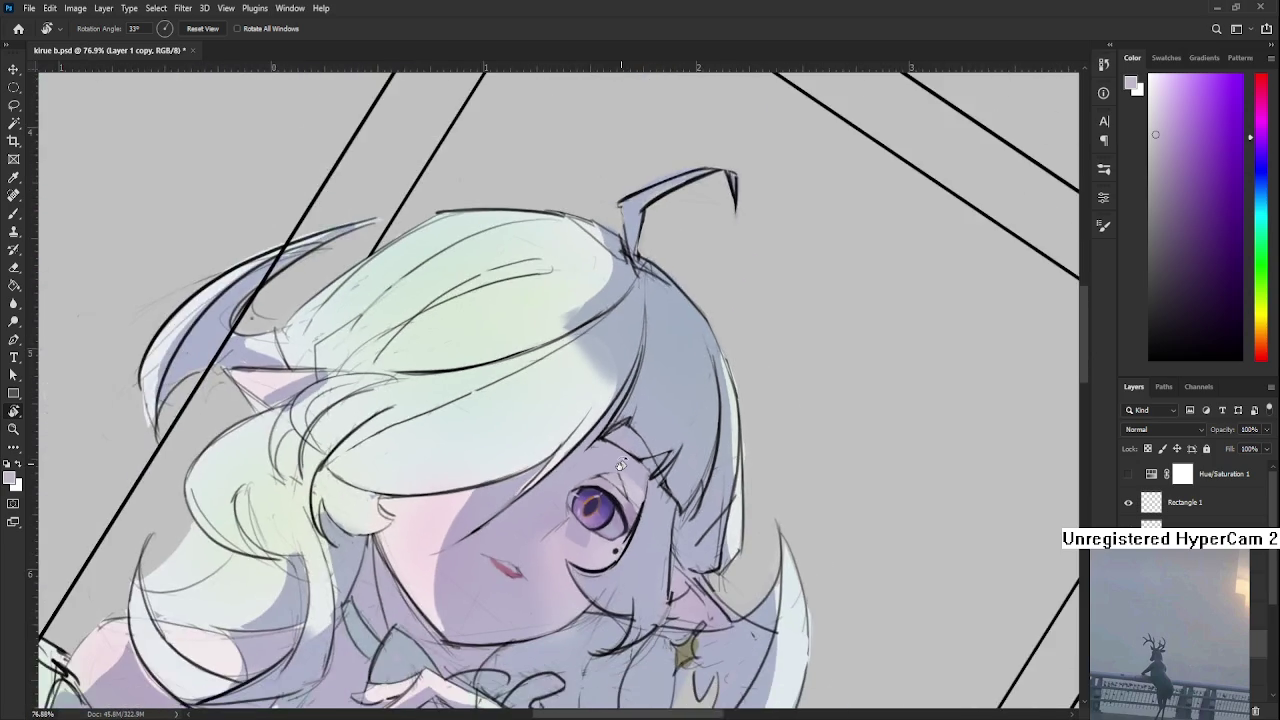
Zoom in and turn the canvas view back to nearly upright
{"action": "scroll", "coordinate": [620, 471], "scroll_direction": "up", "scroll_amount": 3}
{"action": "scroll", "coordinate": [620, 471], "scroll_direction": "up", "scroll_amount": 4}
{"action": "mouse_move", "coordinate": [620, 480]}
{"action": "left_mouse_down"}
{"action": "mouse_move", "coordinate": [701, 589]}
{"action": "mouse_move", "coordinate": [733, 577]}
{"action": "left_mouse_up"}
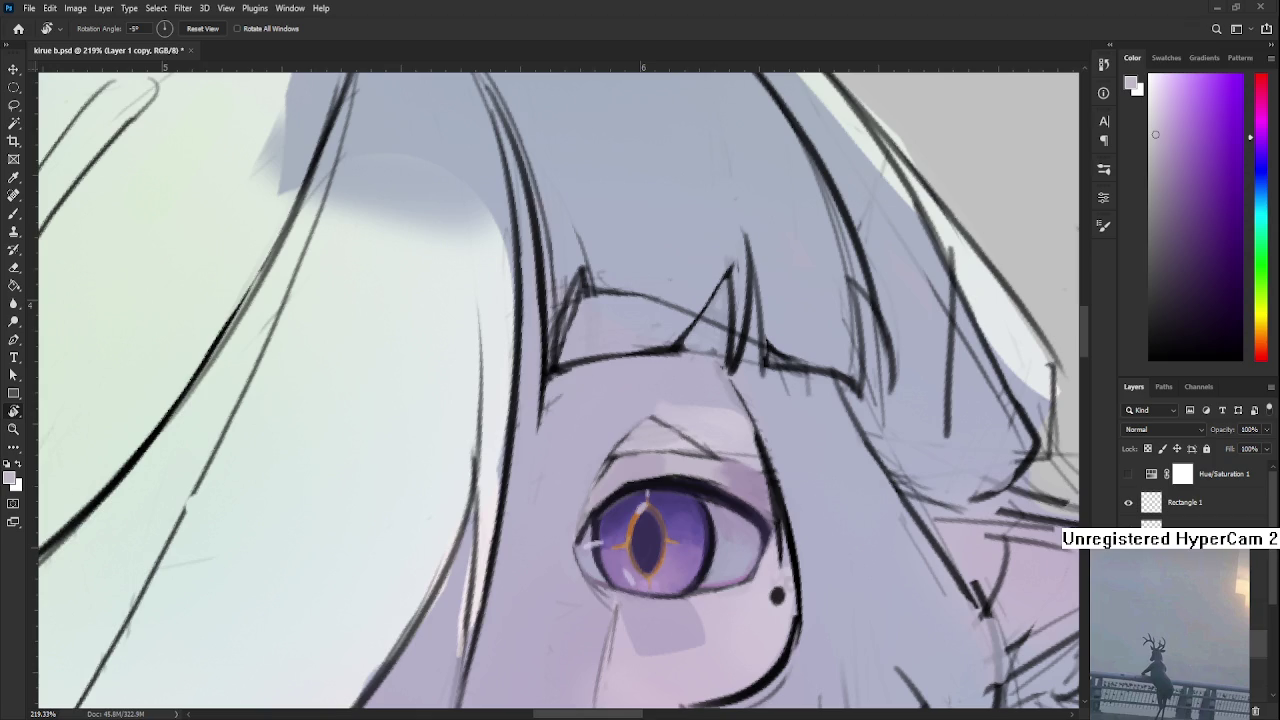
Bring the eye back into view and paint darker purple strokes on the upper-left eyelid
{"action": "scroll", "coordinate": [520, 458], "scroll_direction": "up", "scroll_amount": 1}
{"action": "scroll", "coordinate": [640, 500], "scroll_direction": "up", "scroll_amount": 1}
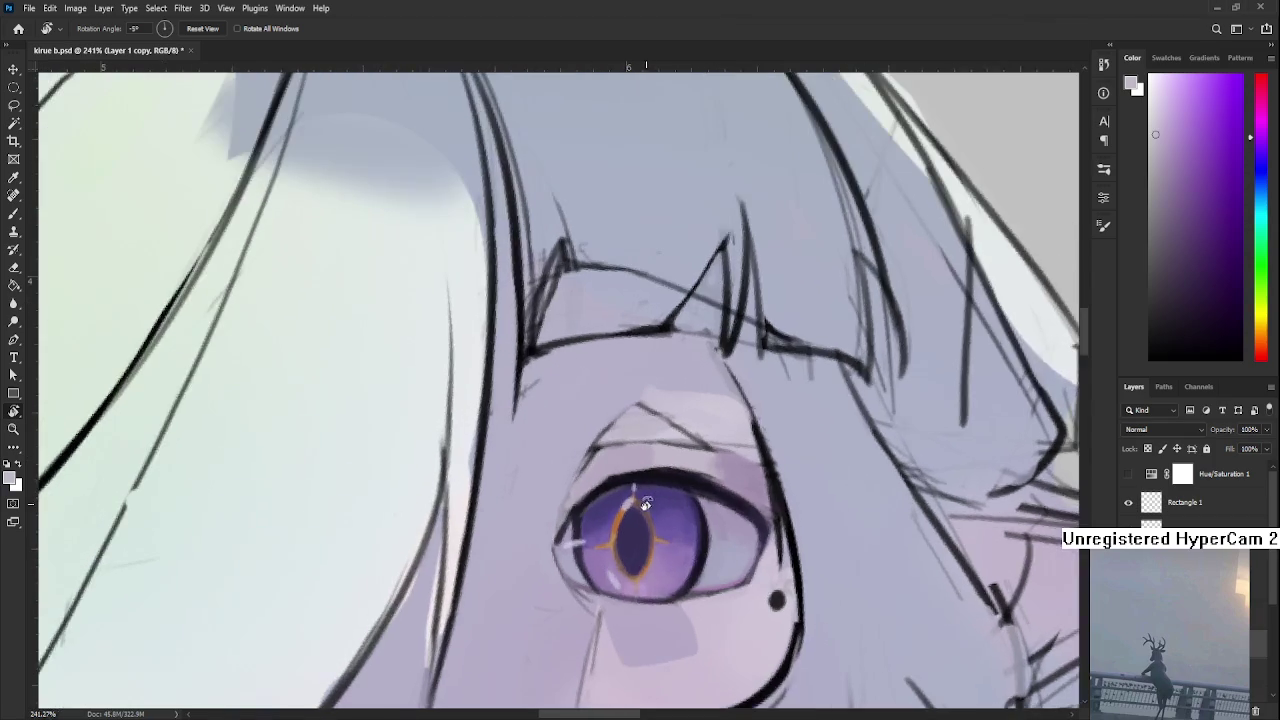
{"action": "left_click_drag", "start_coordinate": [640, 400], "coordinate": [495, 400]}
{"action": "key", "text": "b"}
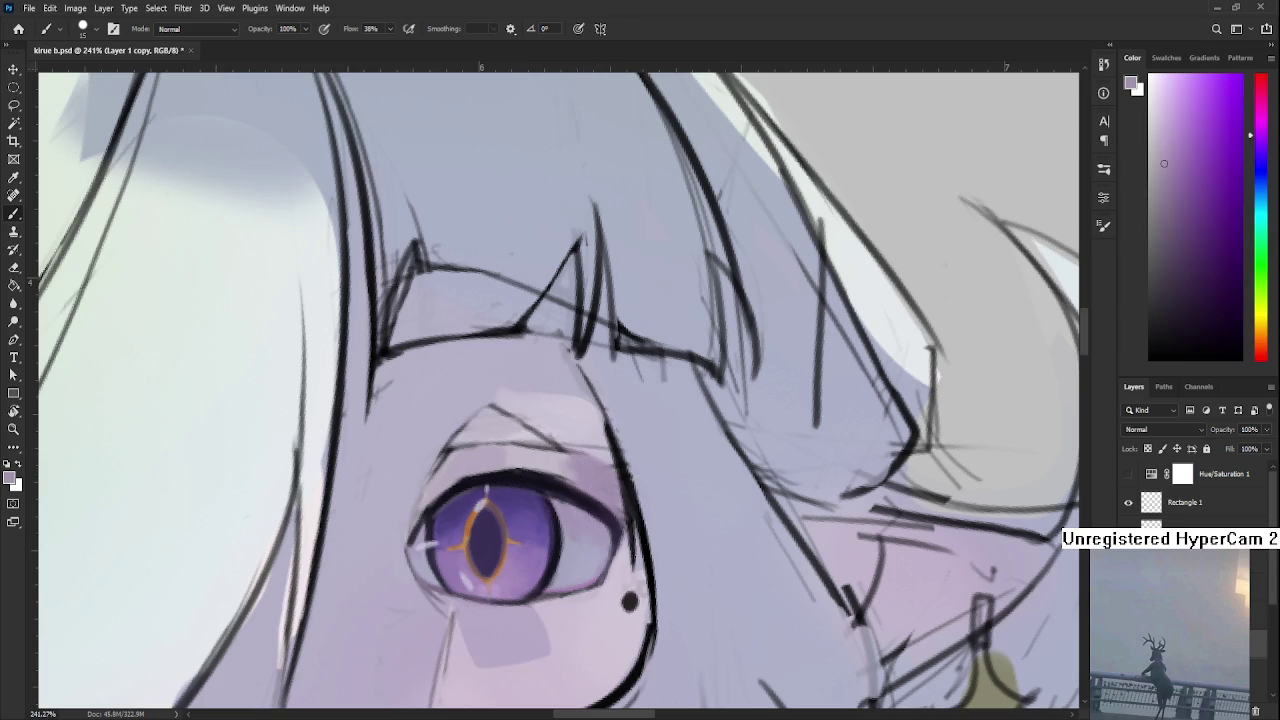
{"action": "left_click", "coordinate": [1185, 225]}
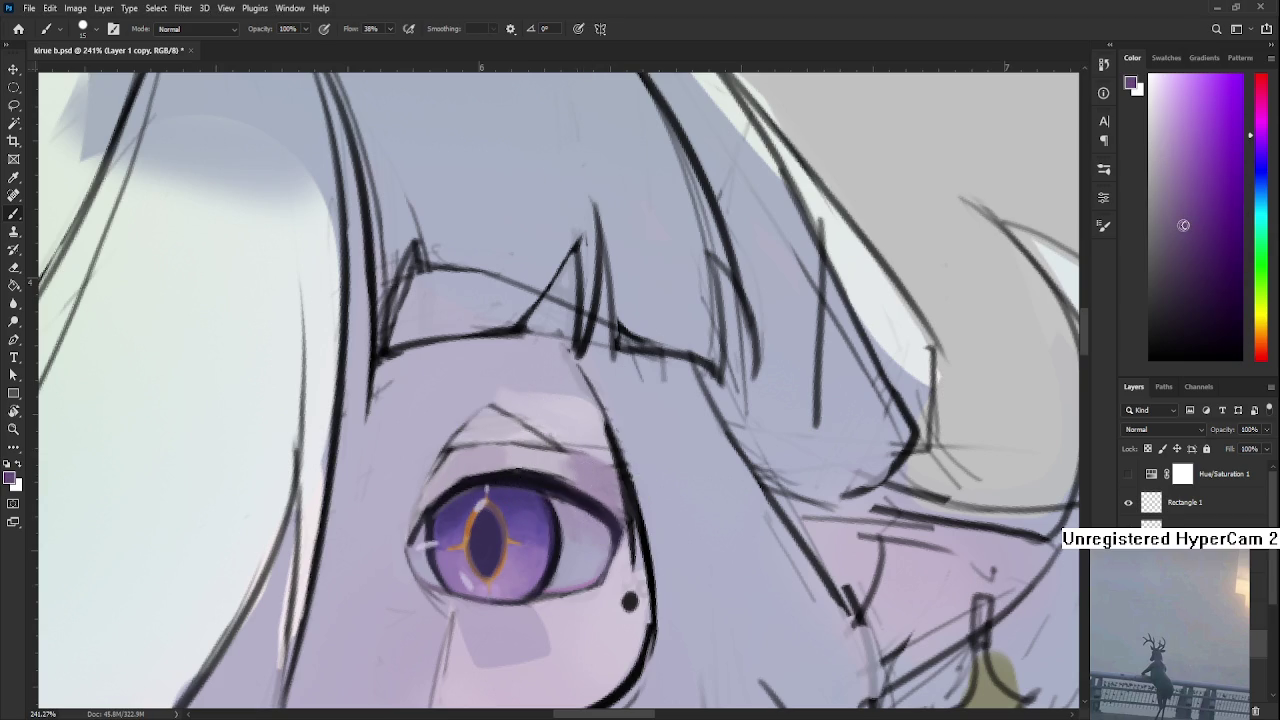
{"action": "left_click_drag", "start_coordinate": [444, 472], "coordinate": [428, 505]}
Sample lighter lavender and darker shades from around the upper-left eyelid
{"action": "left_click", "coordinate": [460, 466], "text": "alt"}
{"action": "left_click", "coordinate": [439, 477], "text": "alt"}
{"action": "left_click", "coordinate": [461, 458], "text": "alt"}
{"action": "left_click", "coordinate": [433, 488], "text": "alt"}
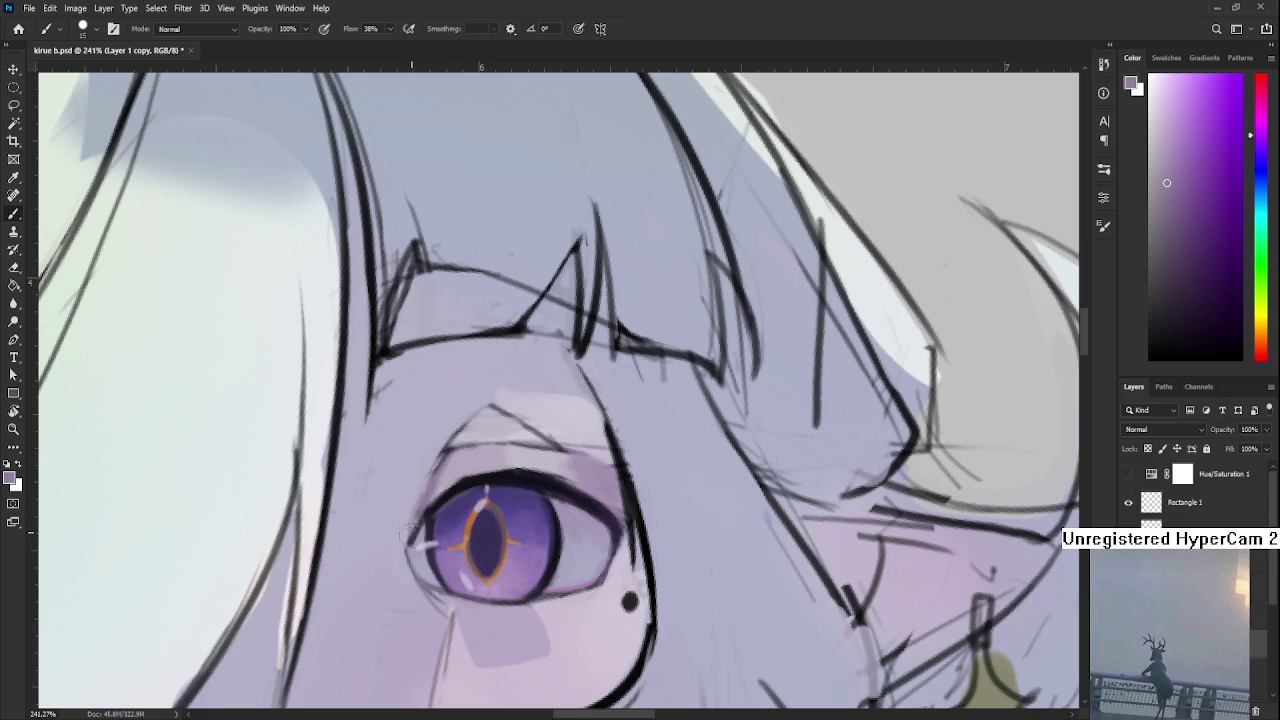
{"action": "left_click", "coordinate": [424, 498], "text": "alt"}
{"action": "left_click", "coordinate": [419, 485], "text": "alt"}
{"action": "left_click", "coordinate": [431, 492], "text": "alt"}
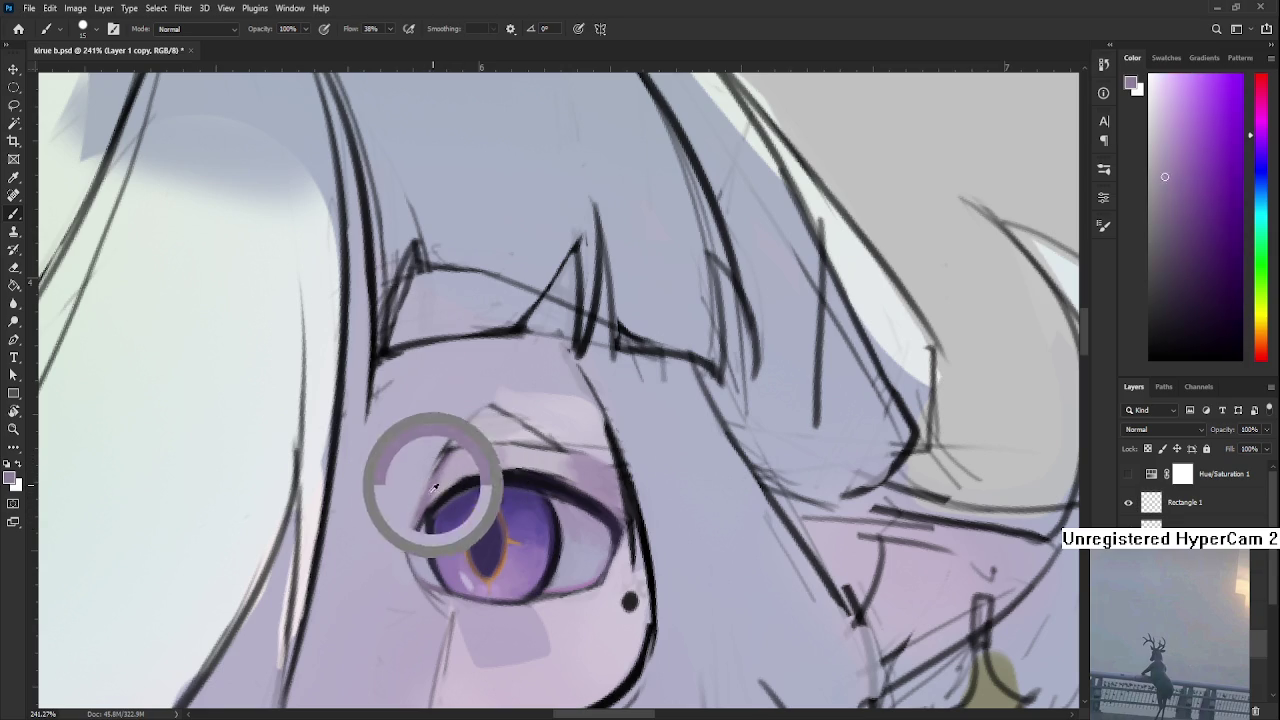
{"action": "left_click", "coordinate": [458, 462], "text": "alt"}
Adjust the zoom and sample darker and lighter eyelid tones near the eye
{"action": "scroll", "coordinate": [455, 458], "scroll_direction": "down", "scroll_amount": 3}
{"action": "scroll", "coordinate": [455, 458], "scroll_direction": "down", "scroll_amount": 2}
{"action": "scroll", "coordinate": [455, 458], "scroll_direction": "down", "scroll_amount": 2}
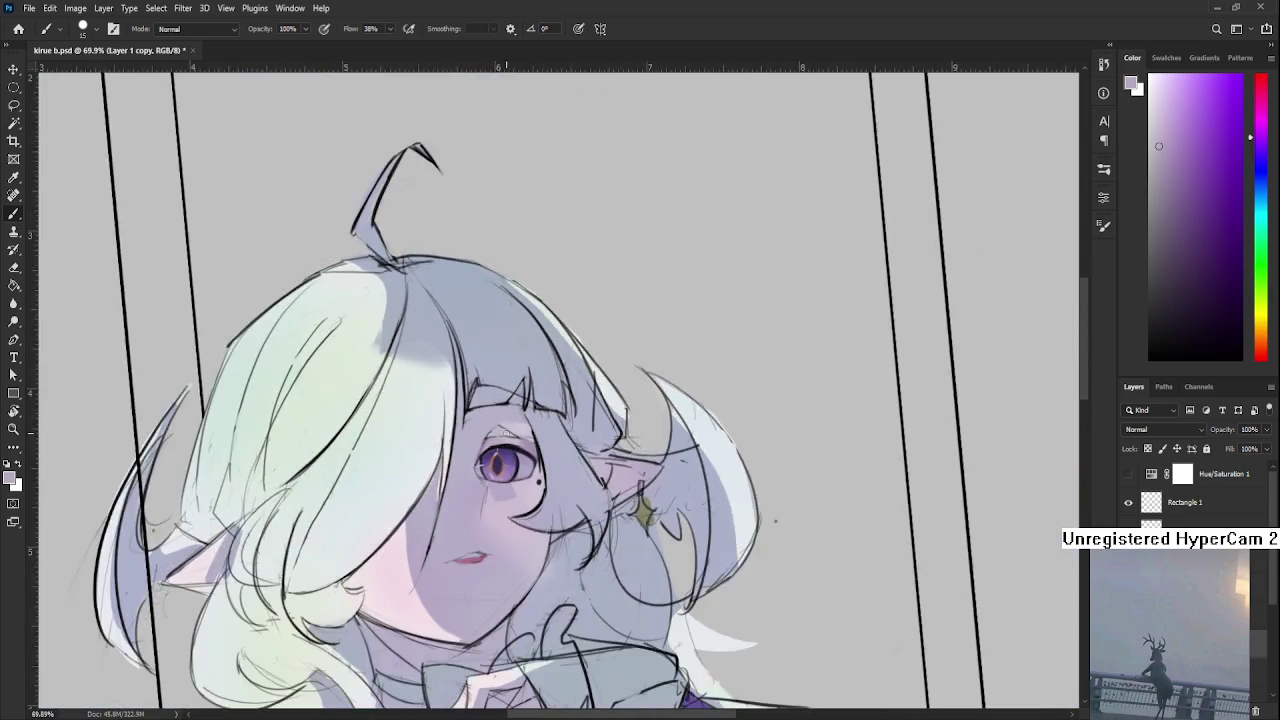
{"action": "scroll", "coordinate": [480, 450], "scroll_direction": "up", "scroll_amount": 3}
{"action": "scroll", "coordinate": [470, 448], "scroll_direction": "up", "scroll_amount": 1}
{"action": "scroll", "coordinate": [440, 445], "scroll_direction": "up", "scroll_amount": 1}
{"action": "scroll", "coordinate": [407, 442], "scroll_direction": "up", "scroll_amount": 1}
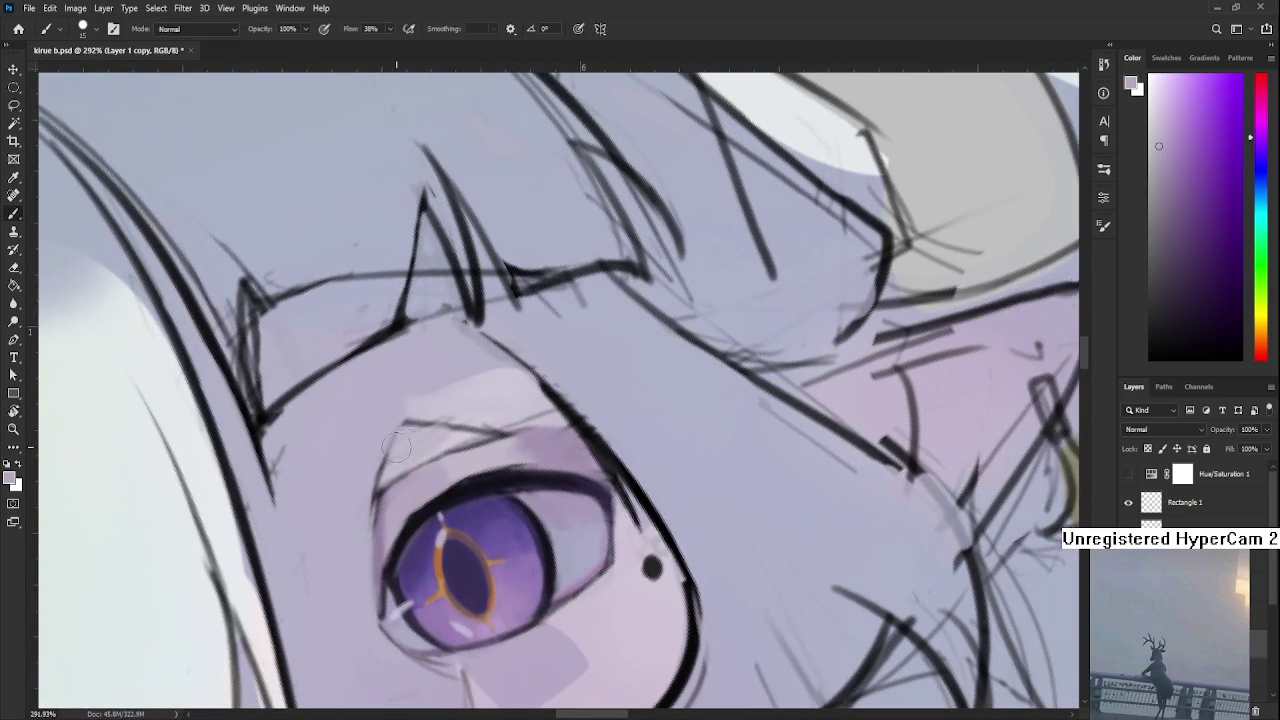
{"action": "left_click", "coordinate": [392, 500], "text": "alt"}
{"action": "left_click", "coordinate": [390, 512], "text": "alt"}
{"action": "left_click", "coordinate": [385, 522], "text": "alt"}
With a small brush, shade the upper eyelid above the purple iris
{"action": "left_click_drag", "start_coordinate": [432, 500], "coordinate": [450, 455]}
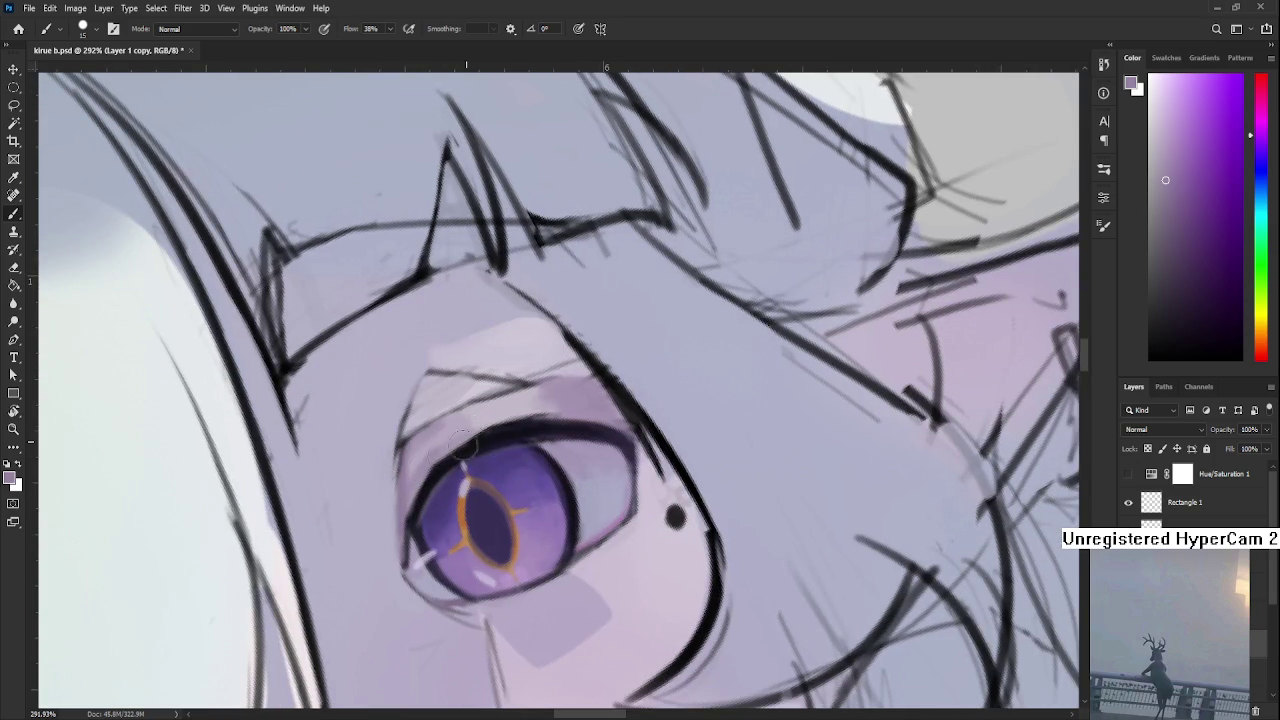
{"action": "left_click", "coordinate": [610, 511], "text": "alt"}
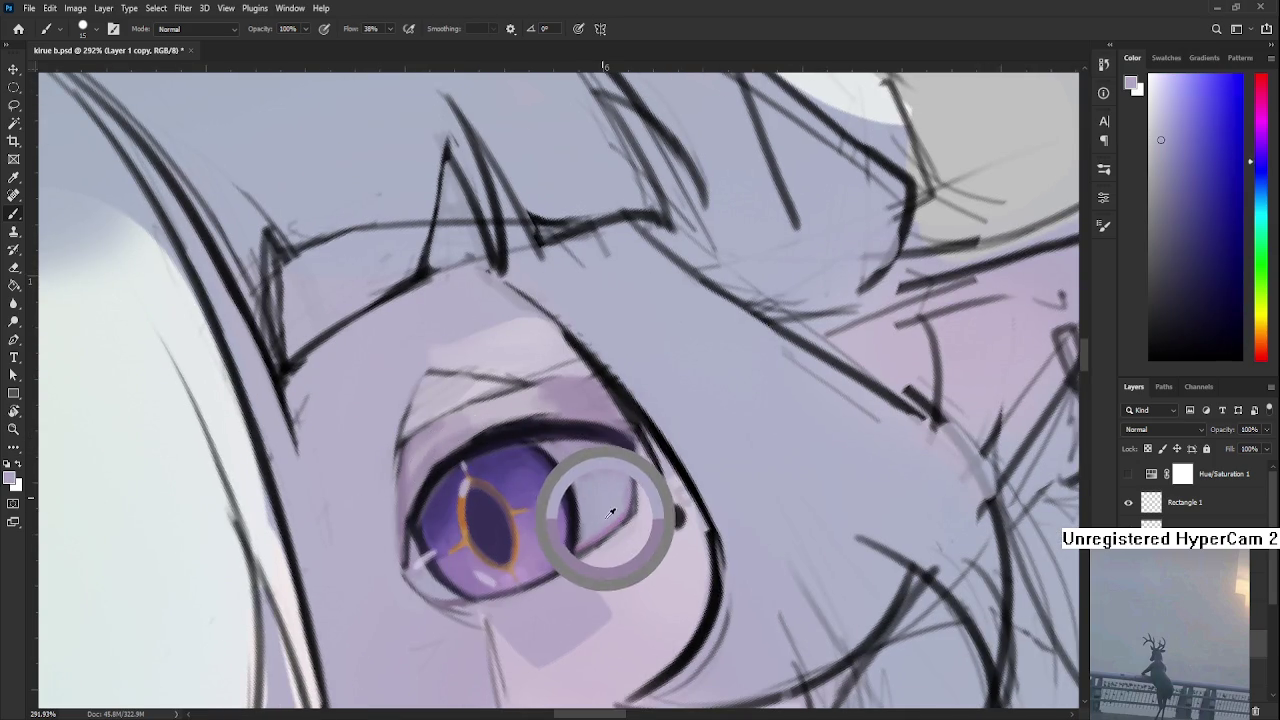
{"action": "key", "text": "bracketleft"}
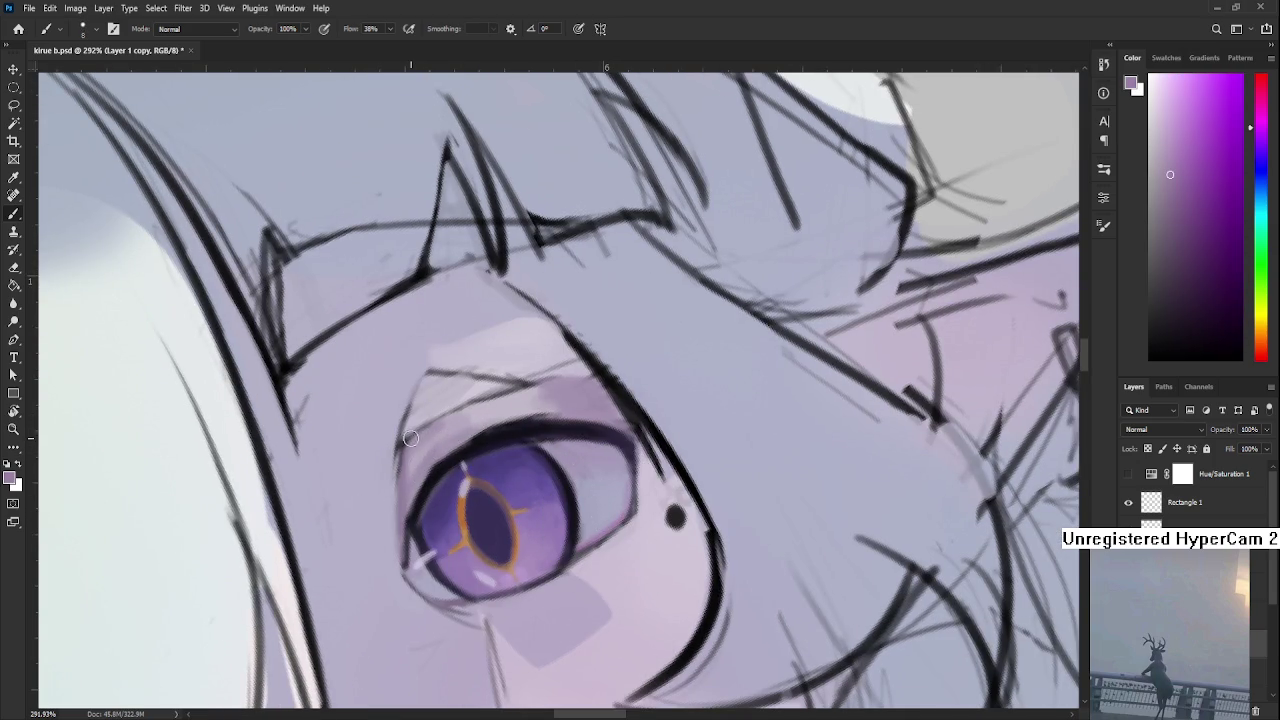
{"action": "left_click_drag", "start_coordinate": [498, 396], "coordinate": [420, 434]}
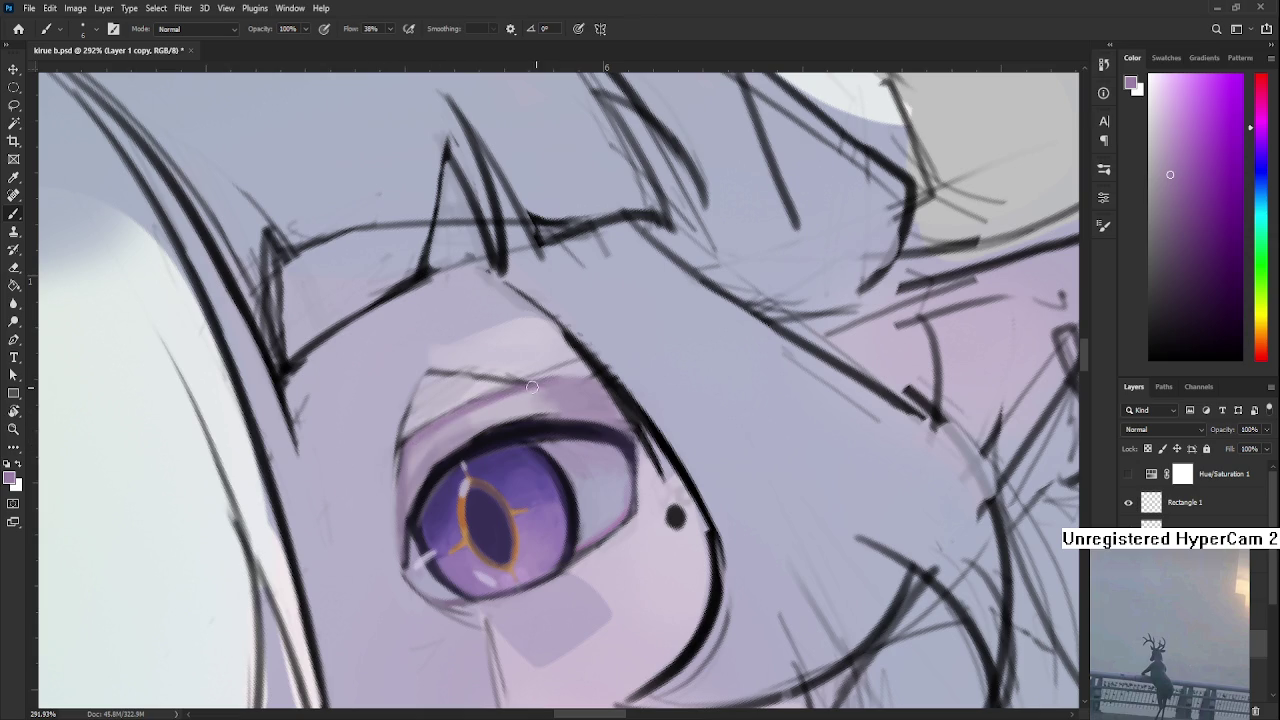
{"action": "left_click_drag", "start_coordinate": [622, 443], "coordinate": [562, 413]}
{"action": "scroll", "coordinate": [554, 398], "scroll_direction": "down", "scroll_amount": 5}
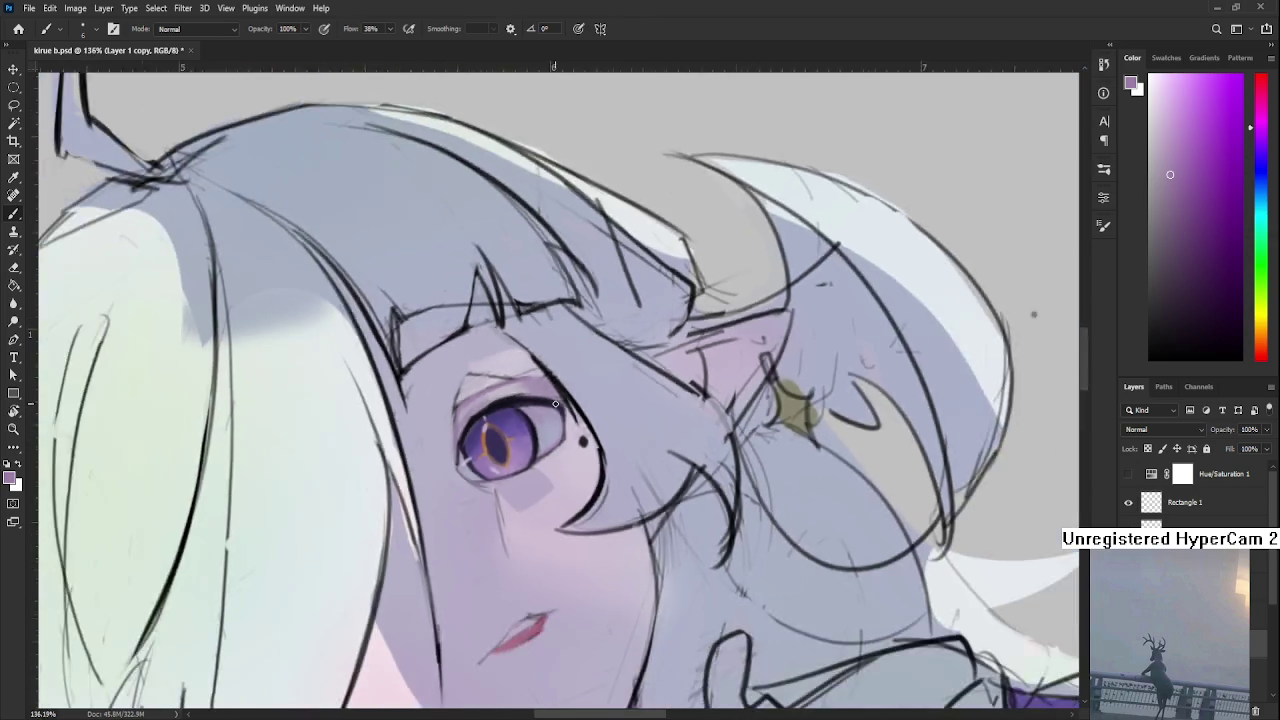
Zoom in on the eye, rotate the view, and sample light purples and near-black from the iris
{"action": "scroll", "coordinate": [554, 398], "scroll_direction": "up", "scroll_amount": 4}
{"action": "scroll", "coordinate": [554, 398], "scroll_direction": "up", "scroll_amount": 2}
{"action": "scroll", "coordinate": [530, 390], "scroll_direction": "up", "scroll_amount": 1}
{"action": "scroll", "coordinate": [500, 410], "scroll_direction": "up", "scroll_amount": 1}
{"action": "scroll", "coordinate": [467, 427], "scroll_direction": "up", "scroll_amount": 1}
{"action": "left_click", "coordinate": [453, 455], "text": "alt"}
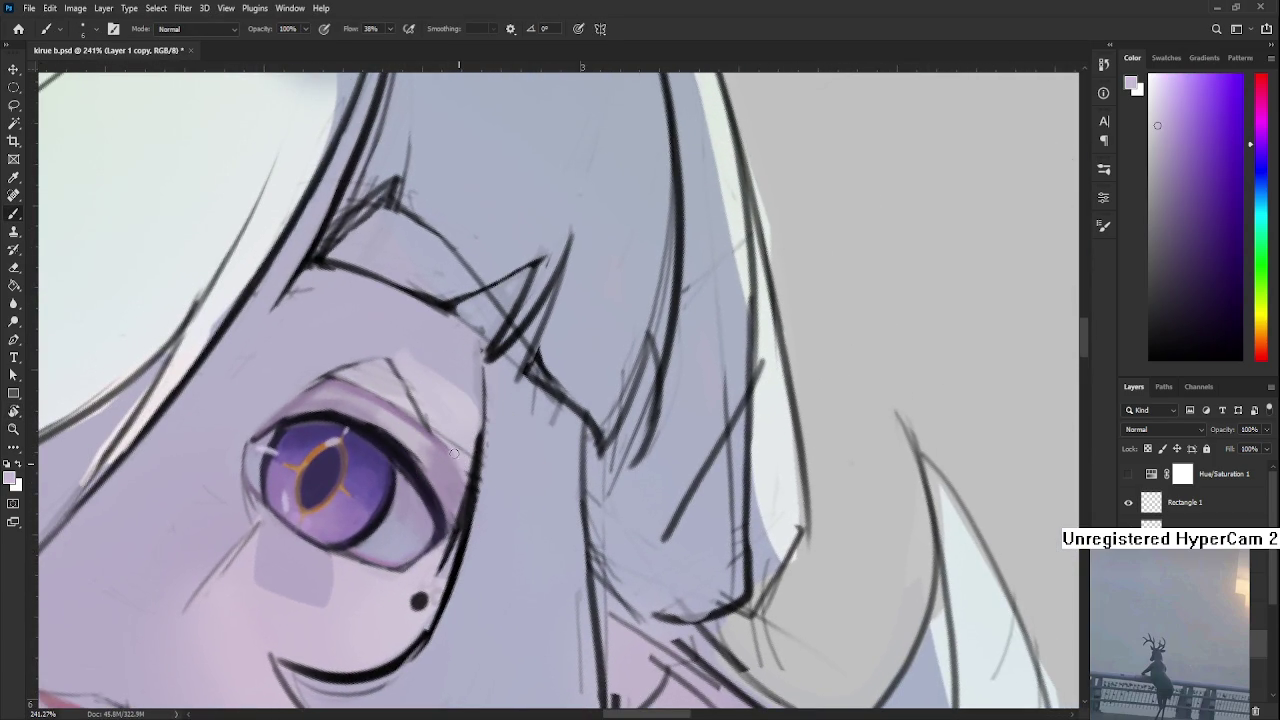
{"action": "left_click_drag", "start_coordinate": [453, 471], "coordinate": [531, 463]}
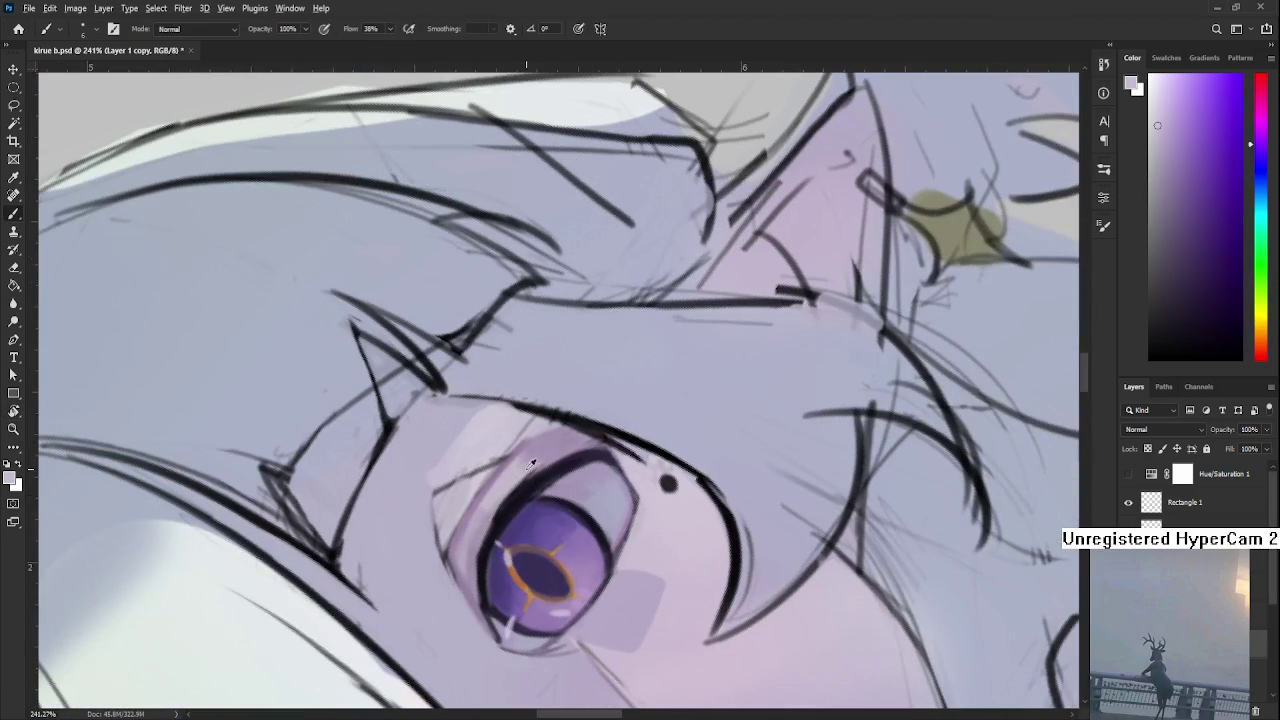
{"action": "left_click", "coordinate": [515, 503], "text": "alt"}
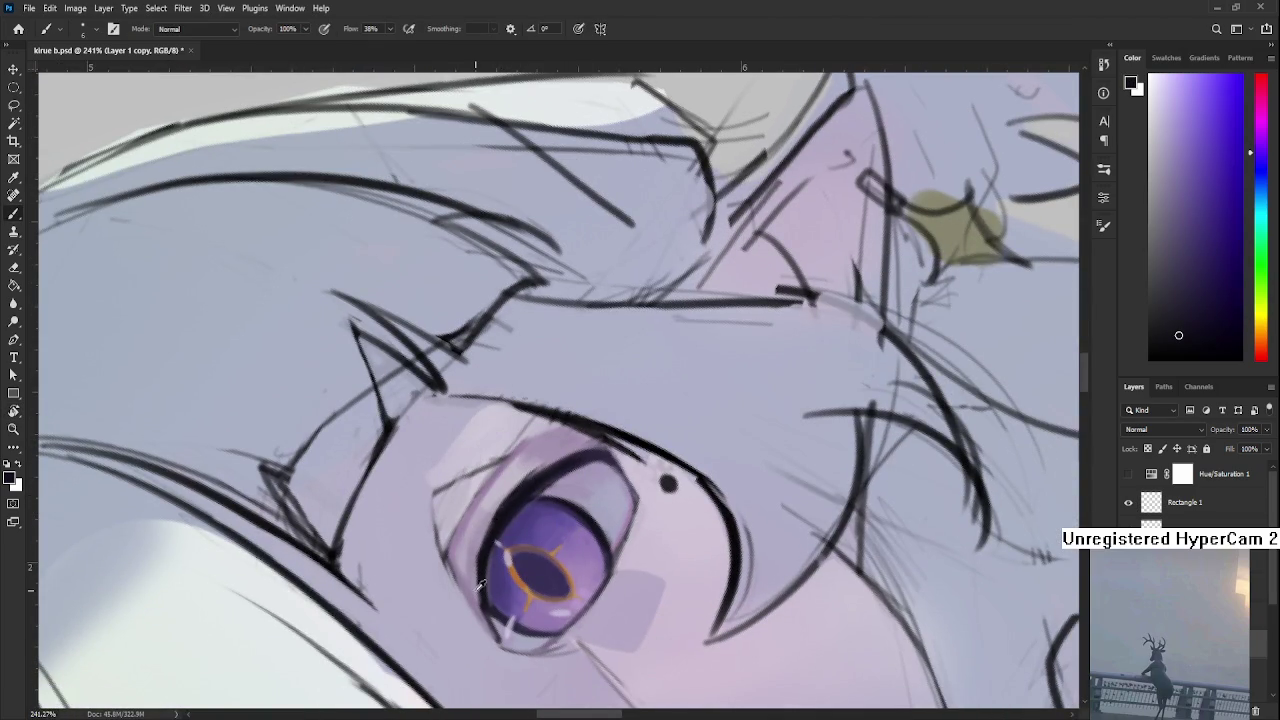
{"action": "left_click", "coordinate": [471, 550], "text": "alt"}
{"action": "left_click", "coordinate": [505, 518], "text": "alt"}
Level the eye and draw a dark line along the upper eyelid crease, undoing and redoing it
{"action": "left_click_drag", "start_coordinate": [523, 531], "coordinate": [459, 467]}
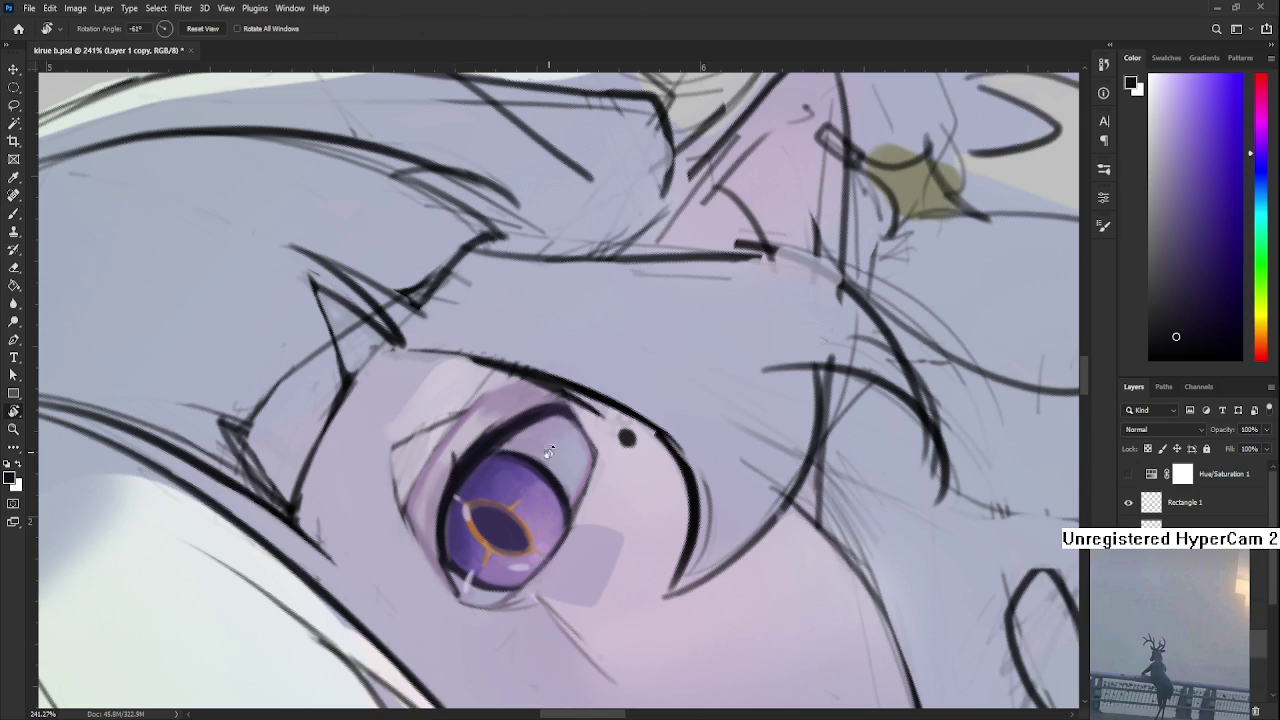
{"action": "left_click_drag", "start_coordinate": [452, 456], "coordinate": [450, 425]}
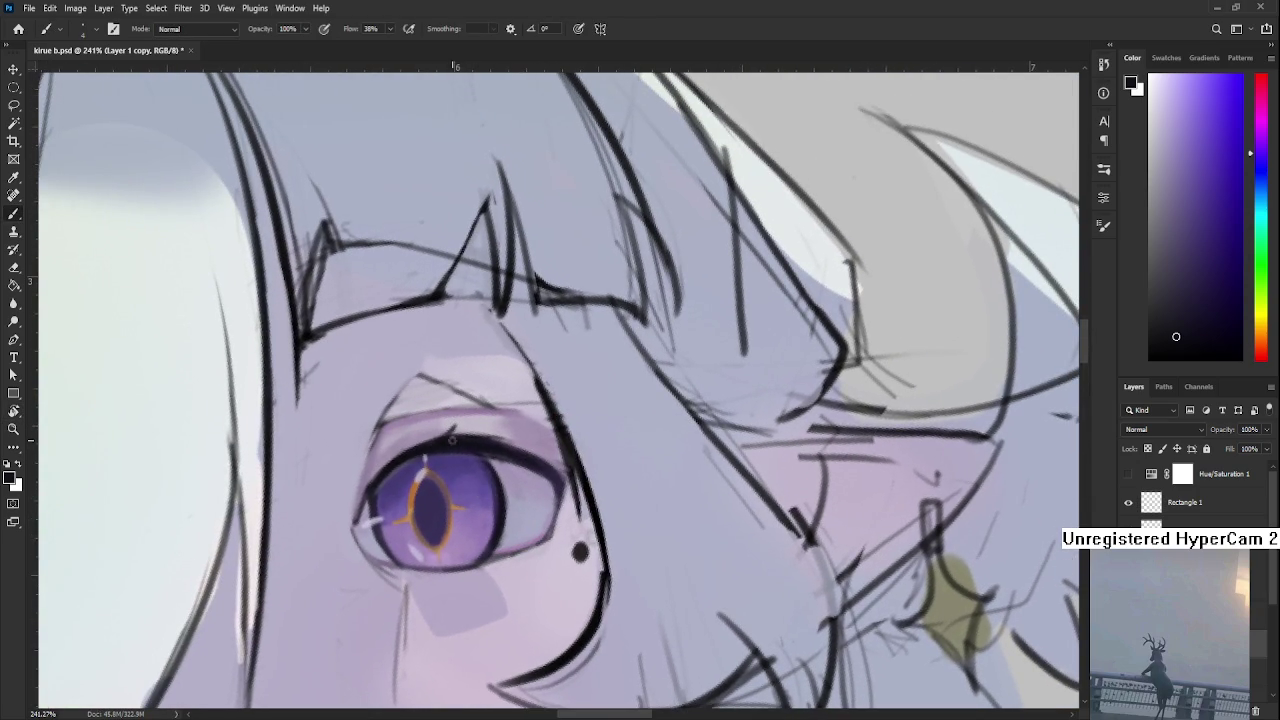
{"action": "mouse_move", "coordinate": [475, 433]}
{"action": "left_mouse_down"}
{"action": "mouse_move", "coordinate": [505, 411]}
{"action": "mouse_move", "coordinate": [482, 446]}
{"action": "mouse_move", "coordinate": [534, 425]}
{"action": "left_mouse_up"}
{"action": "key", "text": "ctrl+z"}
{"action": "key", "text": "ctrl+z"}
Rotate the view to about 77 degrees and pick a dark purple for the lash lines
{"action": "key", "text": "r"}
{"action": "left_click_drag", "start_coordinate": [534, 429], "coordinate": [411, 497]}
{"action": "key", "text": "b"}
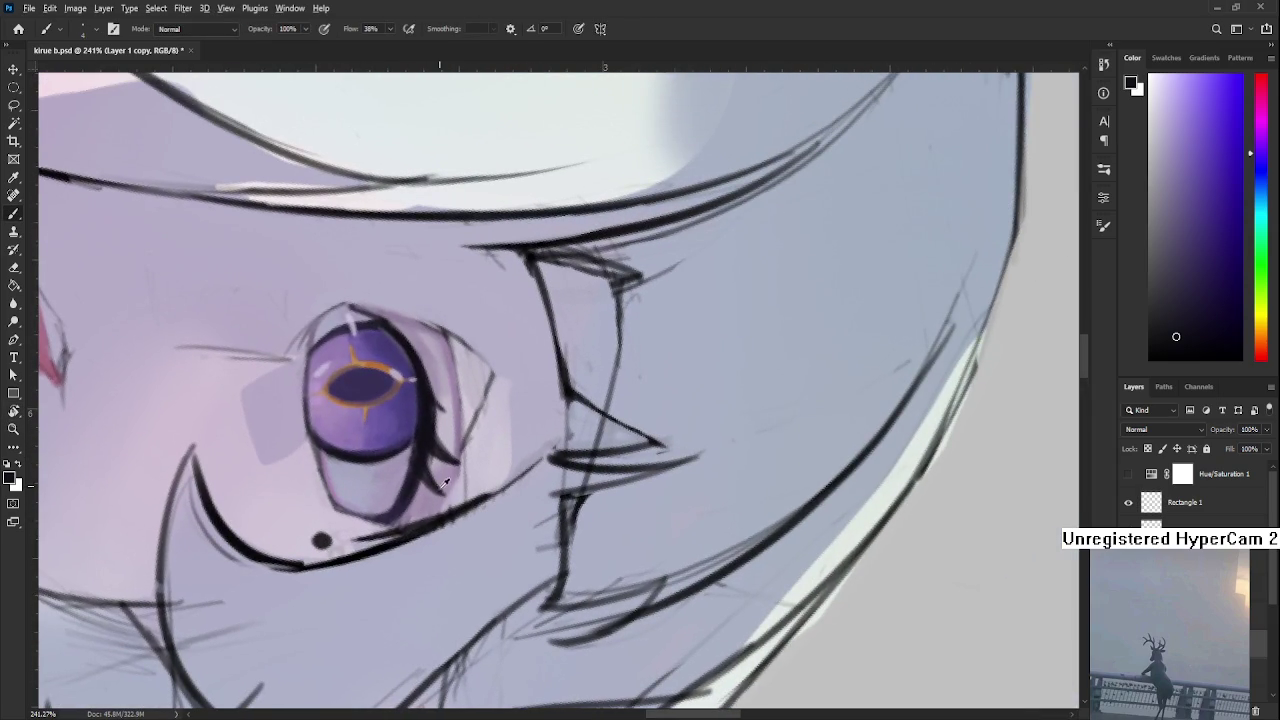
{"action": "left_click", "coordinate": [437, 478], "text": "alt"}
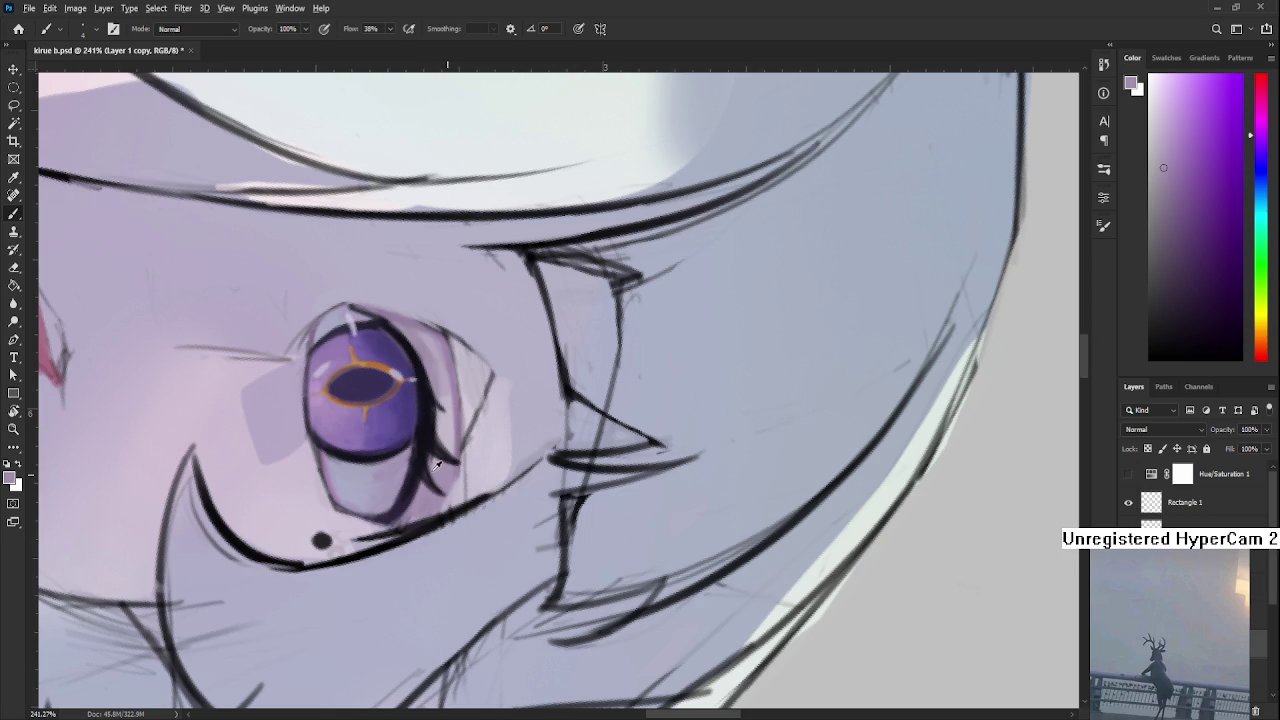
{"action": "left_click", "coordinate": [425, 450], "text": "alt"}
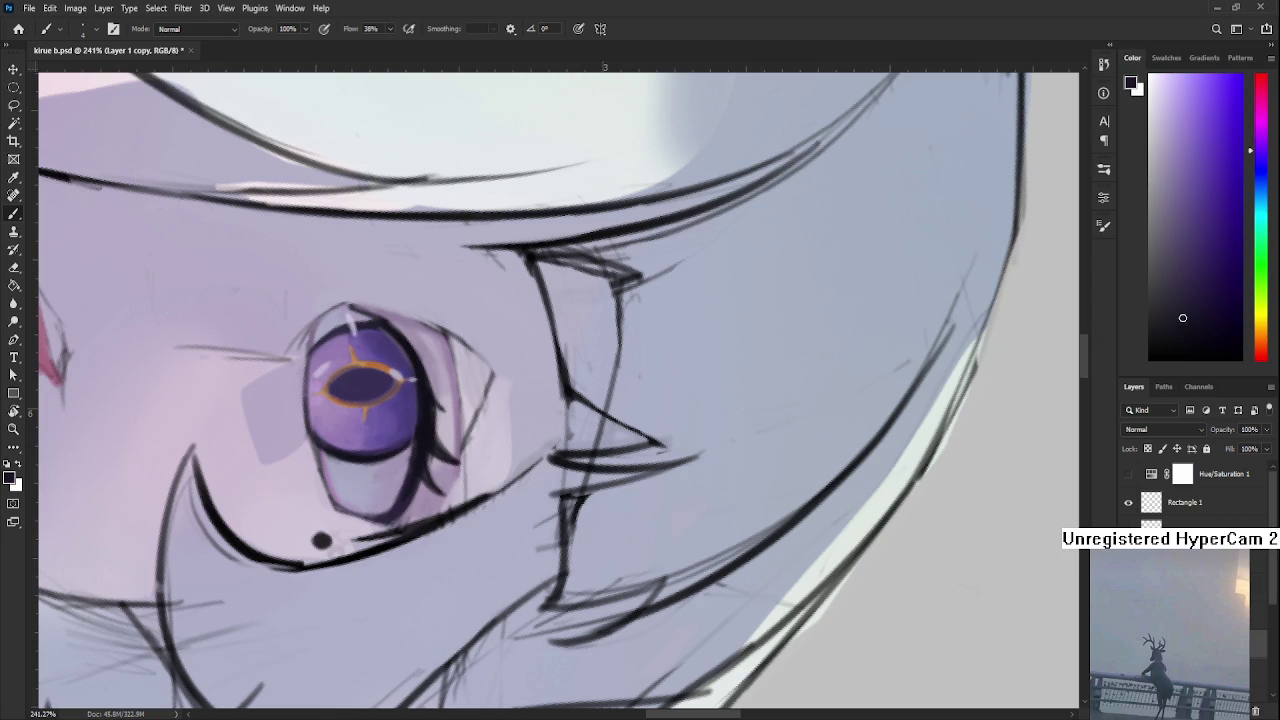